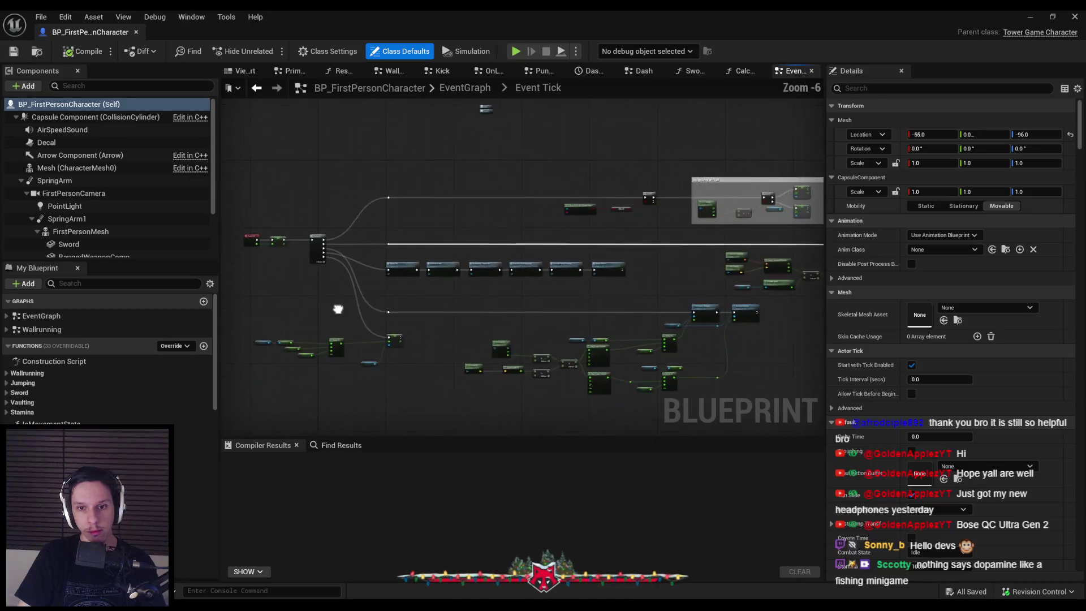
# Scroll up and down in the open window.
pyautogui.scroll(3, 445, 352)
pyautogui.scroll(-2, 424, 305)
pyautogui.scroll(2, 423, 306)
pyautogui.scroll(-2, 423, 308)
pyautogui.scroll(-1, 422, 305)
pyautogui.scroll(2, 419, 305)
pyautogui.scroll(-1, 415, 307)
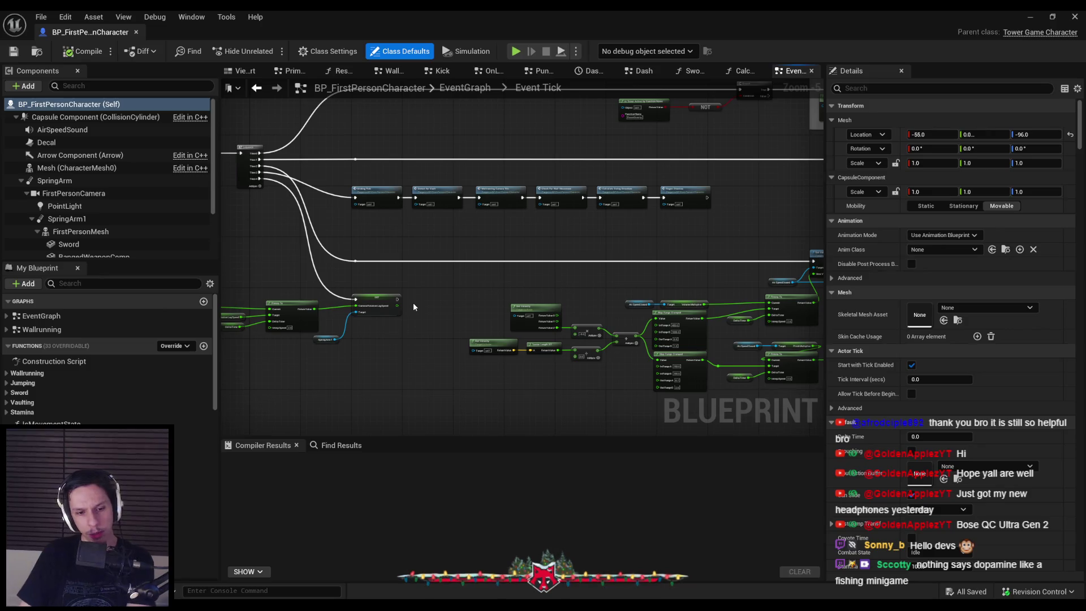
# Bring up the GODTOWER design doc in Notion and scroll up to its top.
pyautogui.hotkey('alt', 'Tab')
pyautogui.scroll(9, 352, 328)
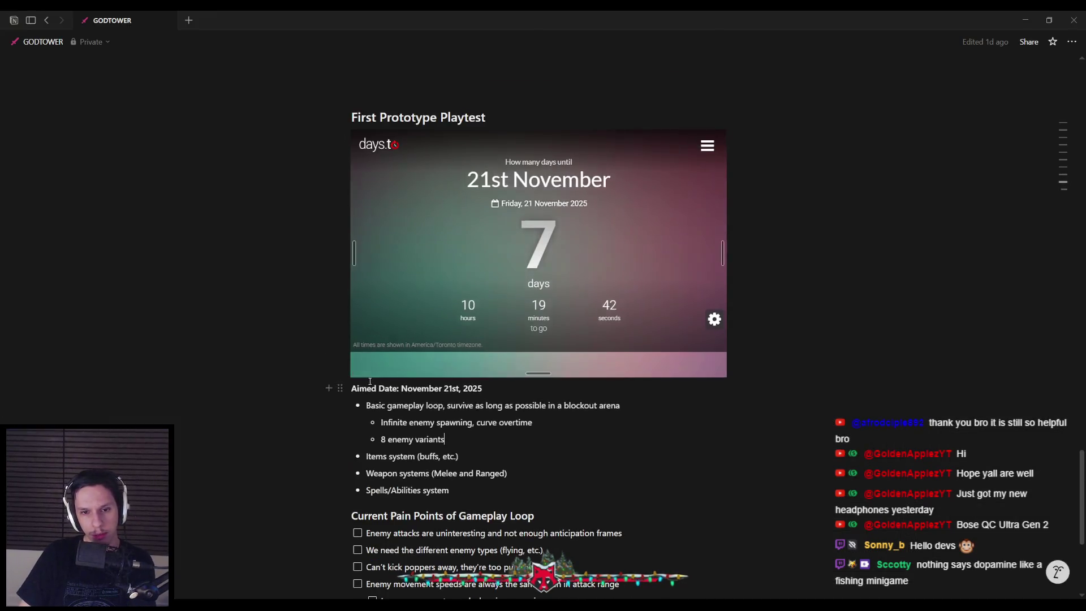
pyautogui.scroll(5, 369, 385)
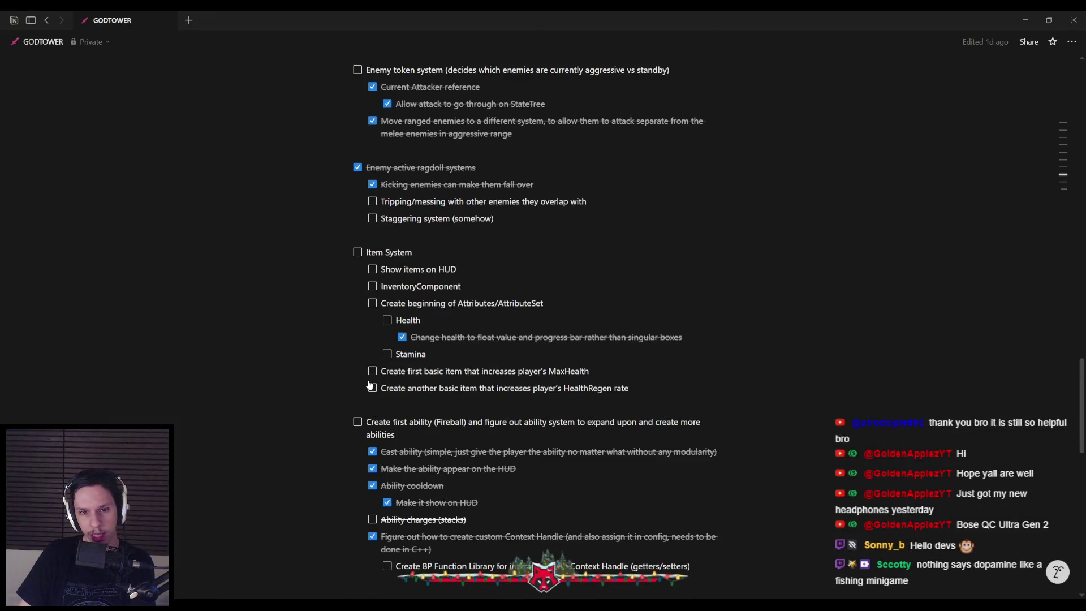
pyautogui.scroll(6, 369, 386)
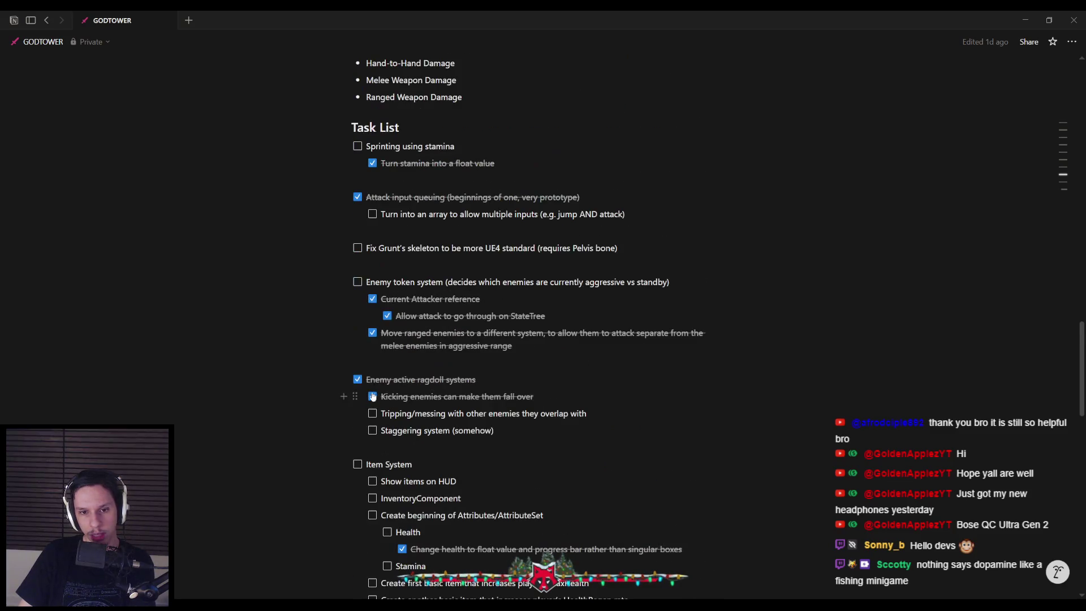
pyautogui.scroll(5, 379, 374)
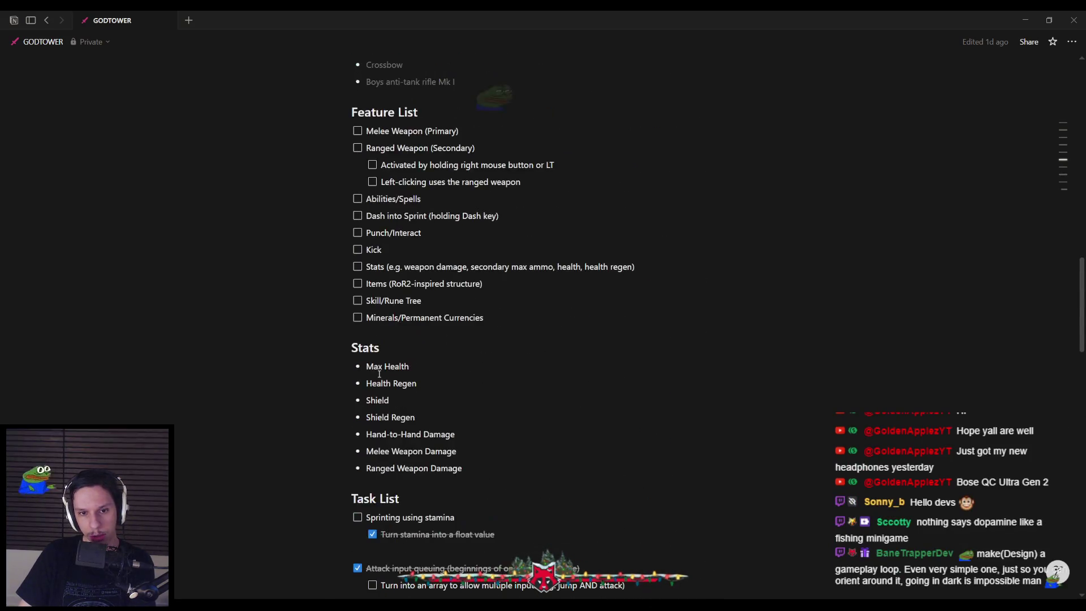
pyautogui.scroll(2, 379, 375)
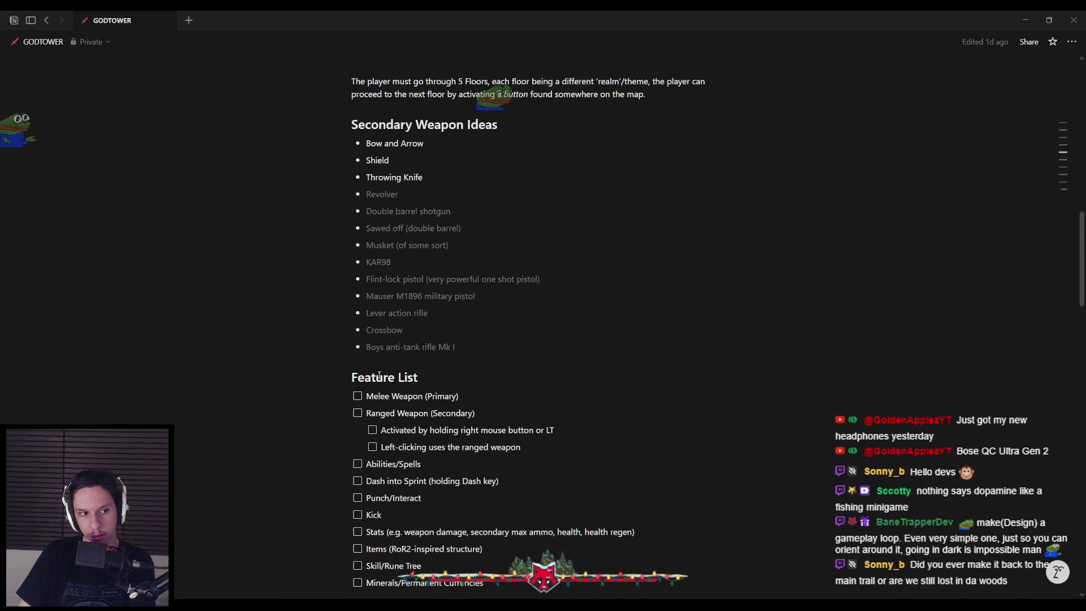
pyautogui.scroll(3, 379, 375)
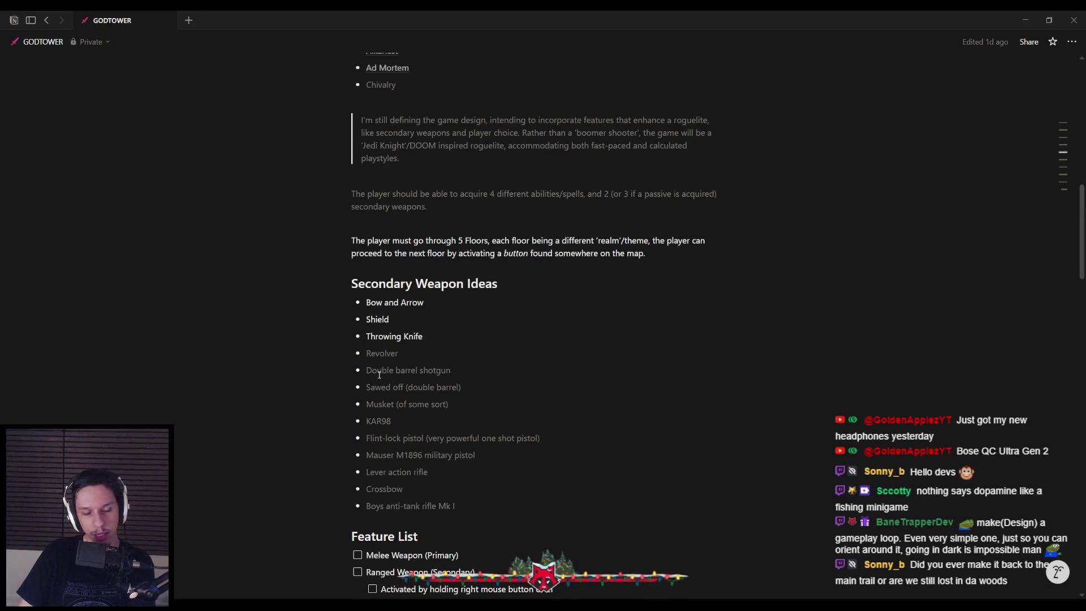
pyautogui.scroll(4, 379, 375)
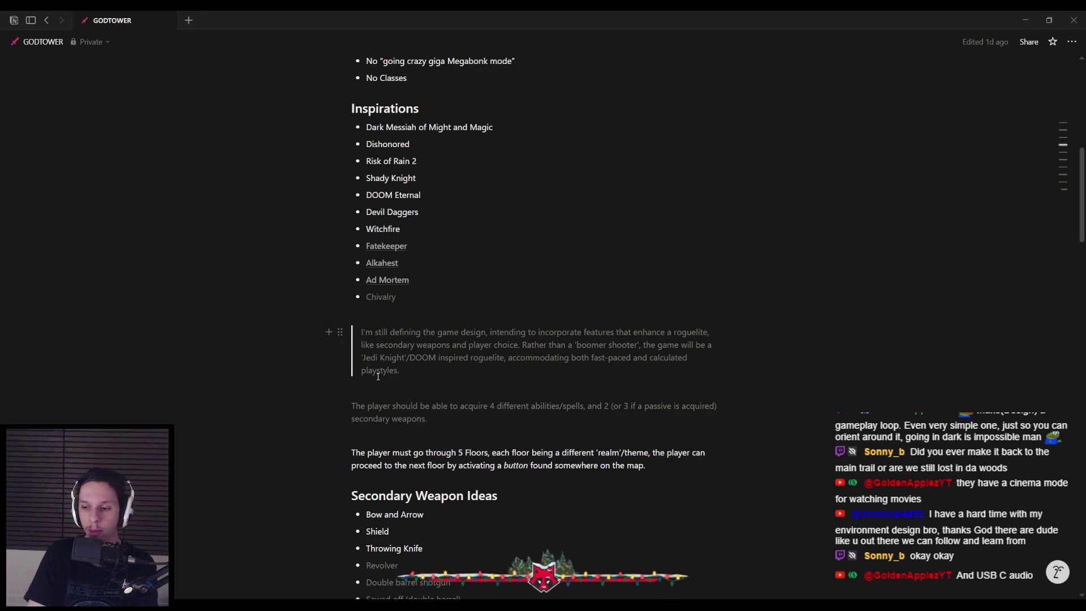
# Scroll down to the Task List, glance at the Unreal Blueprint editor, and come back.
pyautogui.scroll(8, 374, 367)
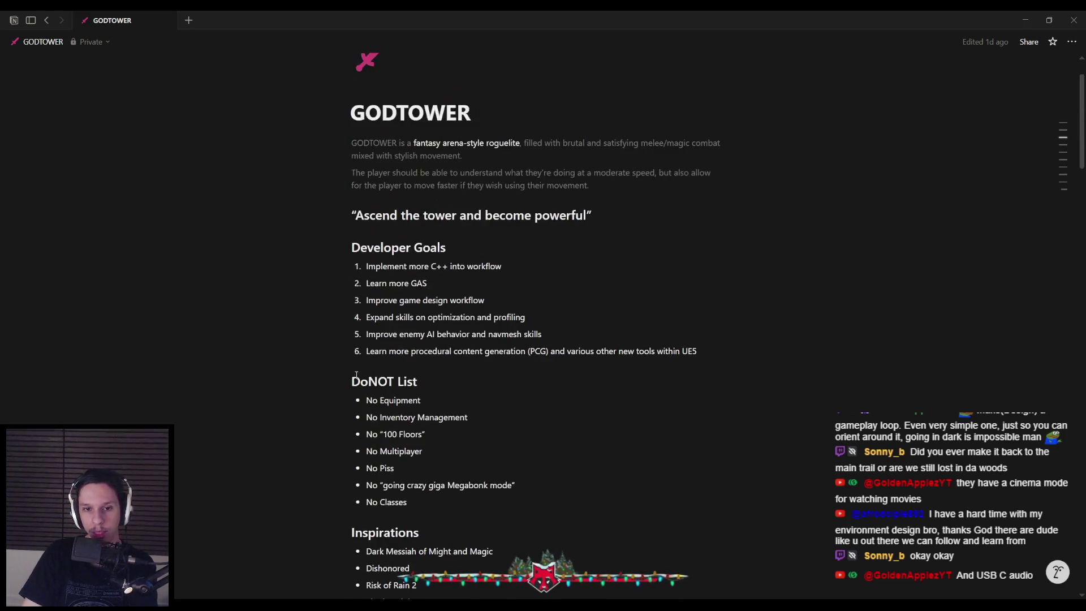
pyautogui.scroll(-14, 356, 375)
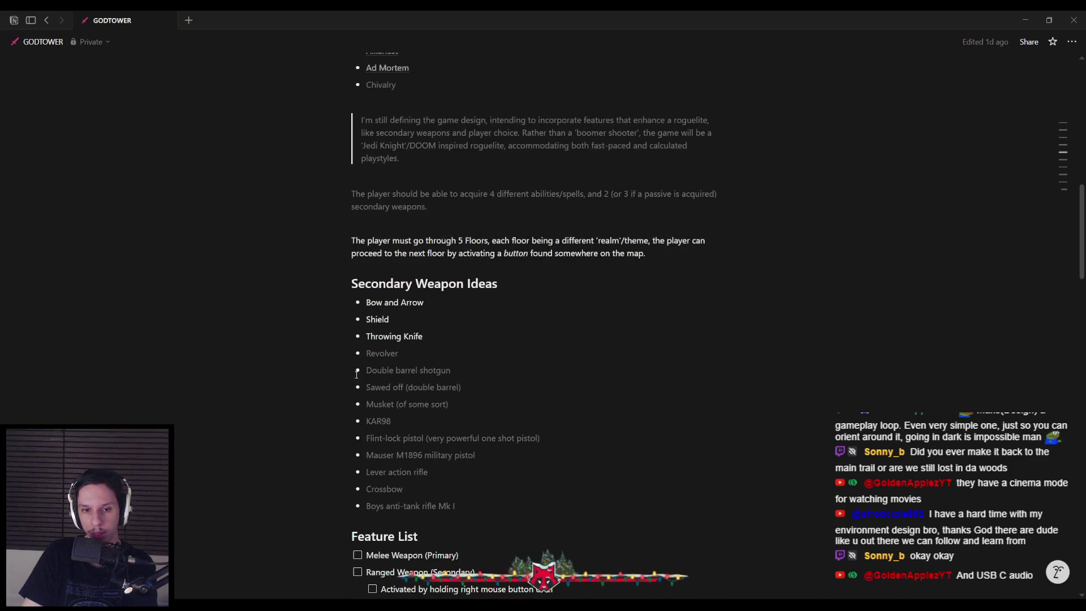
pyautogui.scroll(-6, 356, 375)
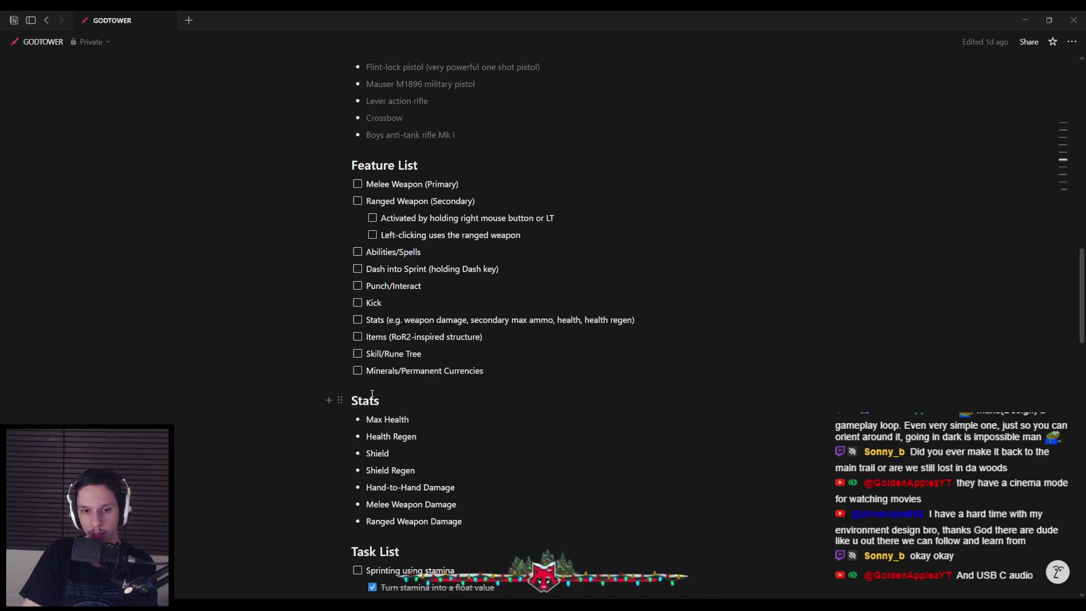
pyautogui.scroll(-2, 372, 393)
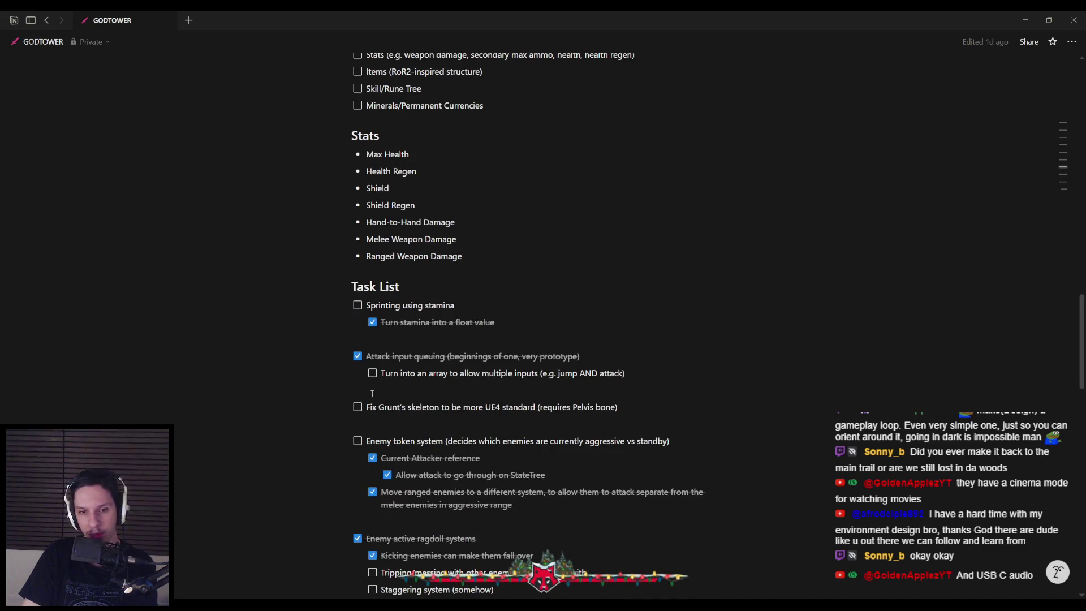
pyautogui.scroll(-2, 372, 393)
pyautogui.scroll(-2, 372, 393)
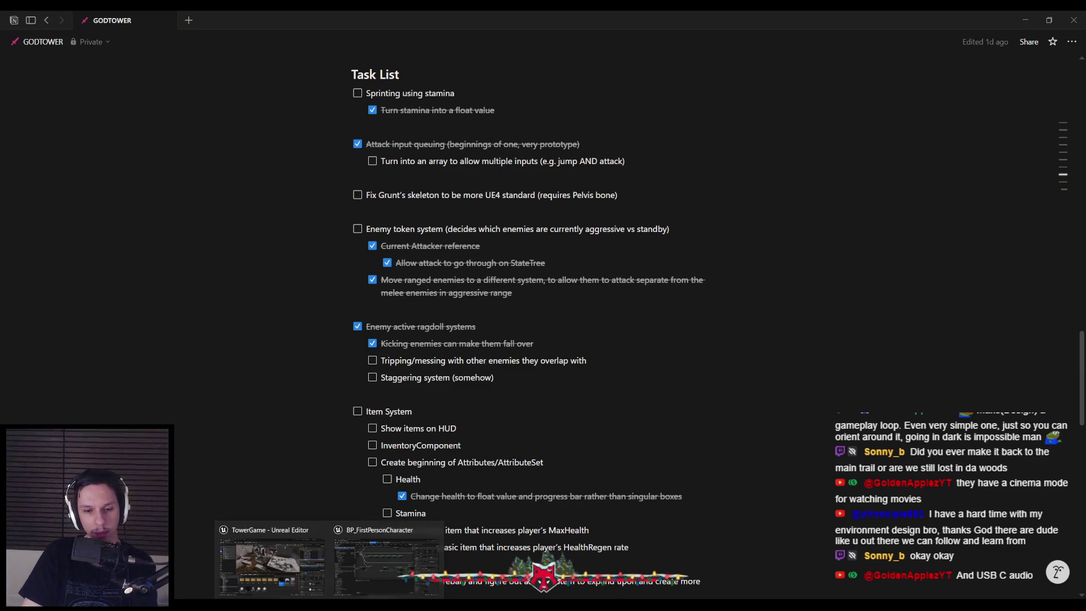
pyautogui.click(300, 588)
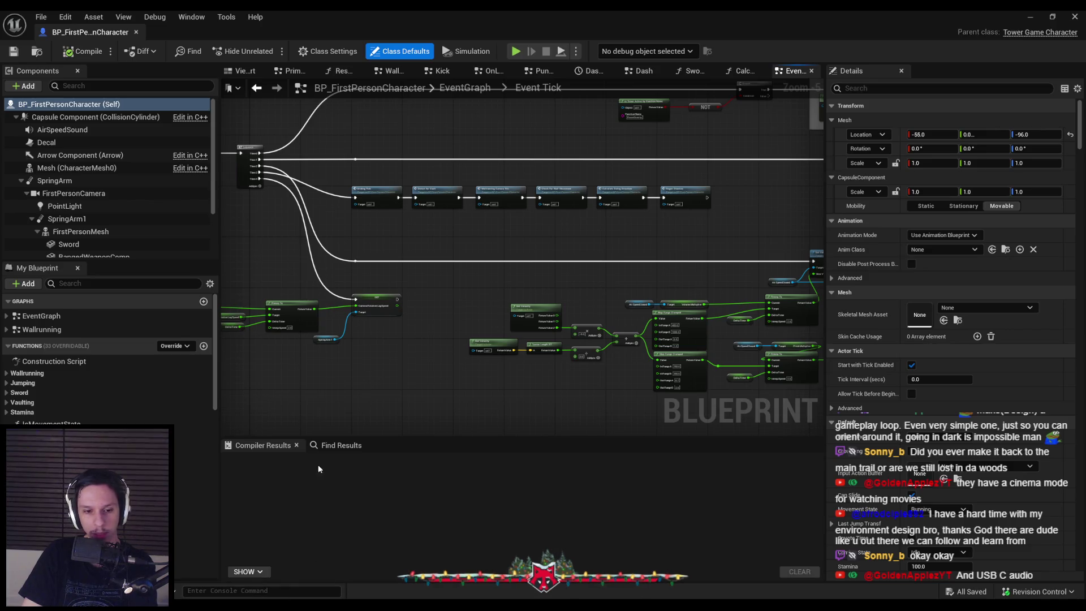
pyautogui.hotkey('alt', 'Tab')
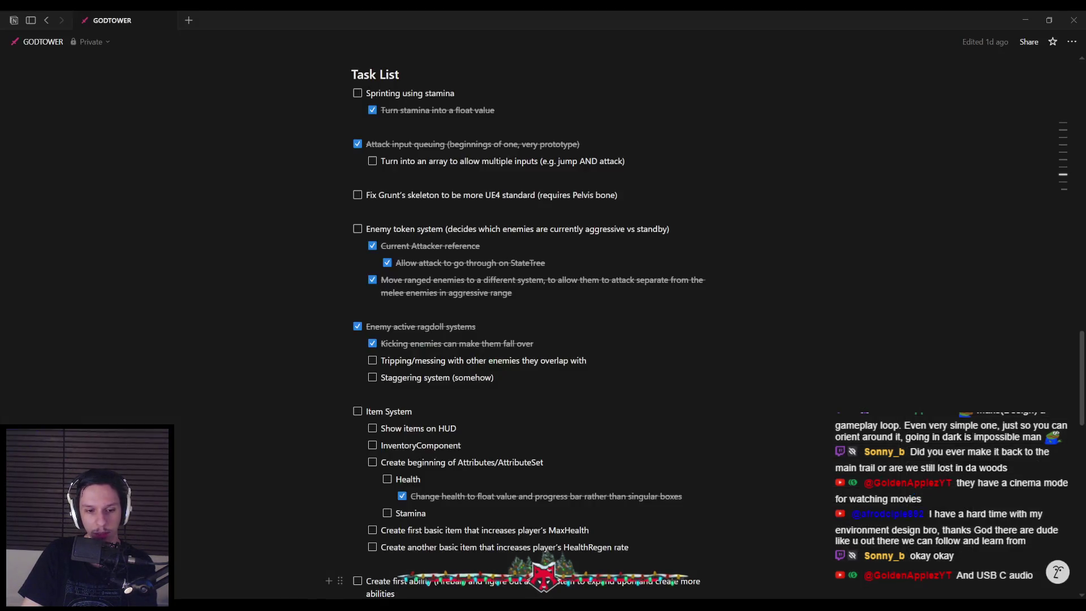
# Step through the blank lines in the Task List, from Staggering system up to Attack input queuing.
pyautogui.click(442, 395)
pyautogui.press('Up')
pyautogui.press('Up')
pyautogui.press('Up')
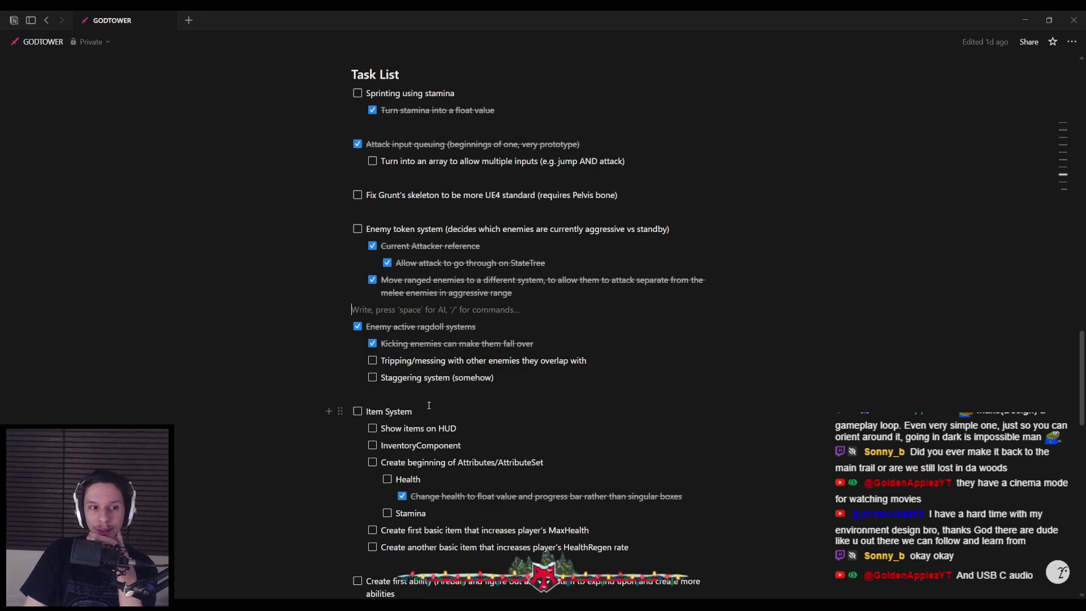
pyautogui.scroll(3, 417, 330)
pyautogui.press('Up')
pyautogui.press('Up')
pyautogui.press('Up')
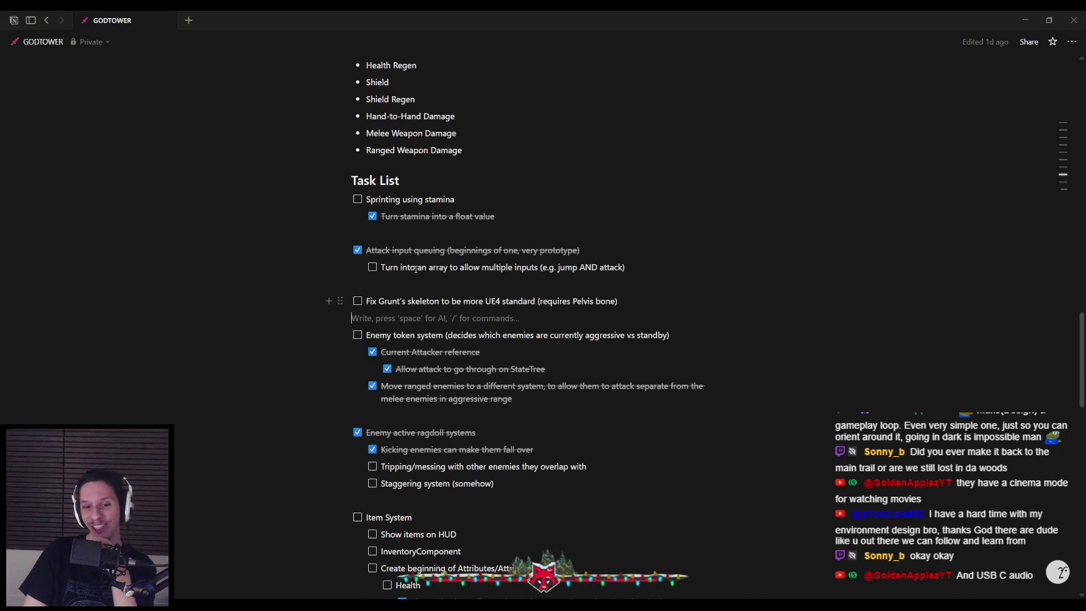
pyautogui.scroll(2, 413, 283)
pyautogui.click(409, 286)
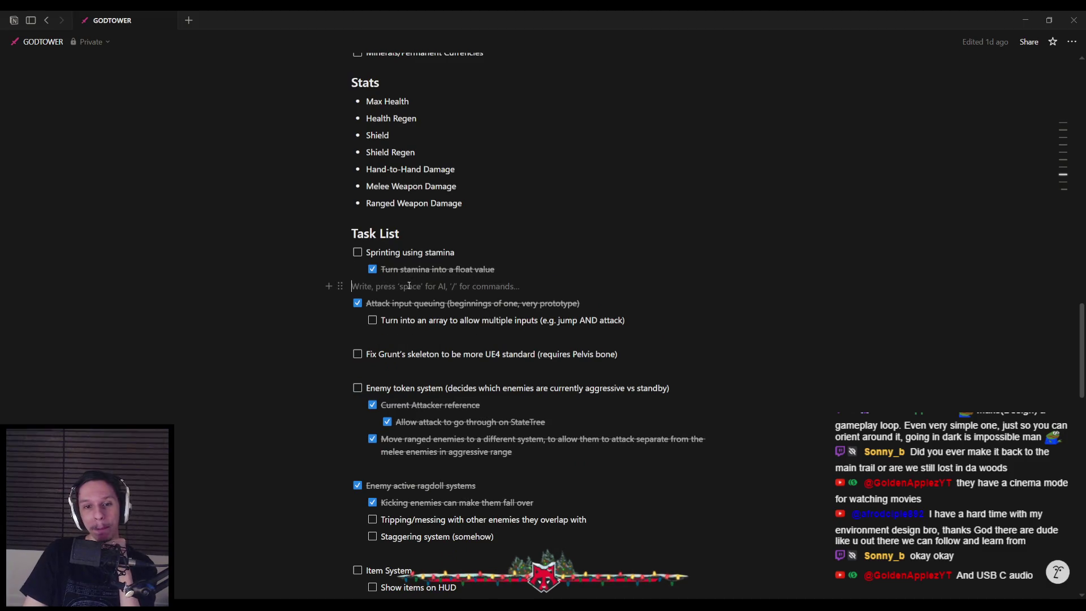
pyautogui.press('Down')
pyautogui.press('Down')
pyautogui.press('Down')
pyautogui.click(390, 372)
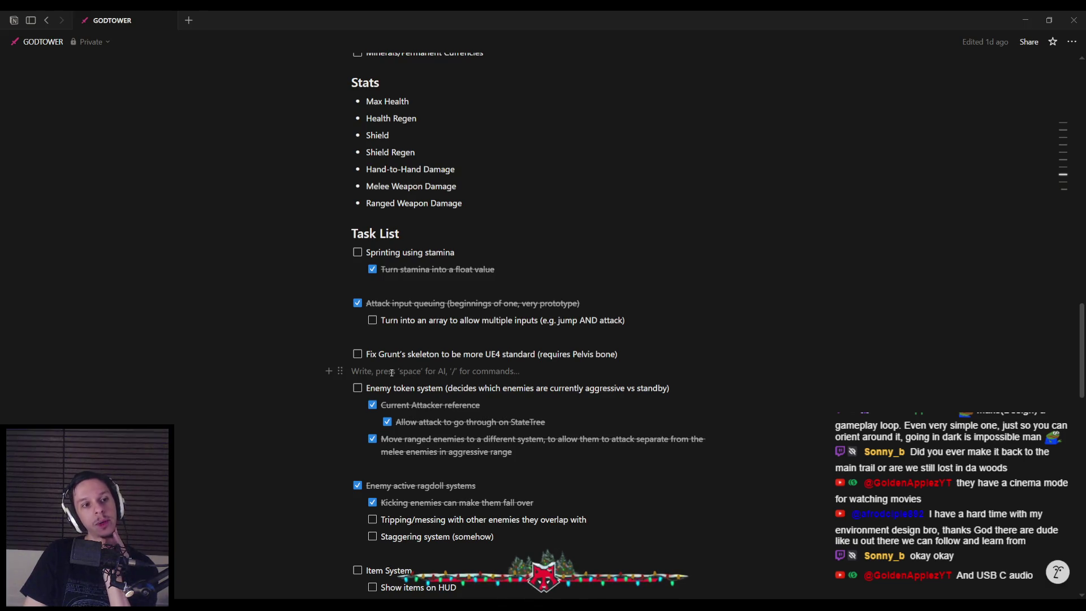
# Move the empty block above Fix Grunt's skeleton, then go back to the Unreal Blueprint editor.
pyautogui.hotkey('ctrl', 'shift', 'Up')
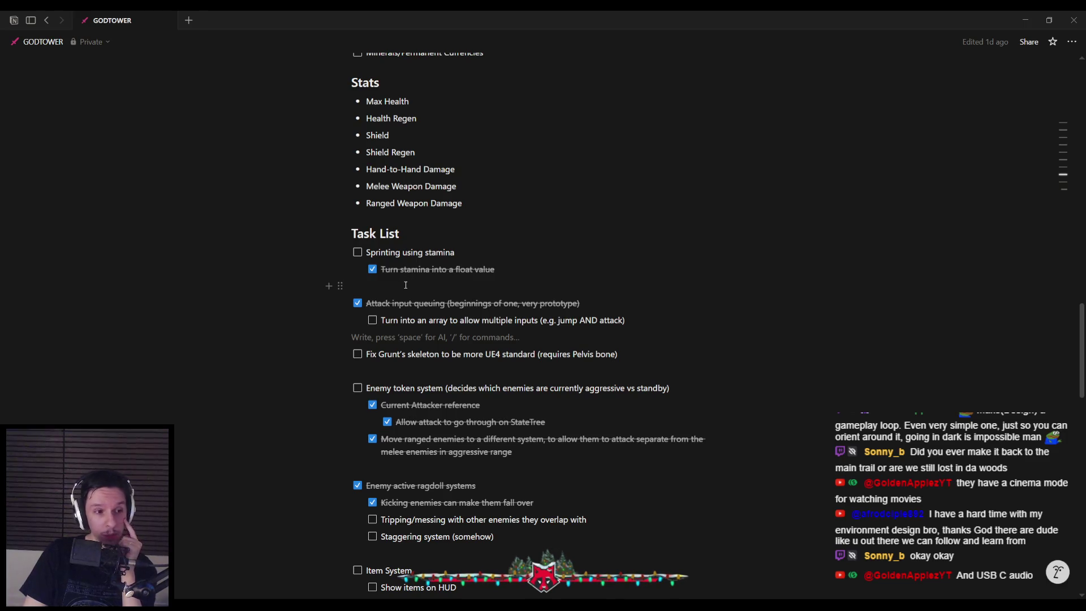
pyautogui.click(406, 285)
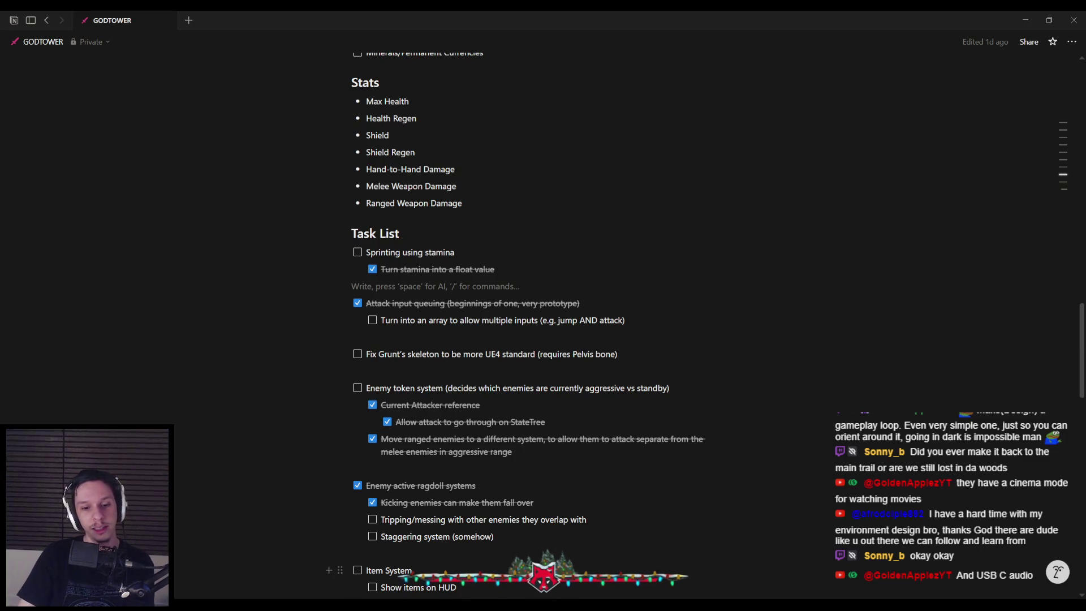
pyautogui.hotkey('alt', 'Tab')
pyautogui.scroll(2, 381, 335)
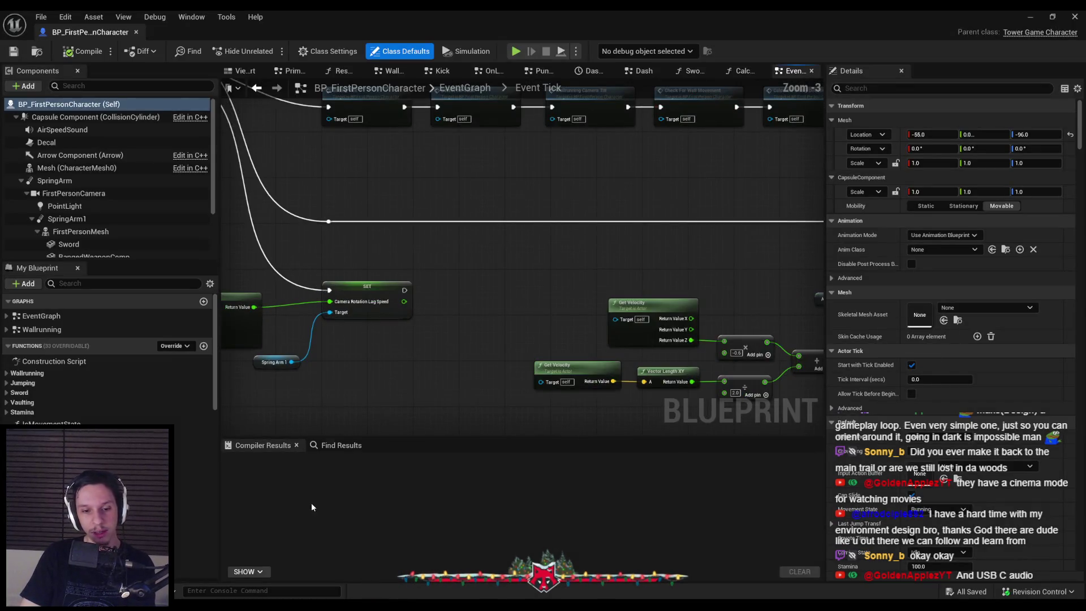
# Change the track playing in Spotify and dismiss it.
pyautogui.hotkey('alt', 'Tab')
pyautogui.click(589, 511)
pyautogui.click(395, 557)
# Pan around the Event Tick graph, then close the BP_FirstPersonCharacter editor tab.
pyautogui.scroll(-3, 420, 345)
pyautogui.scroll(3, 420, 345)
pyautogui.scroll(-2, 420, 345)
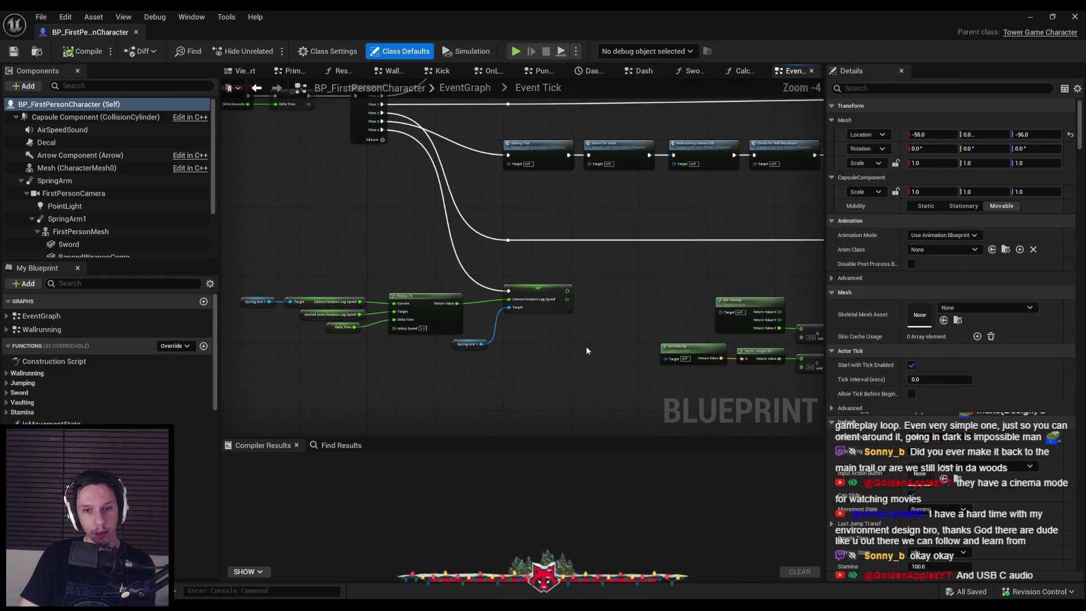
pyautogui.scroll(-1, 602, 320)
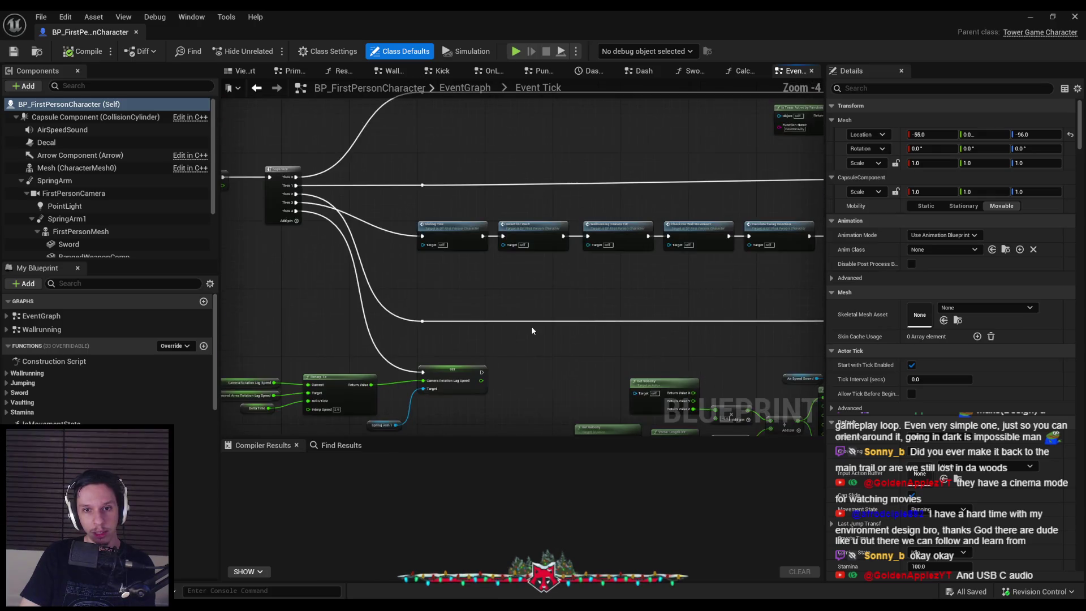
pyautogui.moveTo(489, 321); pyautogui.dragTo(391, 307)
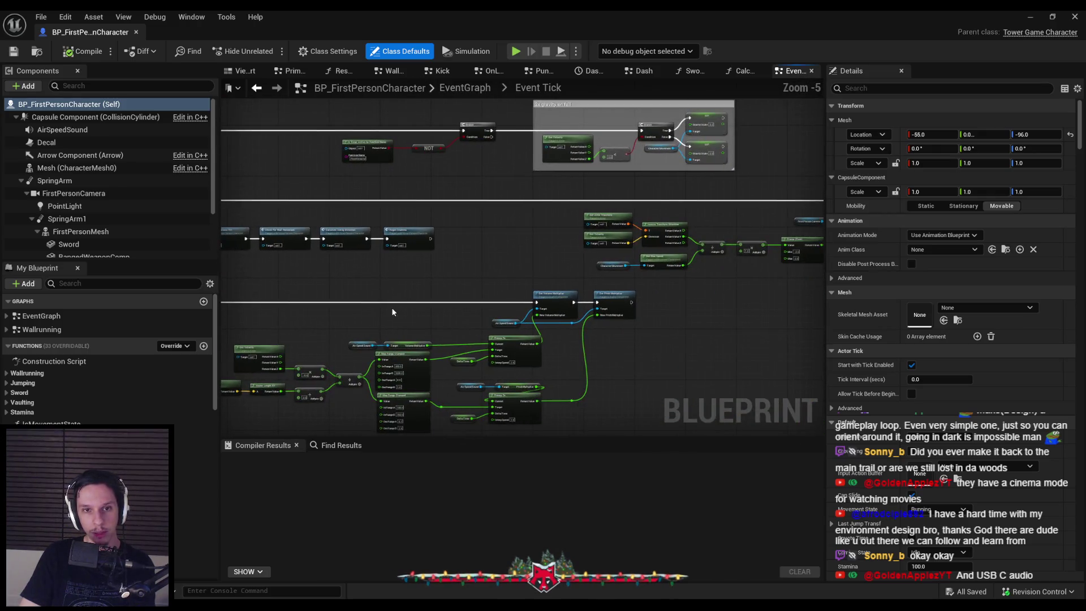
pyautogui.middleClick(102, 32)
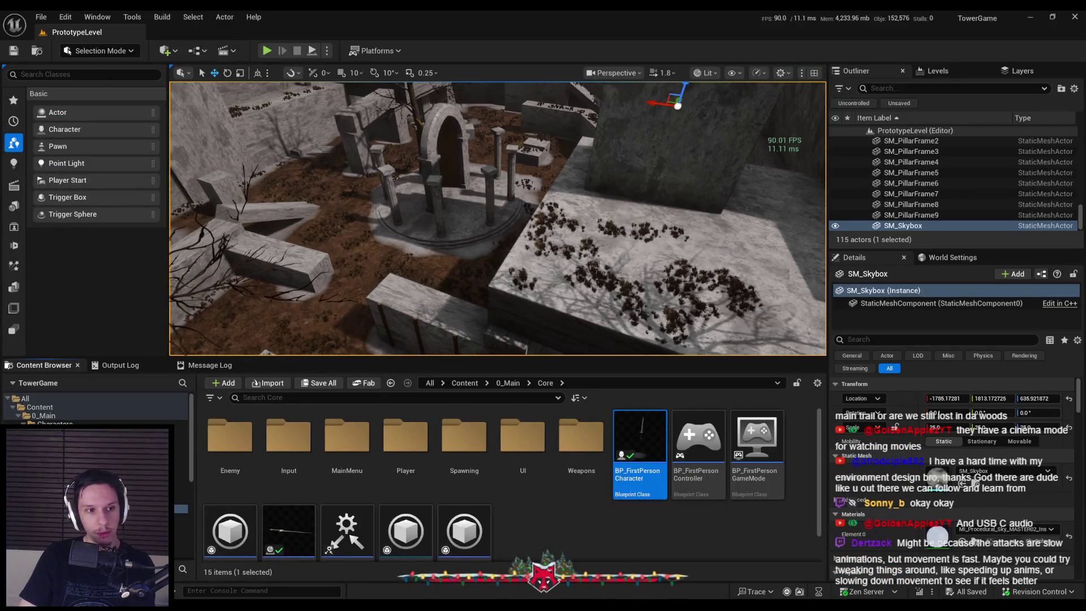
pyautogui.moveTo(447, 285)
pyautogui.mouseDown()
pyautogui.moveTo(447, 303)
pyautogui.moveTo(431, 296)
pyautogui.mouseUp()
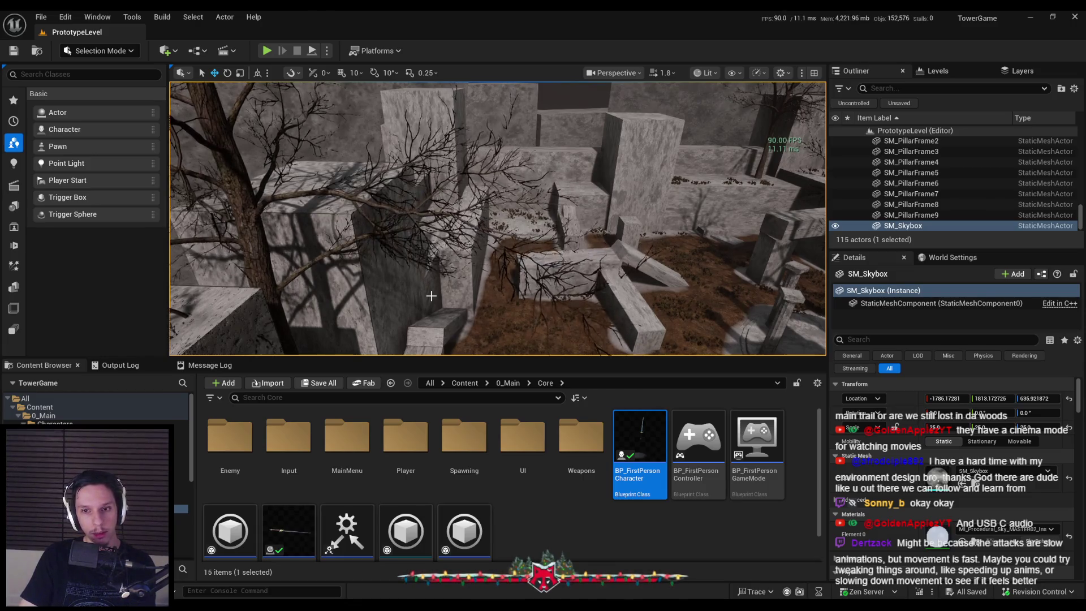
# Swing the view over the maze ruins and start Play In Editor on PrototypeLevel.
pyautogui.moveTo(431, 295); pyautogui.dragTo(430, 289)
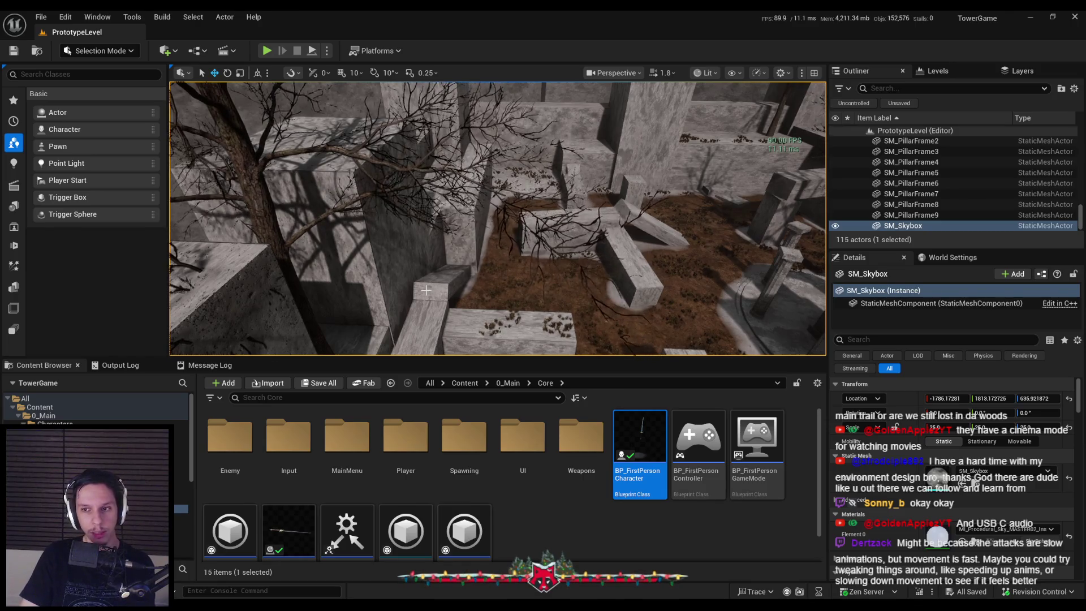
pyautogui.click(531, 531)
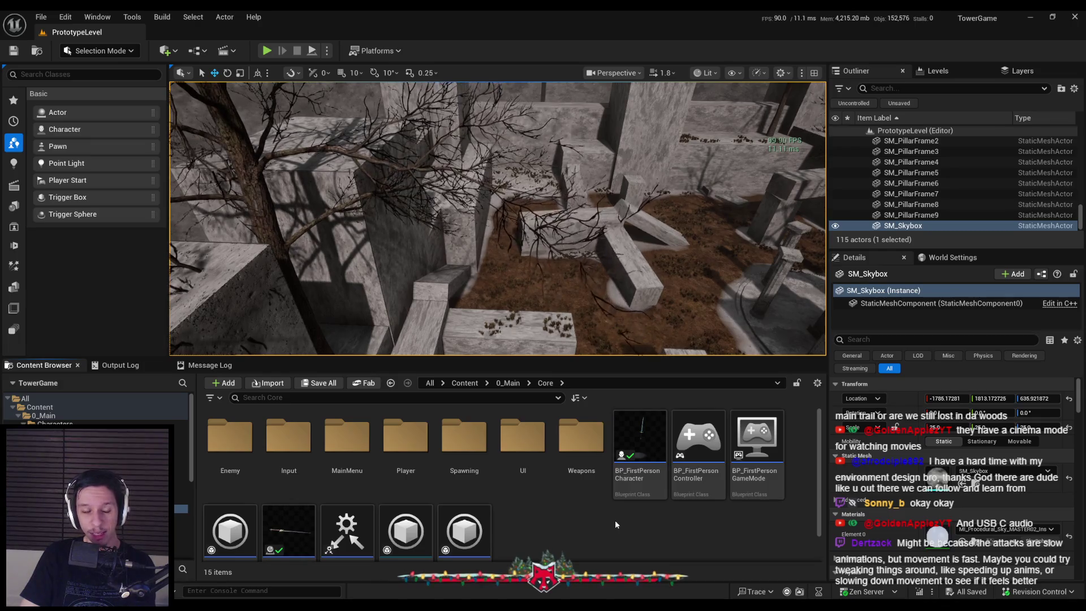
pyautogui.moveTo(498, 221)
pyautogui.mouseDown()
pyautogui.moveTo(463, 226)
pyautogui.moveTo(441, 158)
pyautogui.moveTo(260, 138)
pyautogui.mouseUp()
pyautogui.click(266, 51)
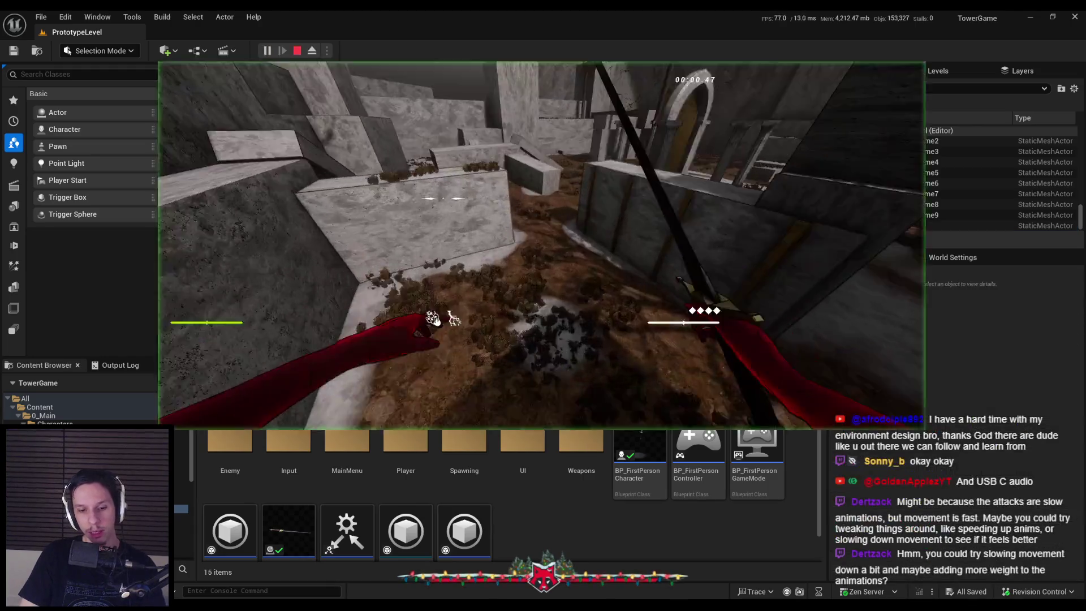
# Walk full screen into the pillared courtyard, slash nearby enemies with the sword, then exit the game-over screen.
pyautogui.press('F11')
pyautogui.press('w')
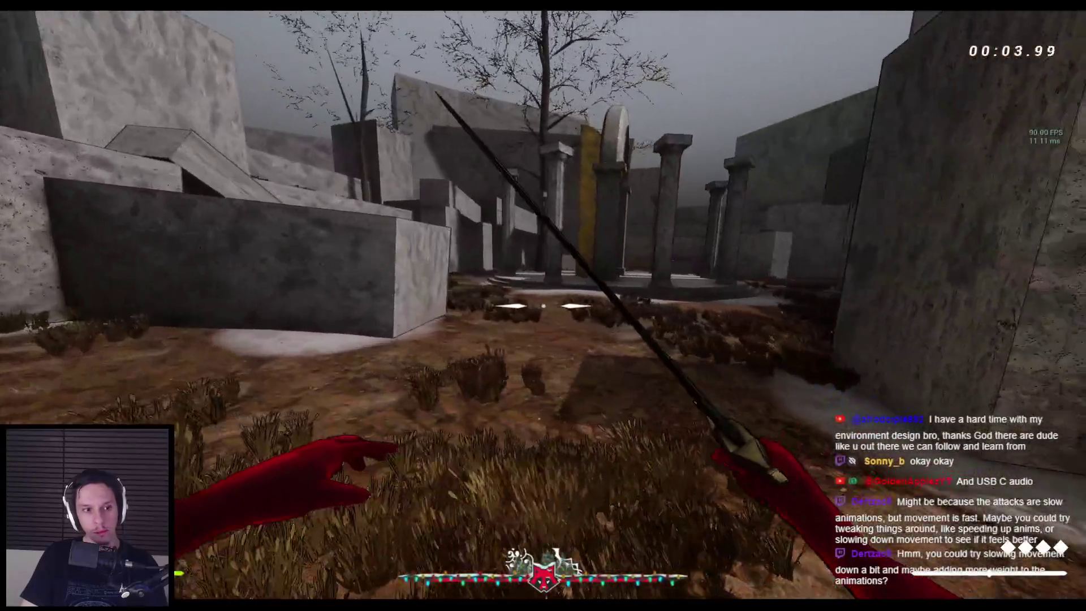
pyautogui.click(543, 306)
pyautogui.press('w')
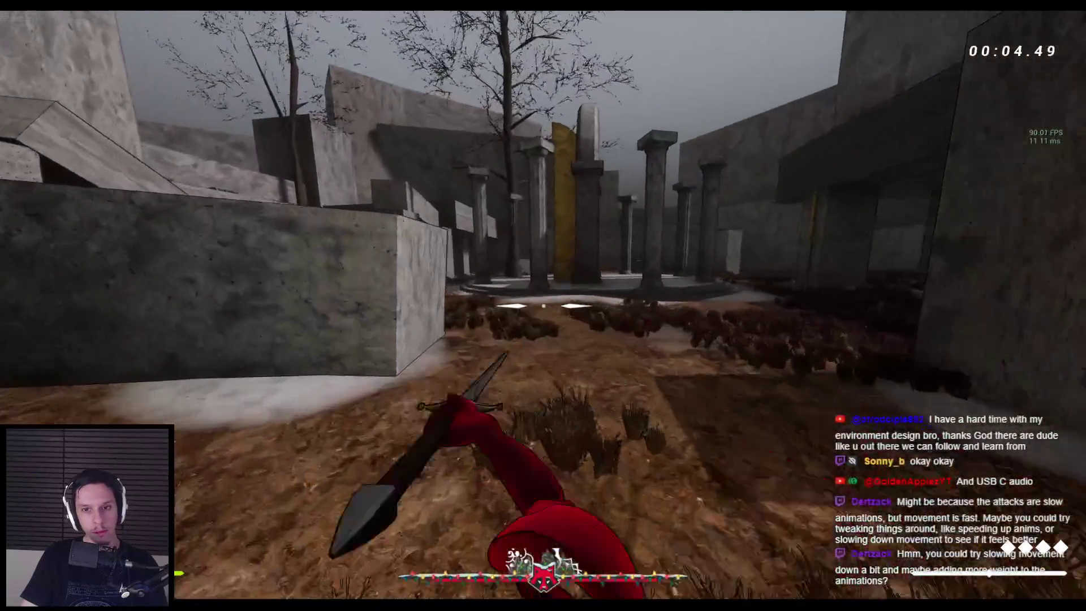
pyautogui.press('w')
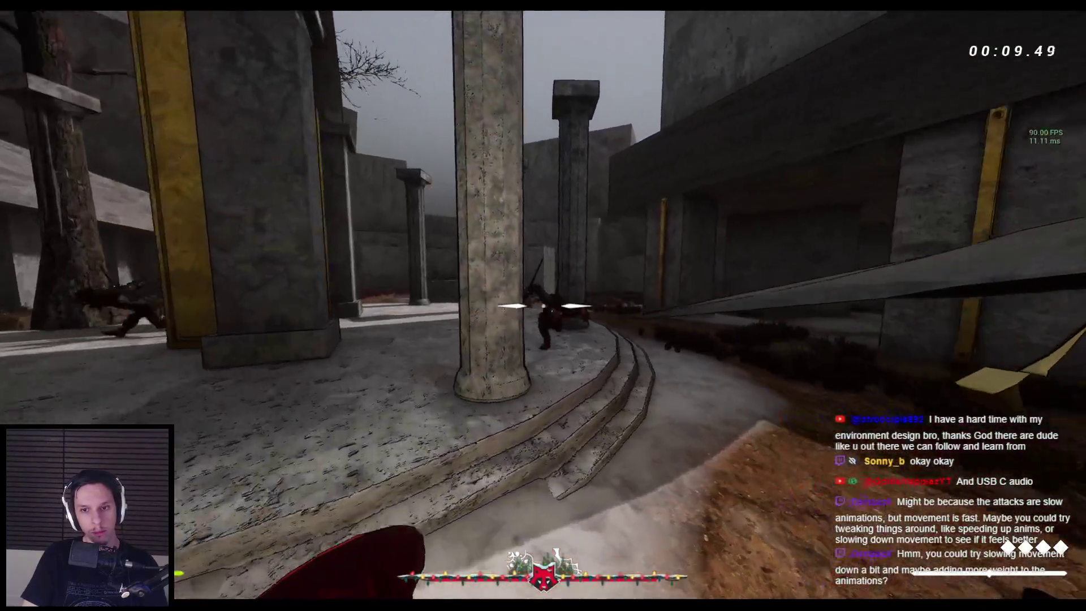
pyautogui.click(543, 306)
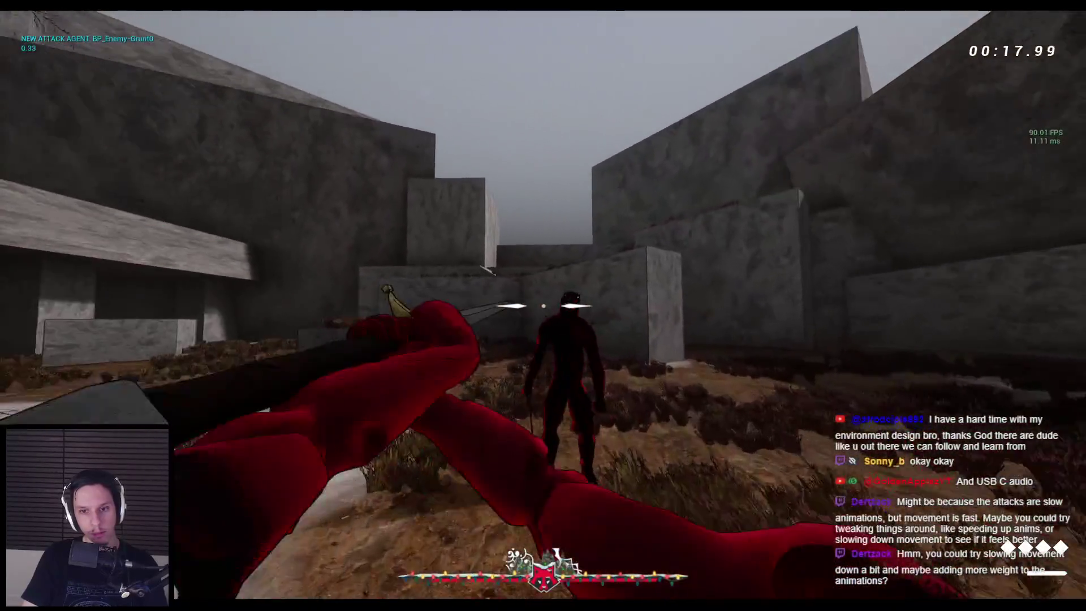
pyautogui.click(543, 305)
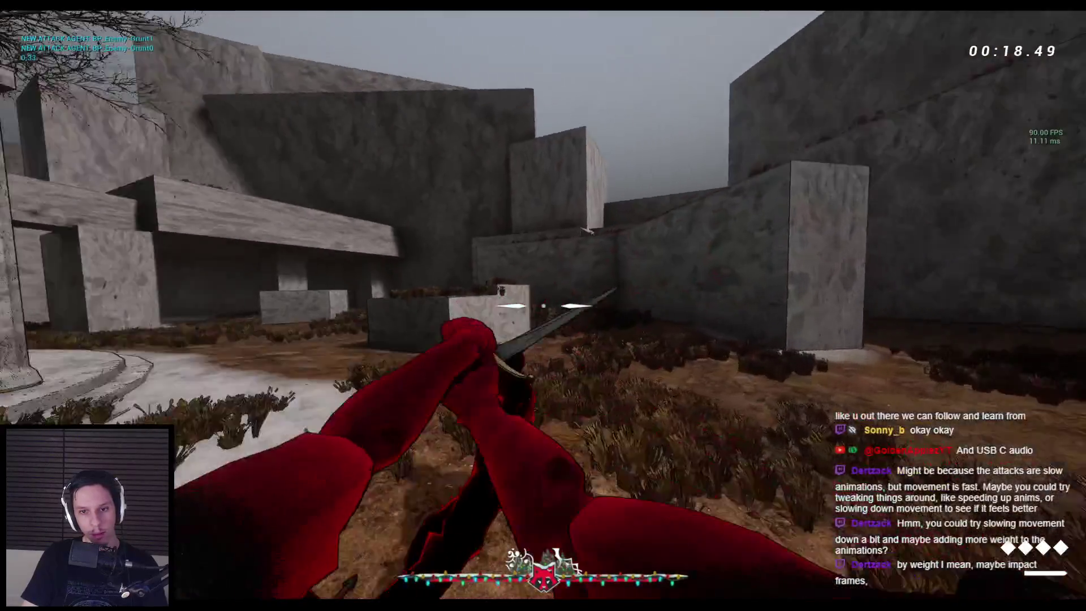
pyautogui.click(543, 305)
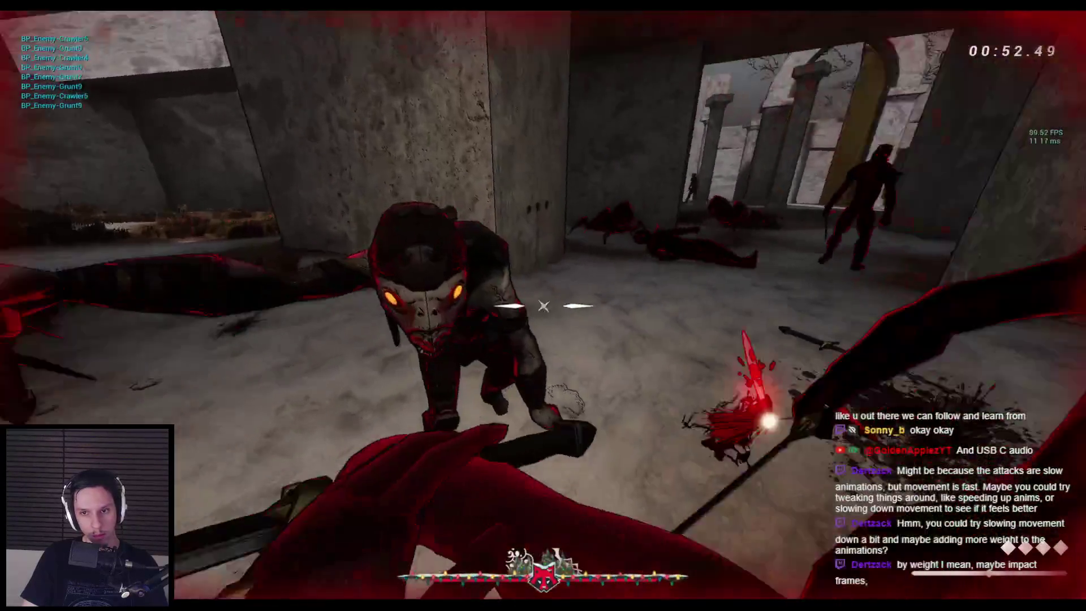
pyautogui.press('Escape')
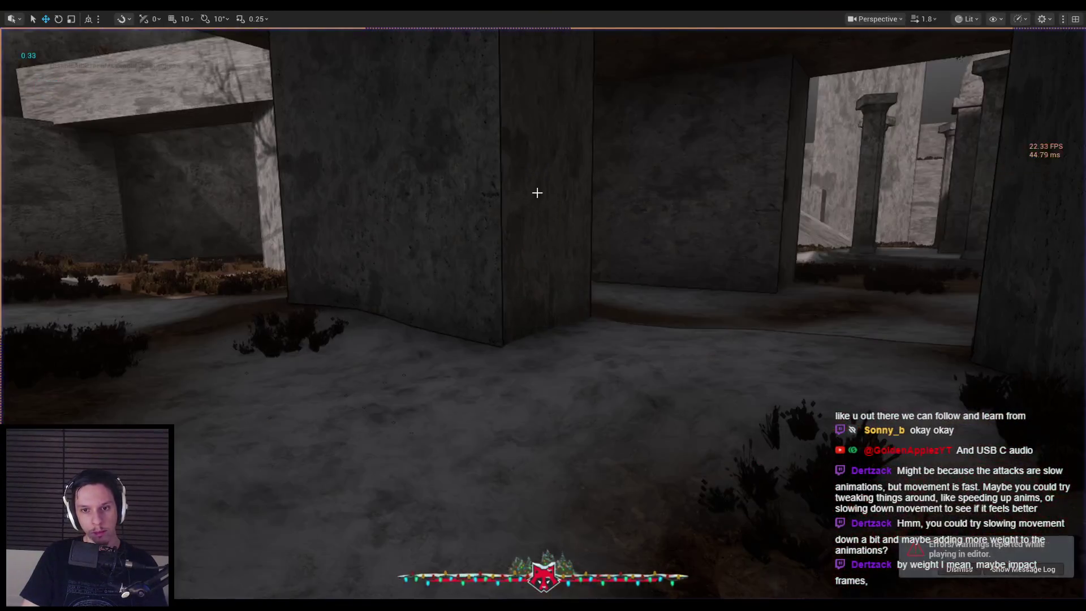
# Frame the arch with the editor camera, restore the editor layout, and scroll through the Message Log errors.
pyautogui.press('w')
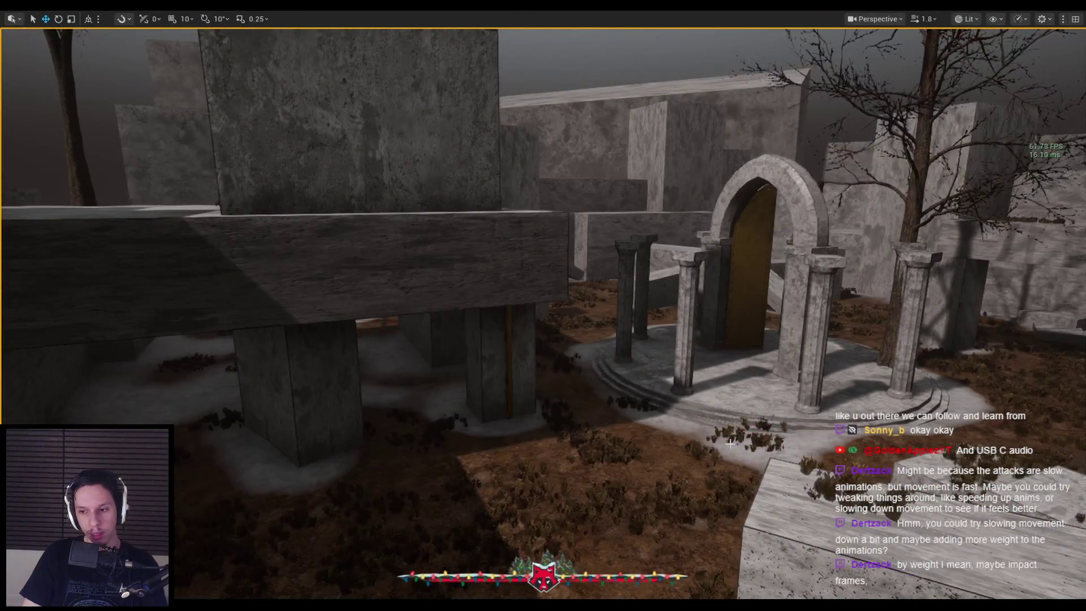
pyautogui.press('s')
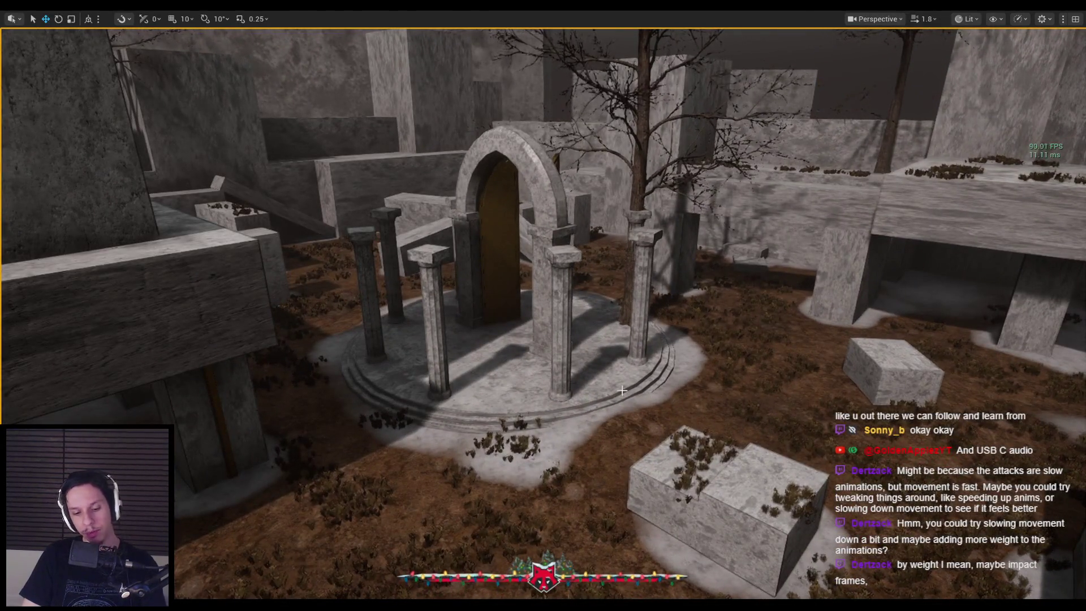
pyautogui.press('F11')
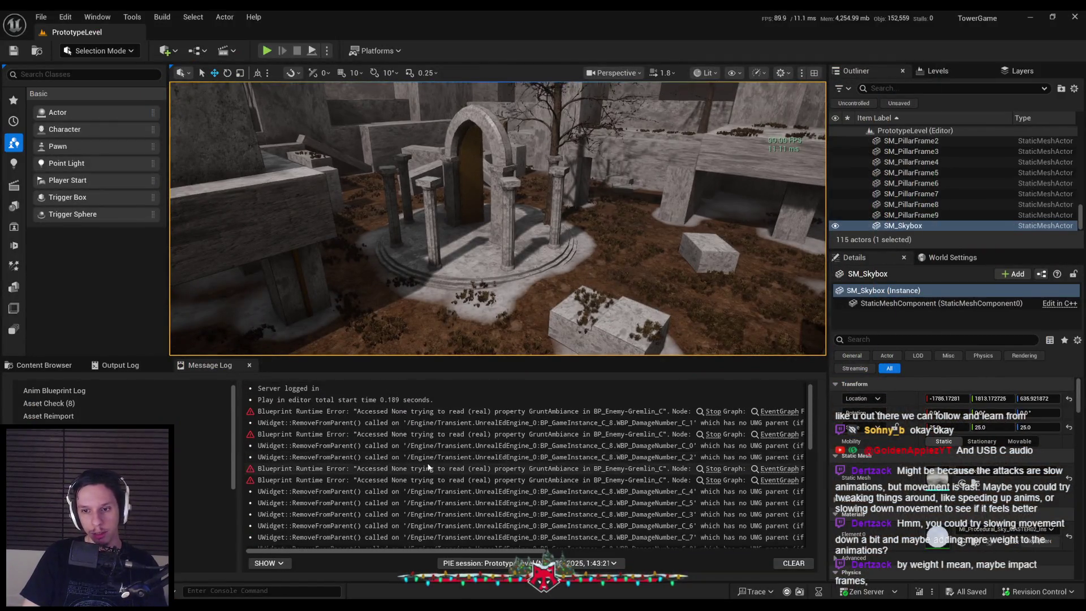
pyautogui.scroll(-3, 757, 455)
pyautogui.scroll(3, 813, 501)
pyautogui.scroll(-3, 820, 470)
pyautogui.moveTo(823, 459)
pyautogui.mouseDown()
pyautogui.moveTo(825, 531)
pyautogui.moveTo(822, 405)
pyautogui.mouseUp()
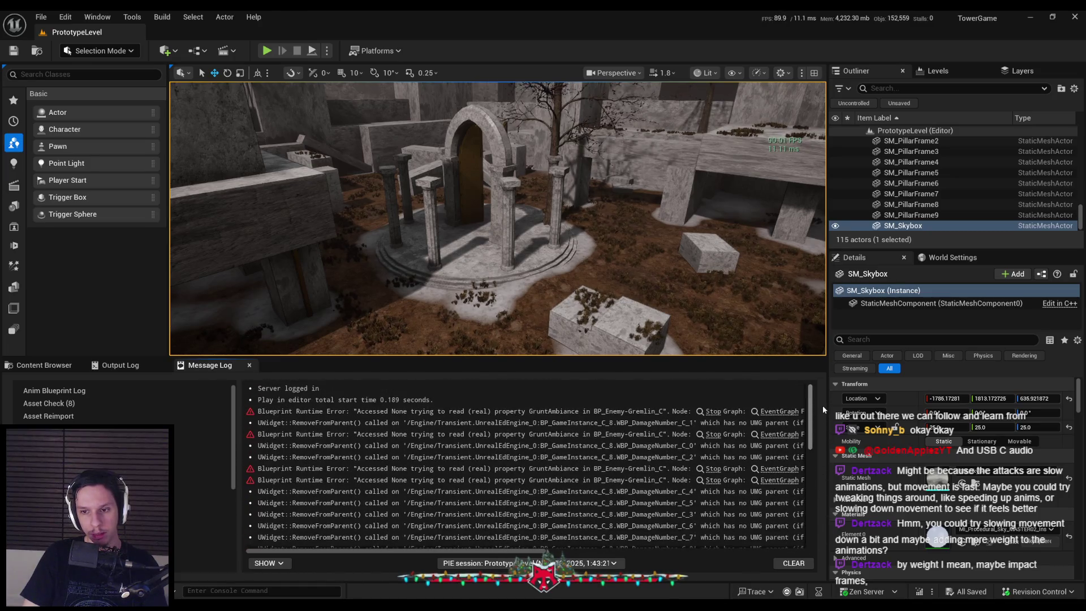
# Bring back the Content Browser and start a new full-screen play-test.
pyautogui.click(41, 365)
pyautogui.hotkey('alt', 'p')
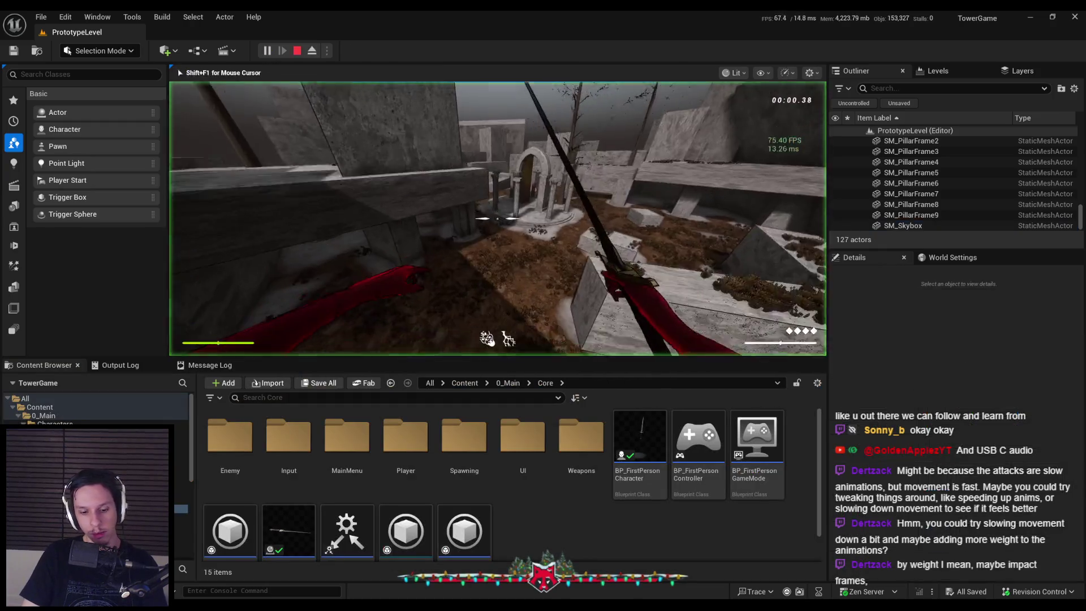
pyautogui.press('F11')
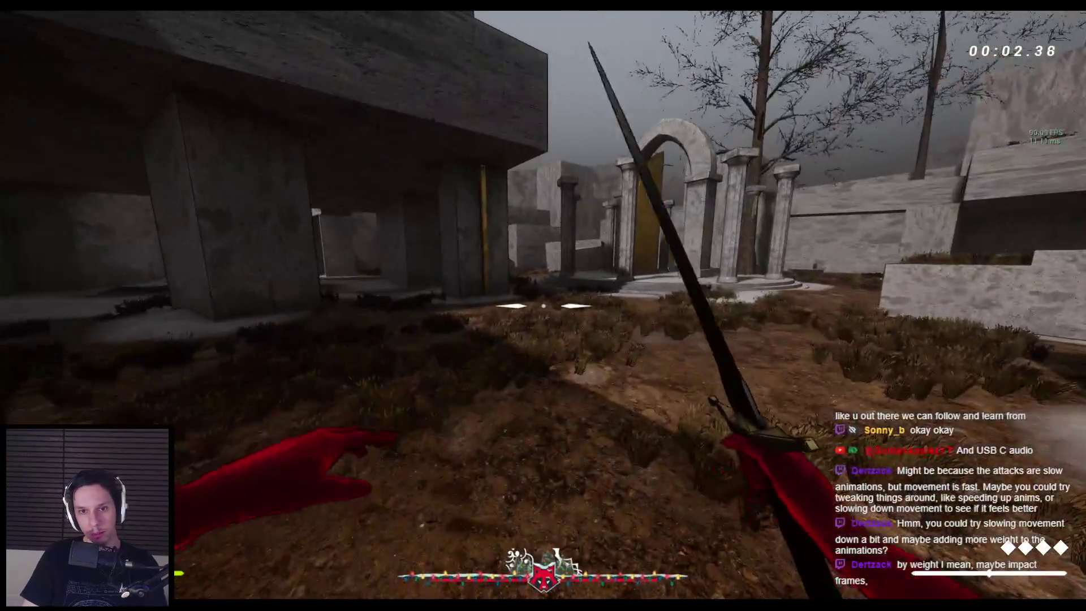
# Advance toward the arch and cut down the approaching spider.
pyautogui.press('w')
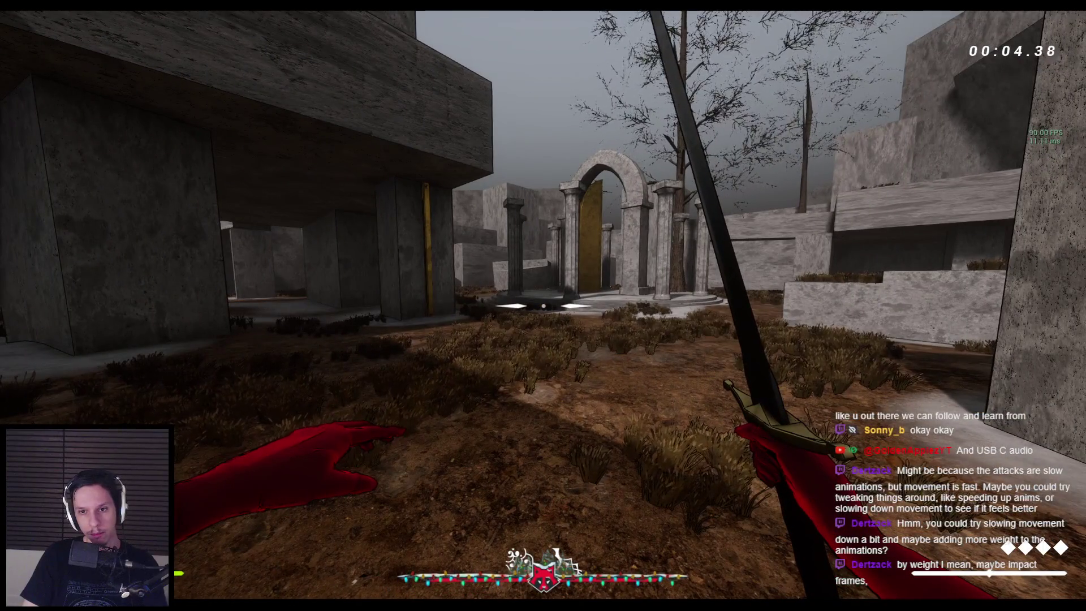
pyautogui.press('w')
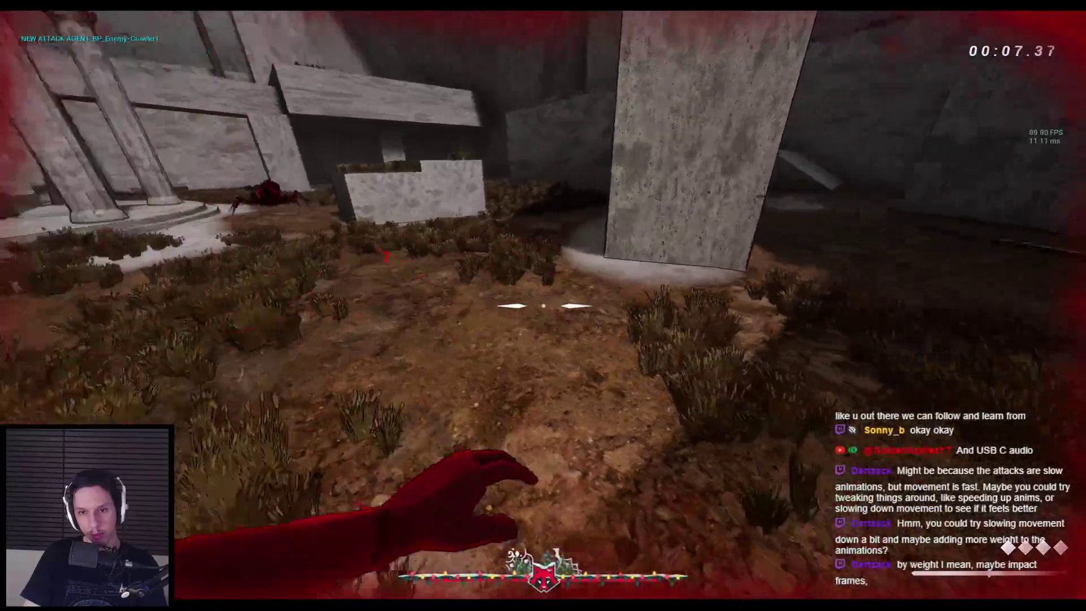
pyautogui.click(543, 305)
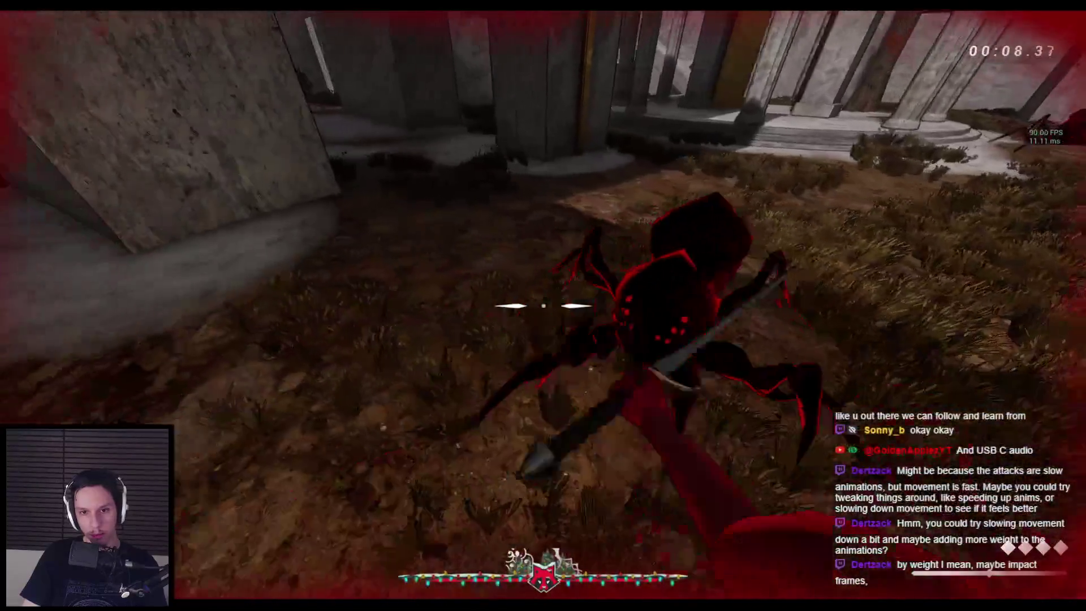
pyautogui.click(543, 305)
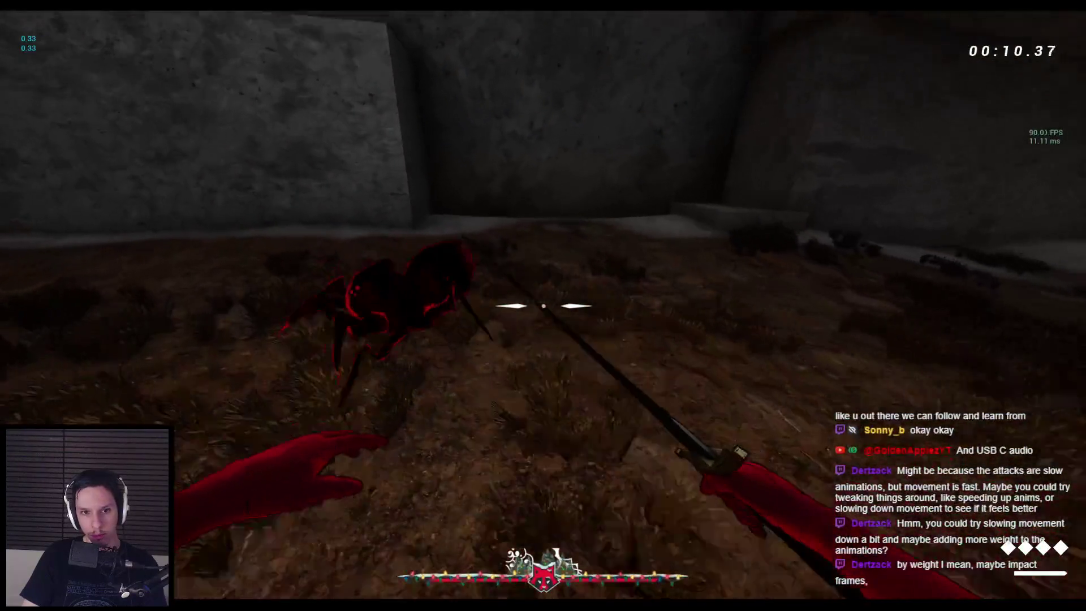
pyautogui.click(543, 305)
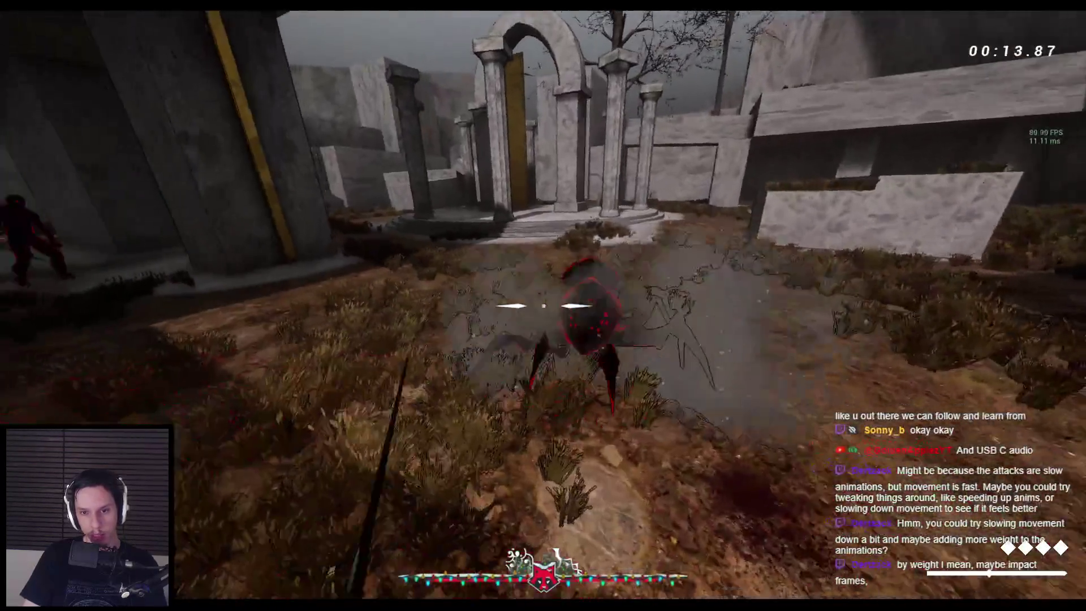
pyautogui.click(543, 305)
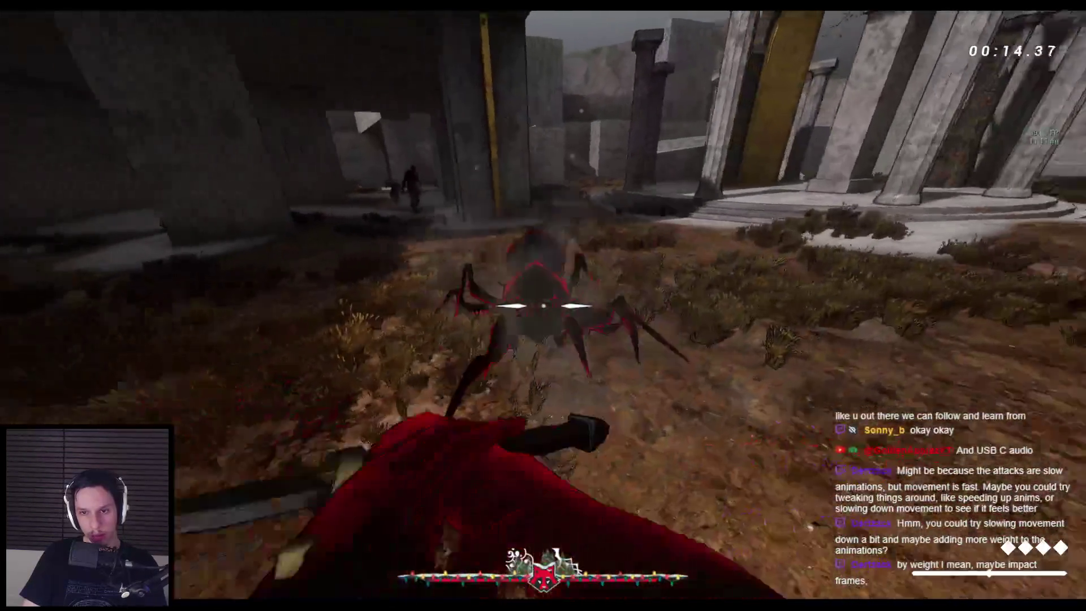
pyautogui.click(543, 306)
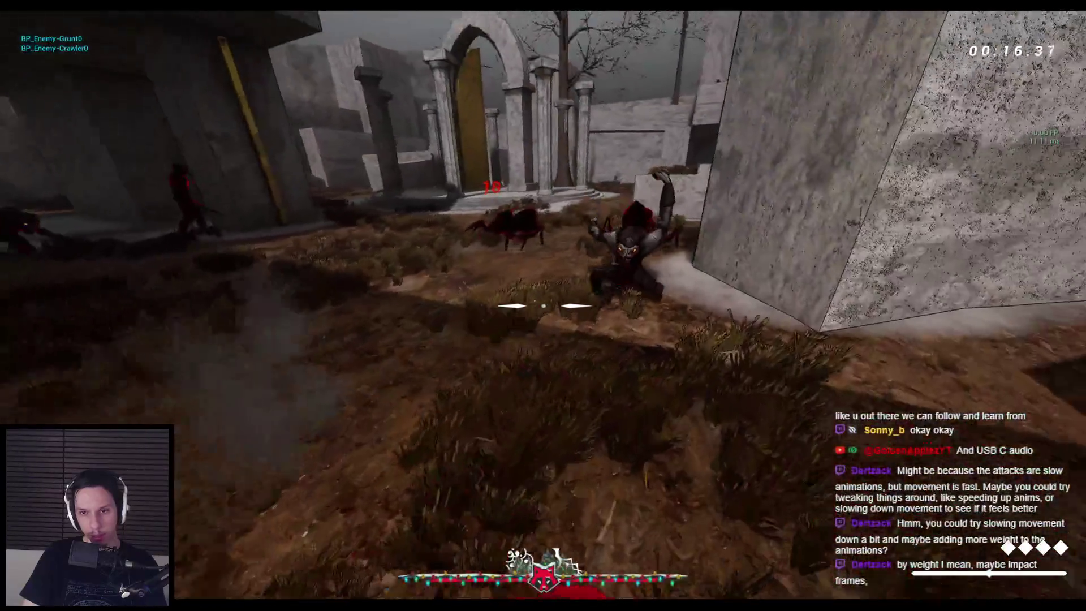
pyautogui.click(543, 306)
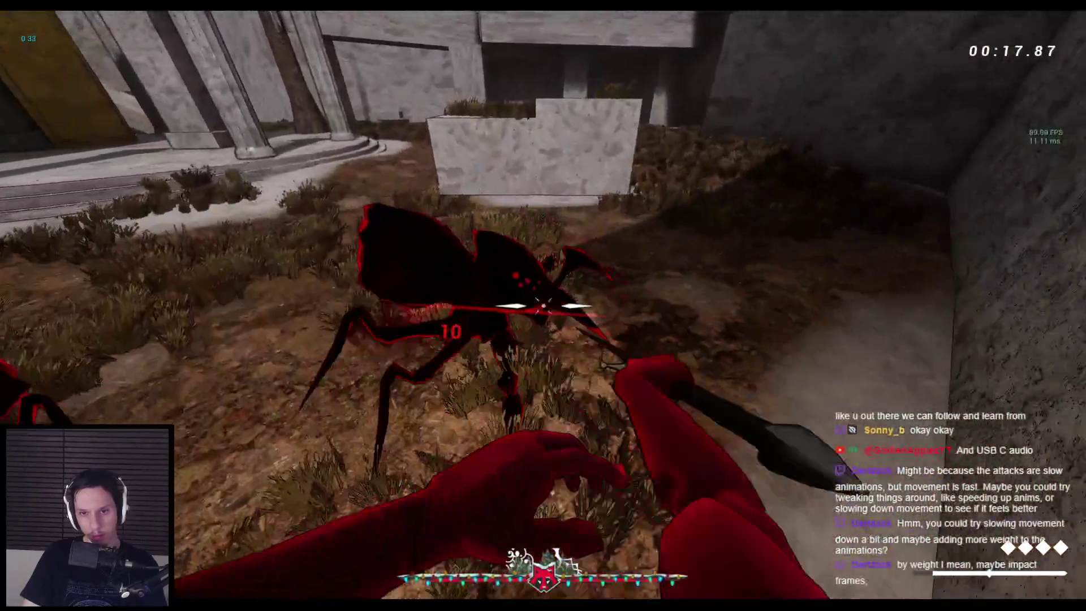
# Fight the grunt by the dark building and the spiders along the courtyard wall.
pyautogui.click(543, 306)
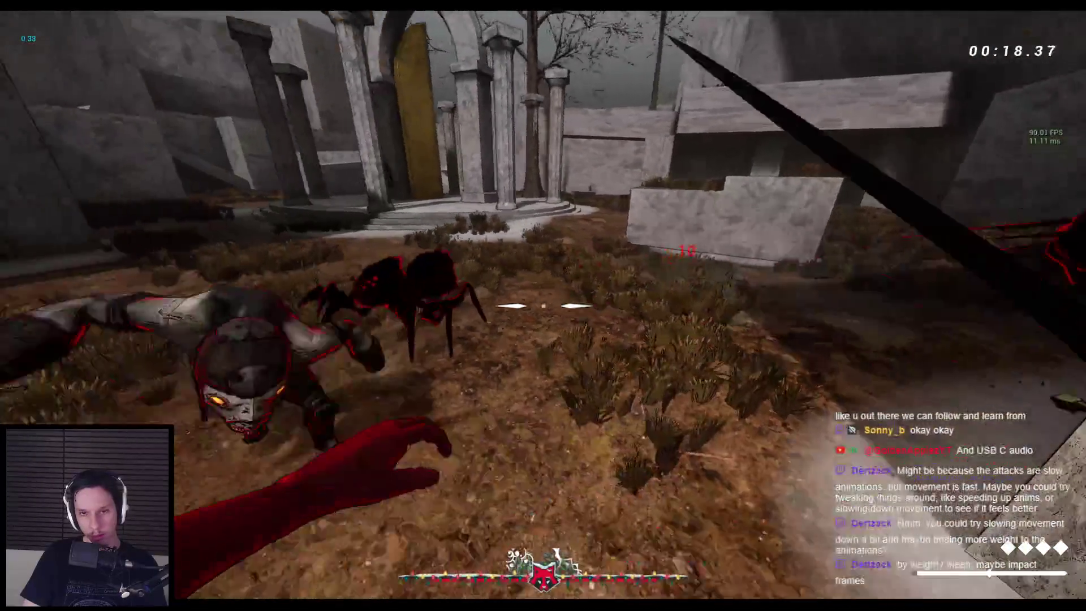
pyautogui.click(543, 305)
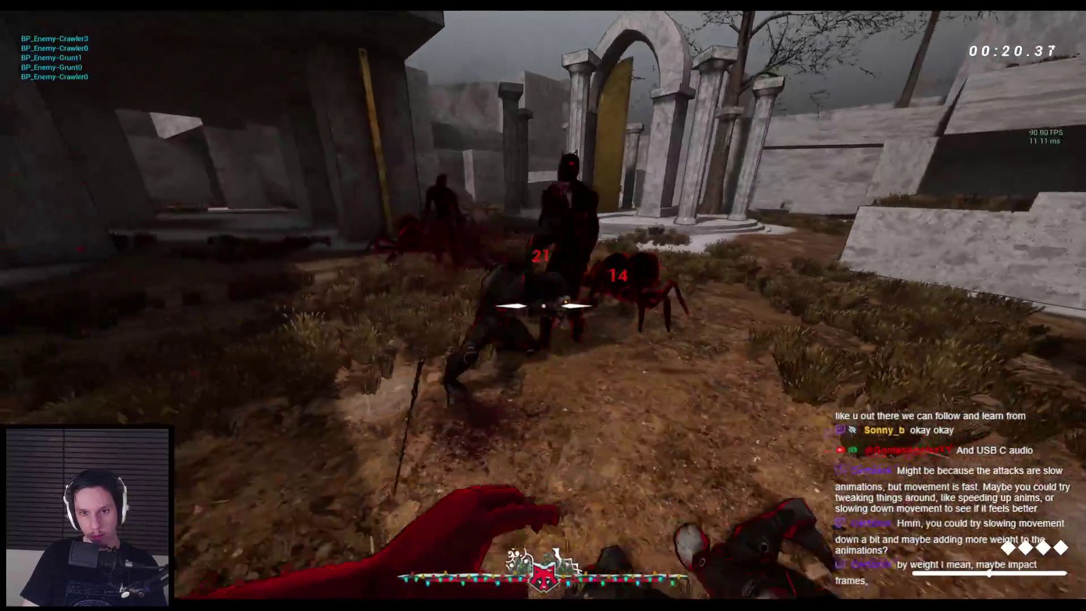
pyautogui.click(543, 305)
pyautogui.click(543, 305)
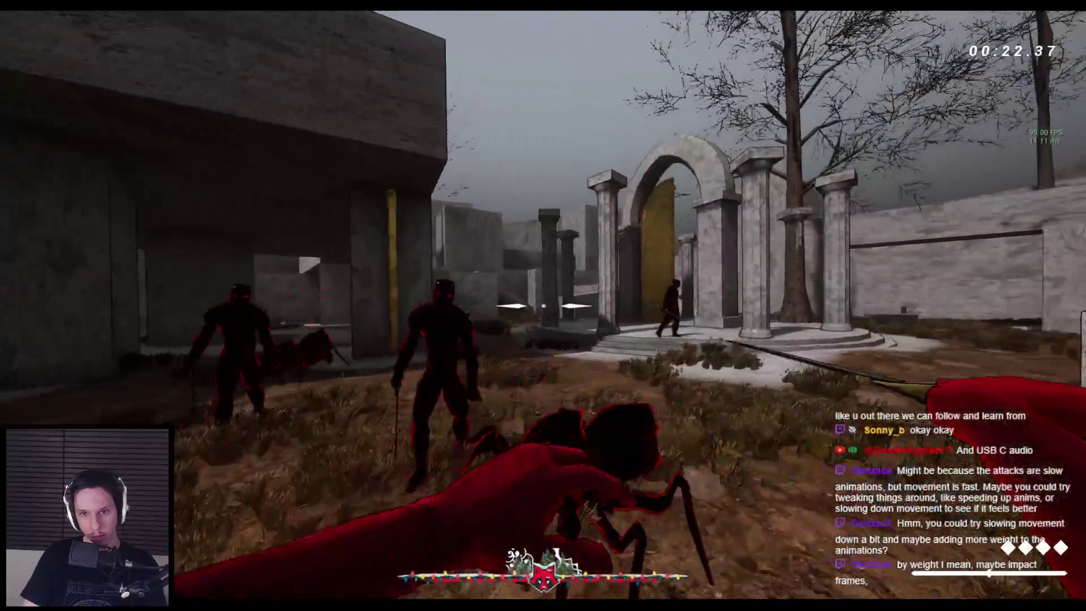
pyautogui.click(543, 305)
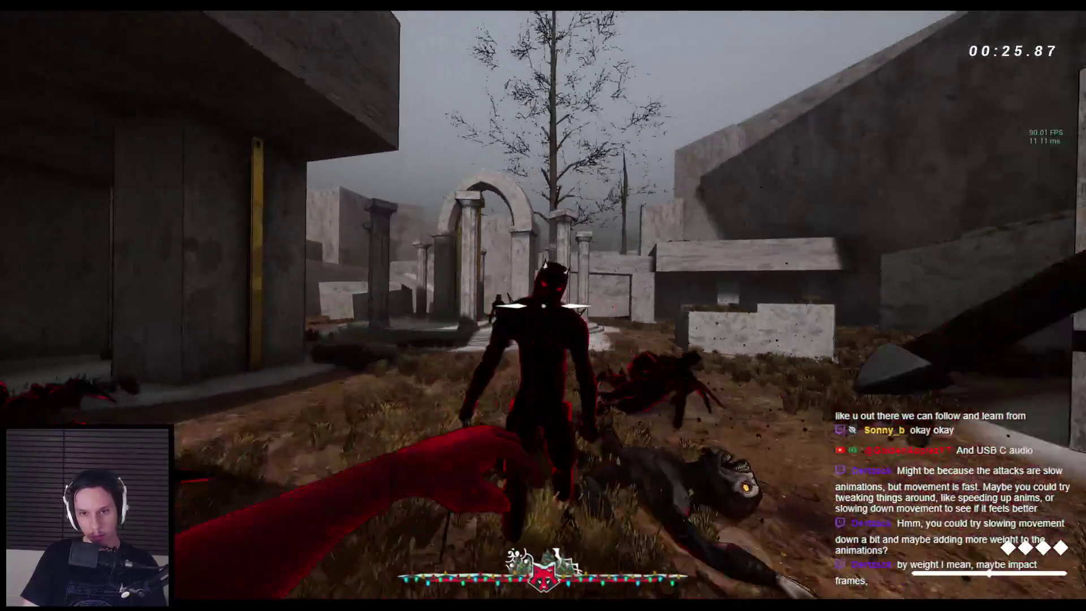
pyautogui.click(543, 305)
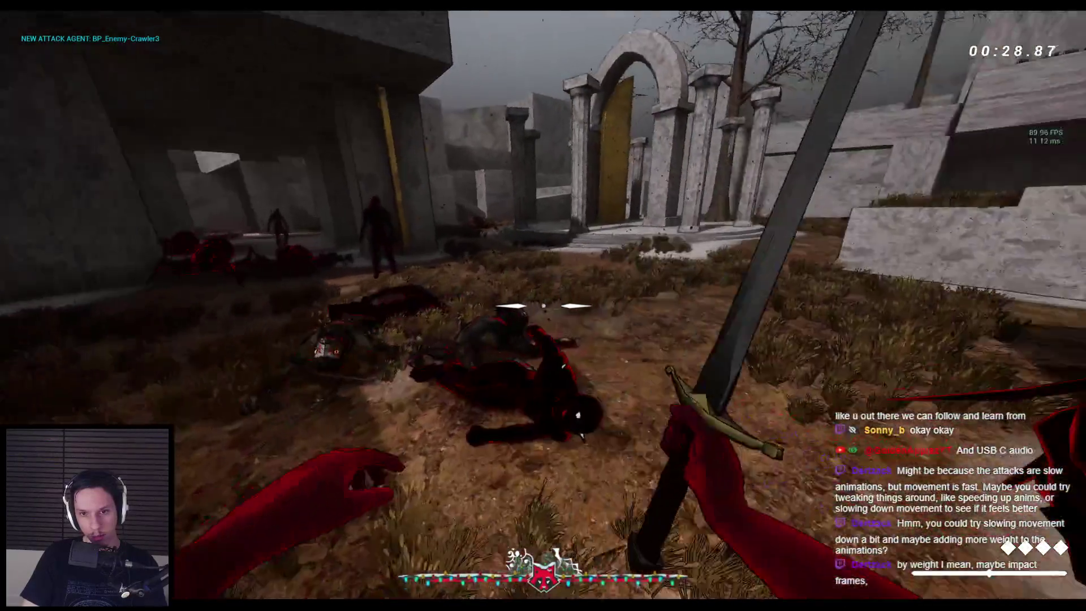
pyautogui.click(543, 305)
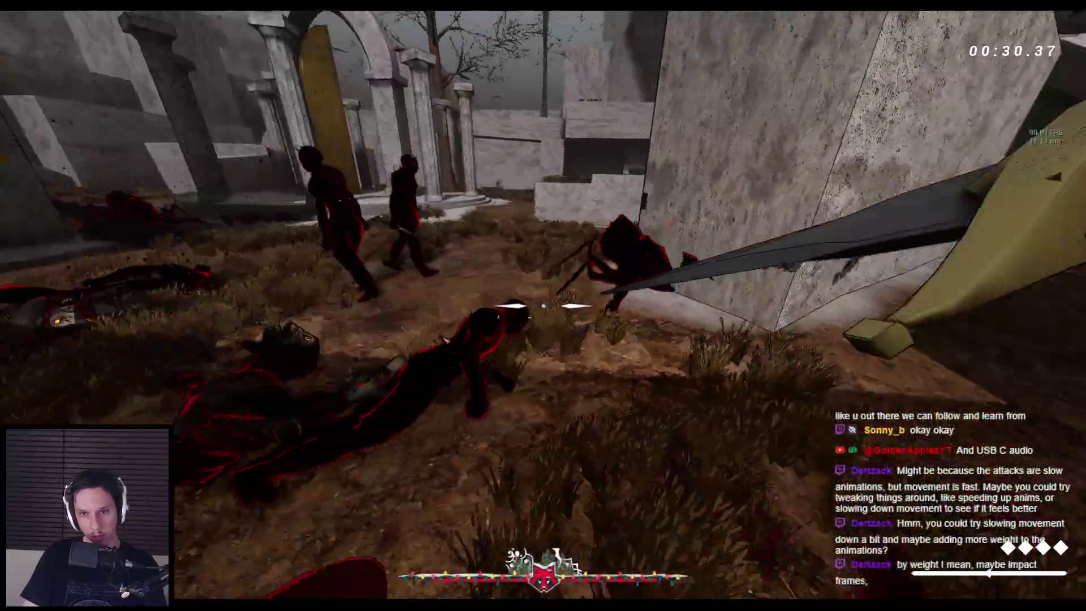
pyautogui.click(543, 306)
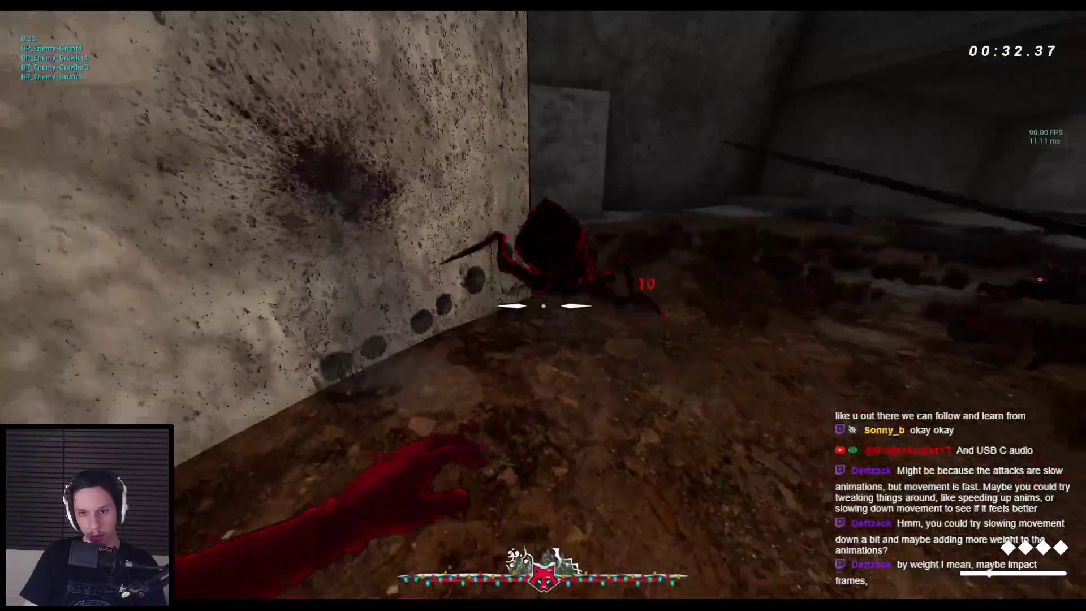
pyautogui.click(543, 305)
pyautogui.click(542, 305)
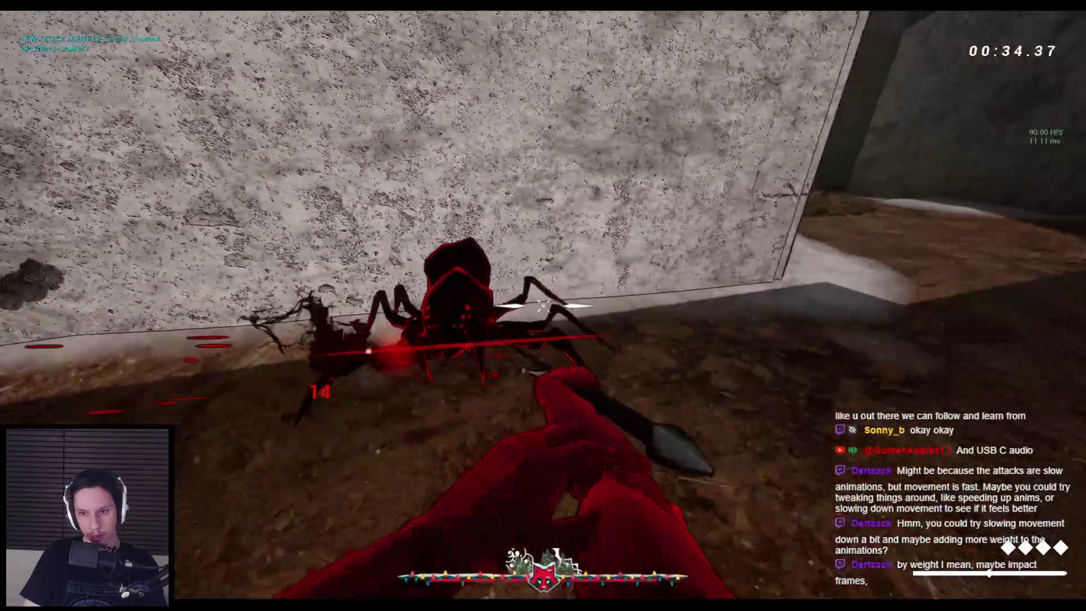
pyautogui.click(543, 305)
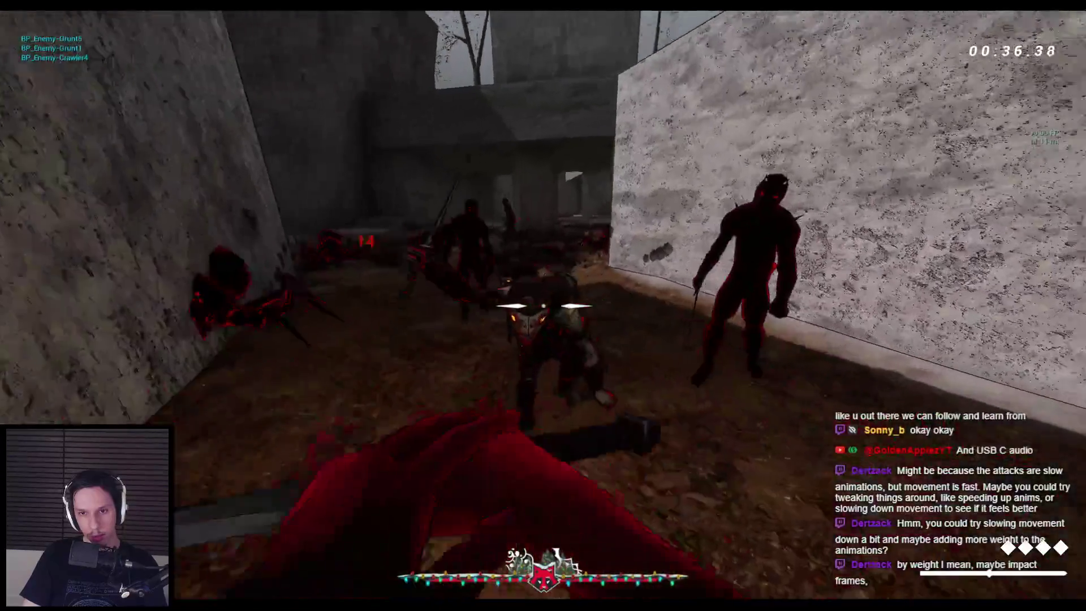
pyautogui.click(543, 305)
pyautogui.click(543, 305)
# Battle the corridor spiders, the crawler near the ramps, the demon, and a grunt.
pyautogui.click(543, 306)
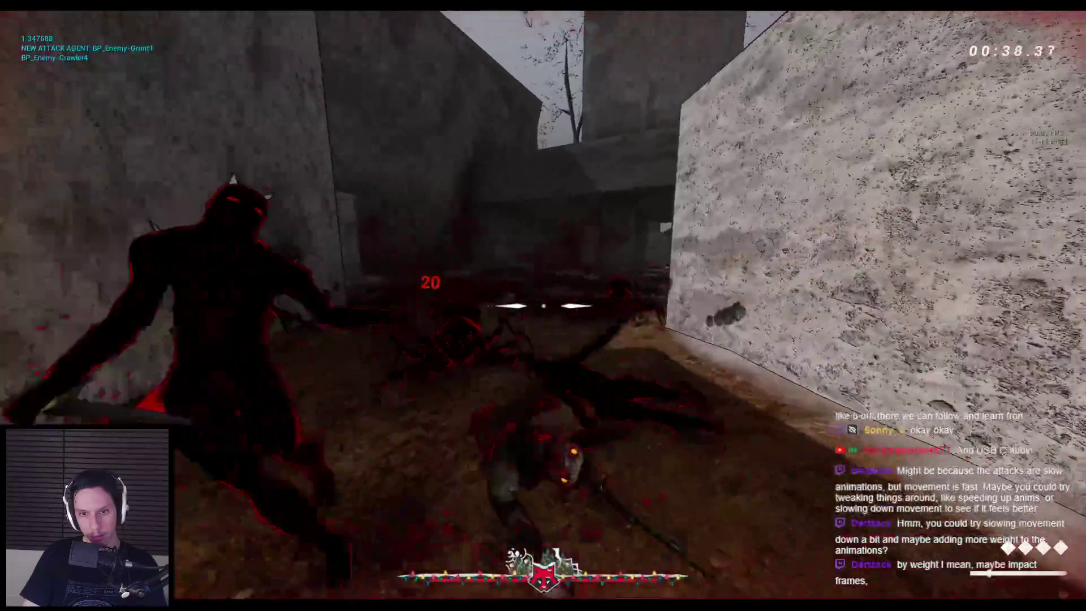
pyautogui.click(543, 306)
pyautogui.click(543, 305)
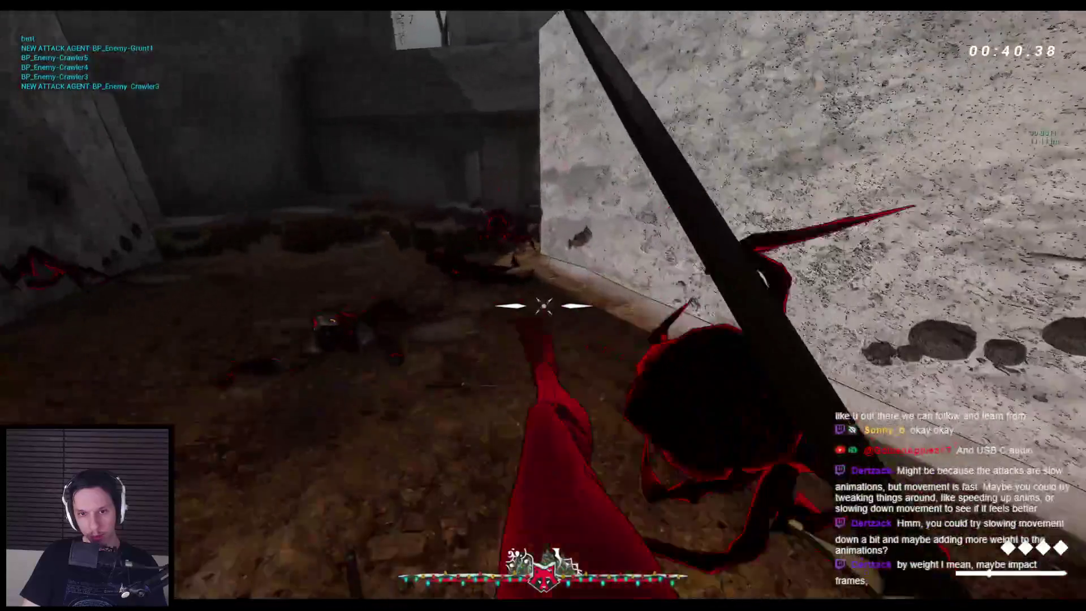
pyautogui.click(543, 306)
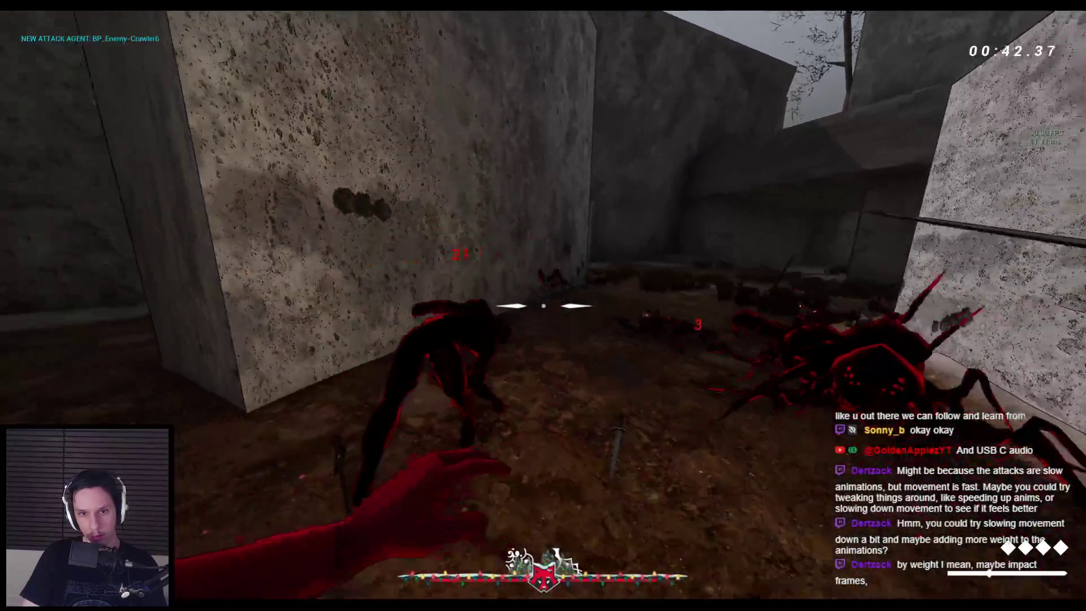
pyautogui.click(543, 305)
pyautogui.click(543, 305)
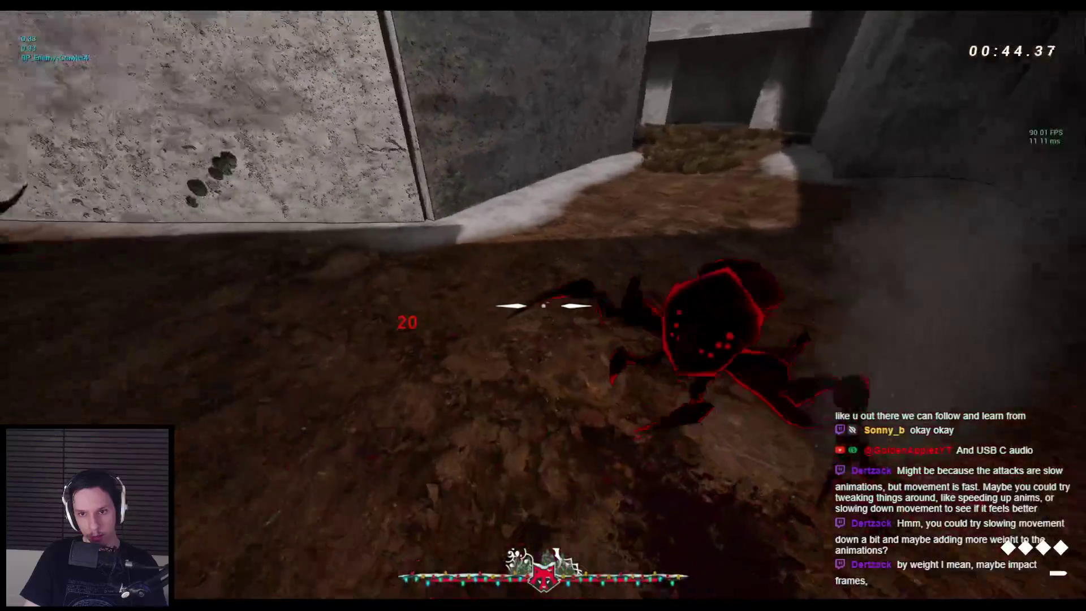
pyautogui.click(543, 305)
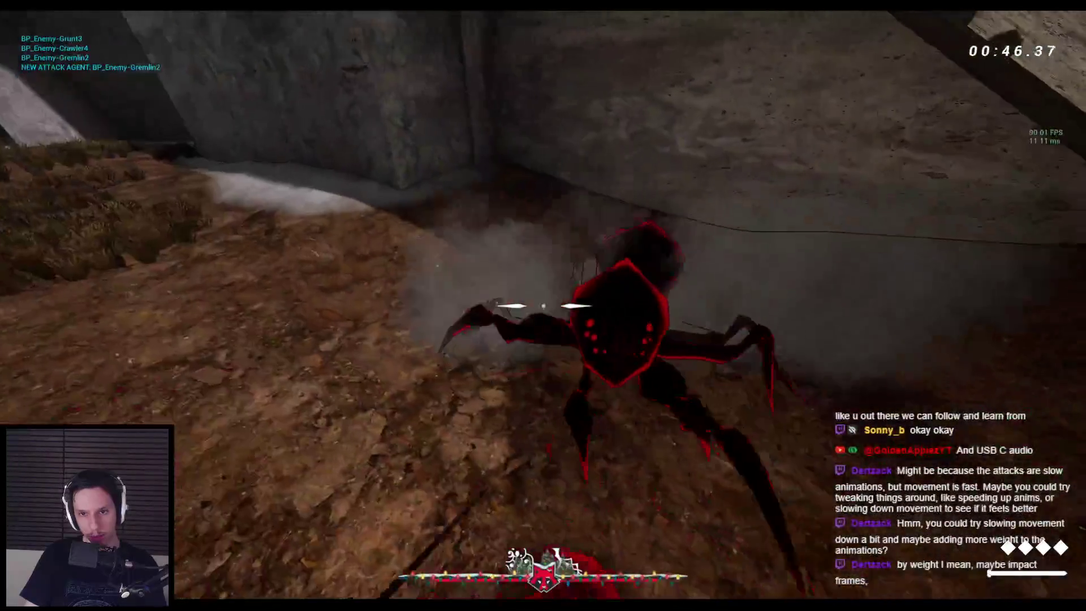
pyautogui.click(543, 306)
pyautogui.click(543, 305)
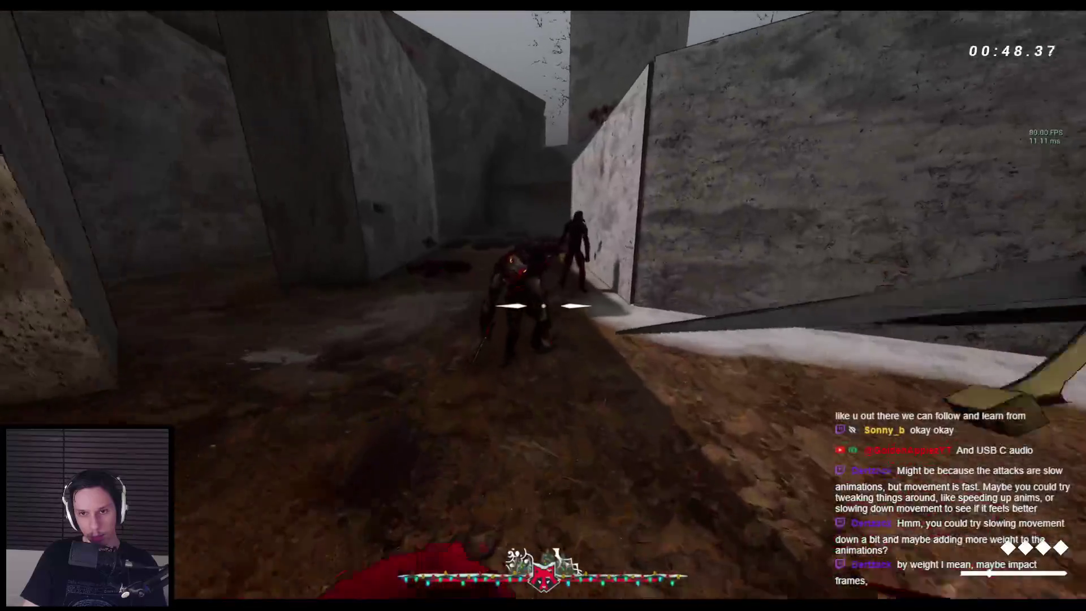
pyautogui.click(543, 305)
pyautogui.click(543, 305)
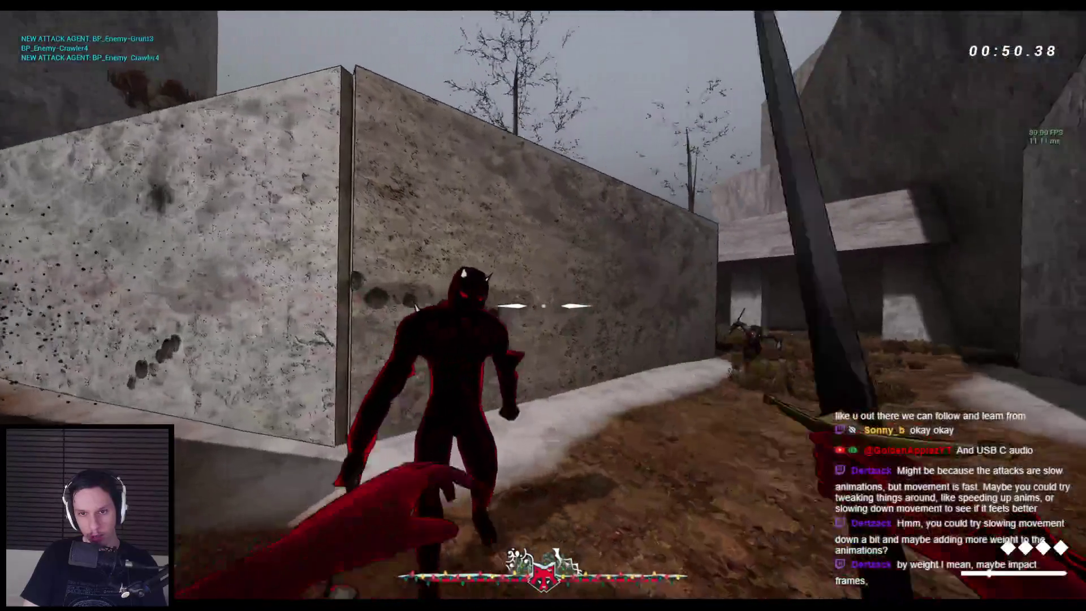
pyautogui.click(543, 306)
pyautogui.click(543, 306)
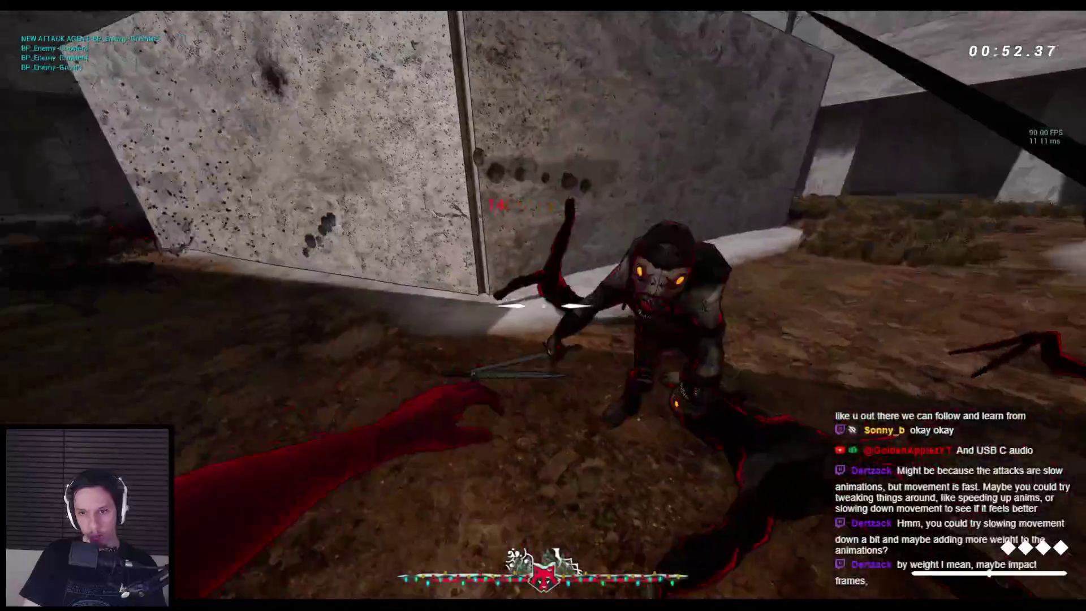
pyautogui.click(542, 305)
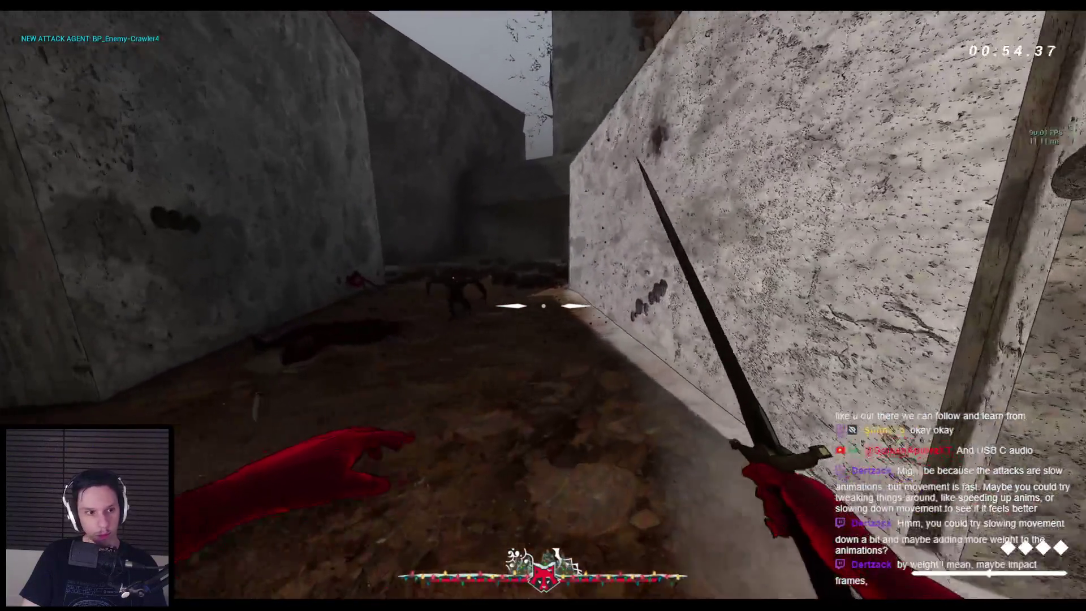
# Fight the enemy group by the wall until the player dies, then stop the play-test.
pyautogui.click(542, 305)
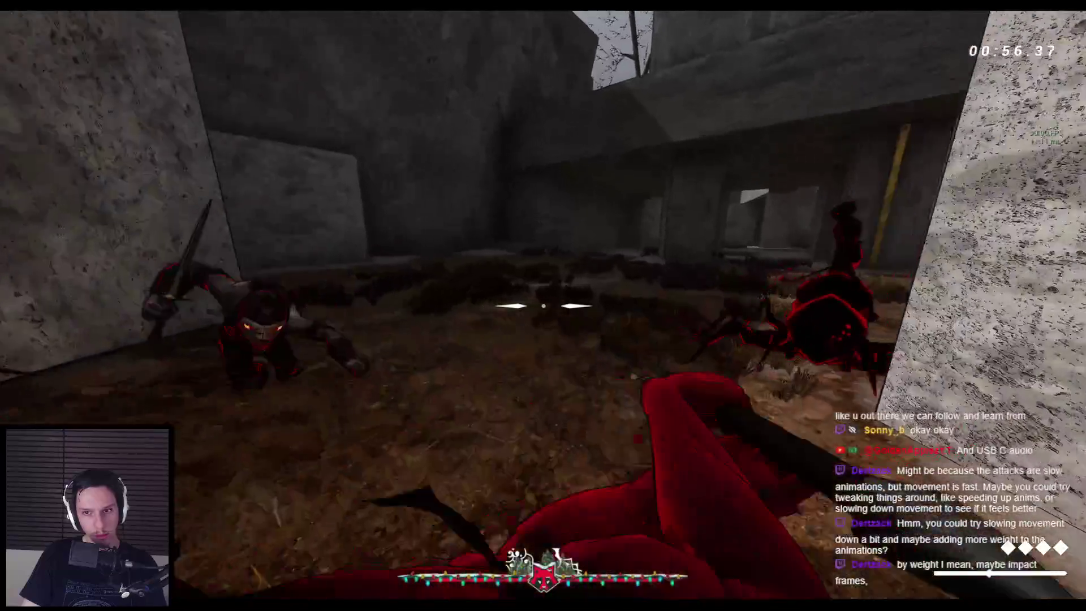
pyautogui.click(543, 305)
pyautogui.click(543, 305)
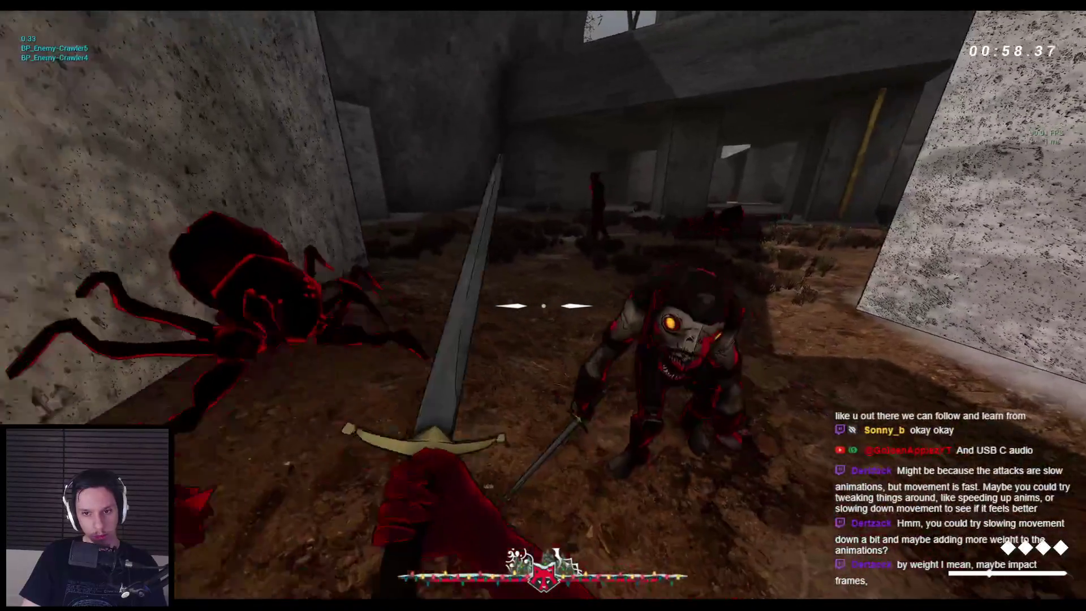
pyautogui.click(543, 305)
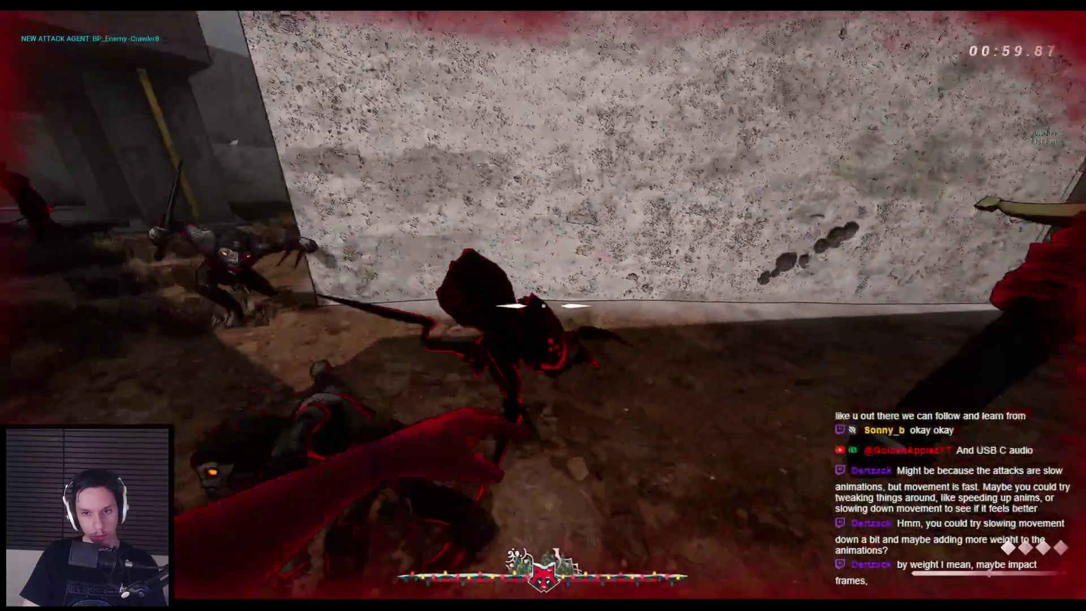
pyautogui.click(543, 305)
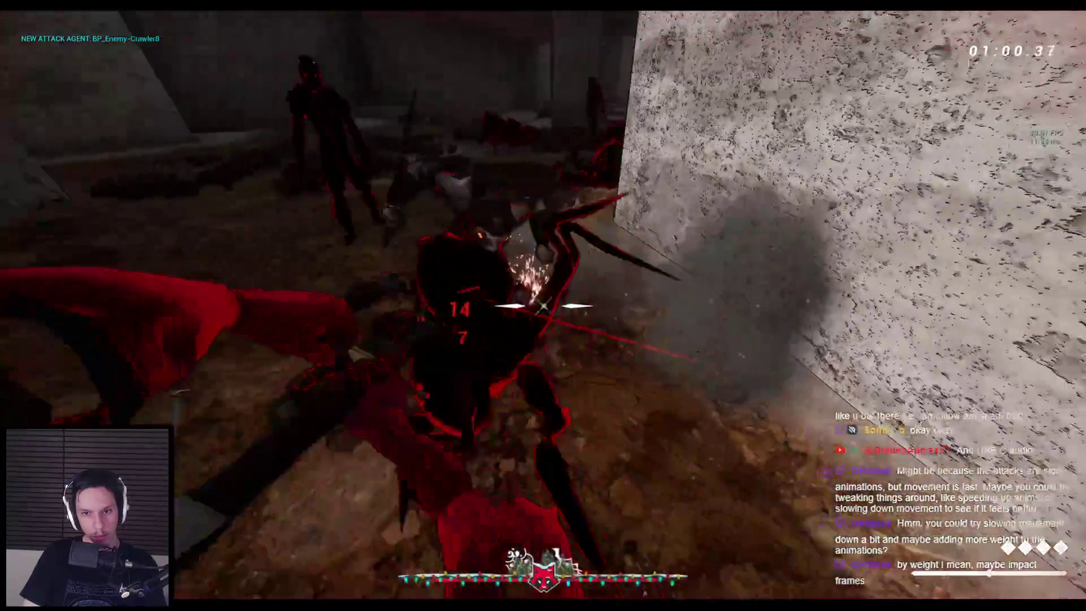
pyautogui.click(543, 306)
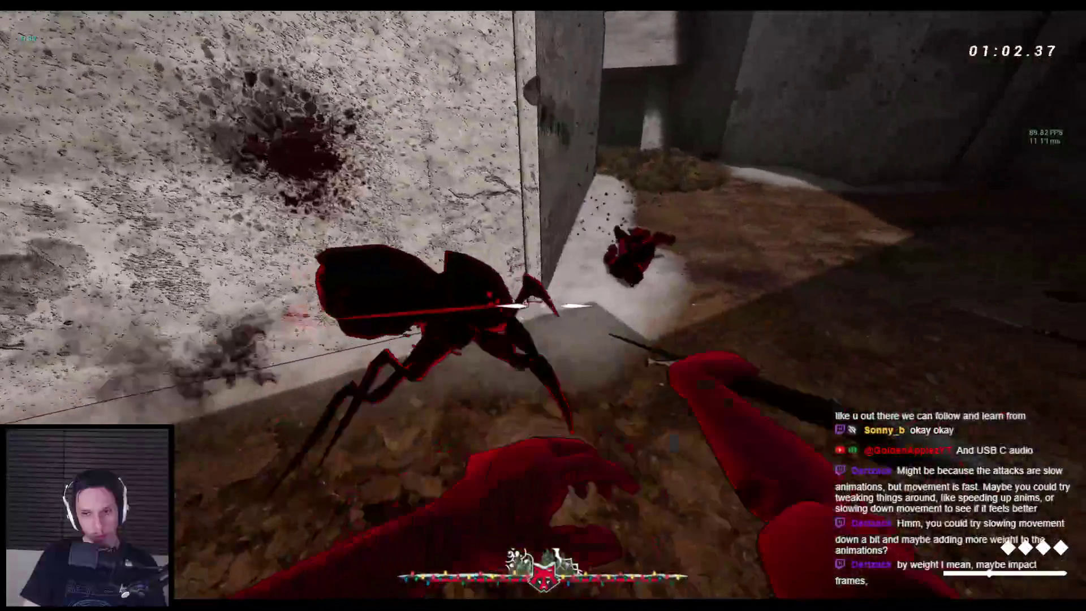
pyautogui.click(543, 305)
pyautogui.click(543, 306)
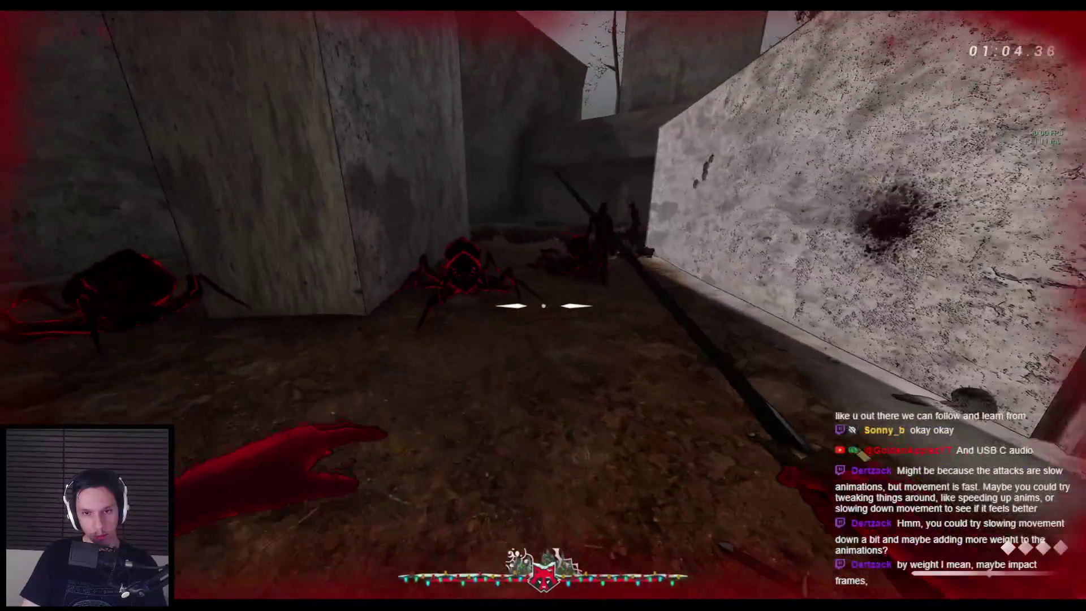
pyautogui.click(542, 305)
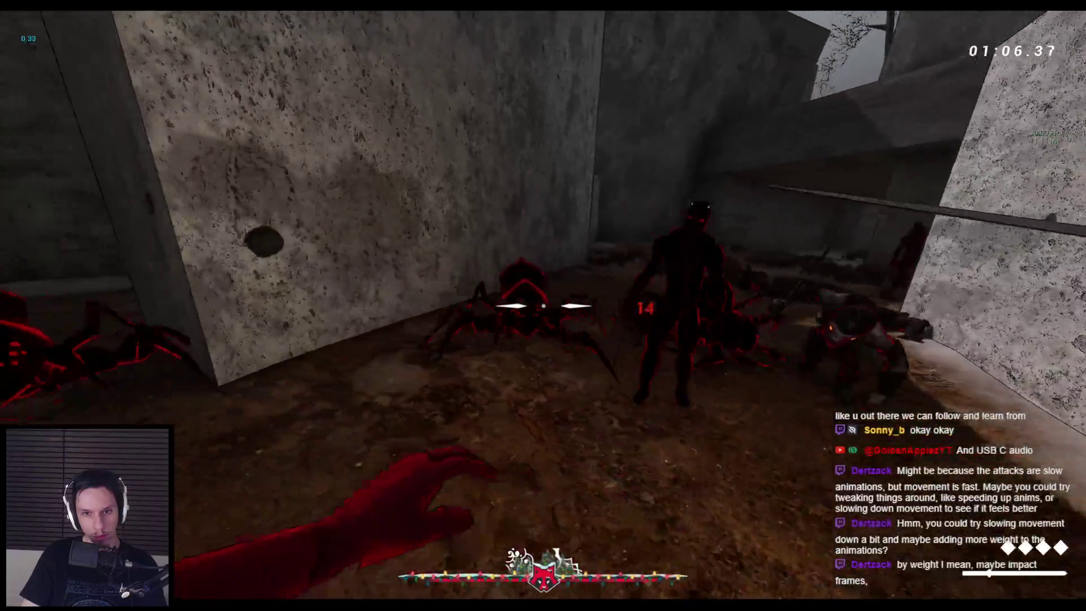
pyautogui.click(543, 305)
pyautogui.click(543, 305)
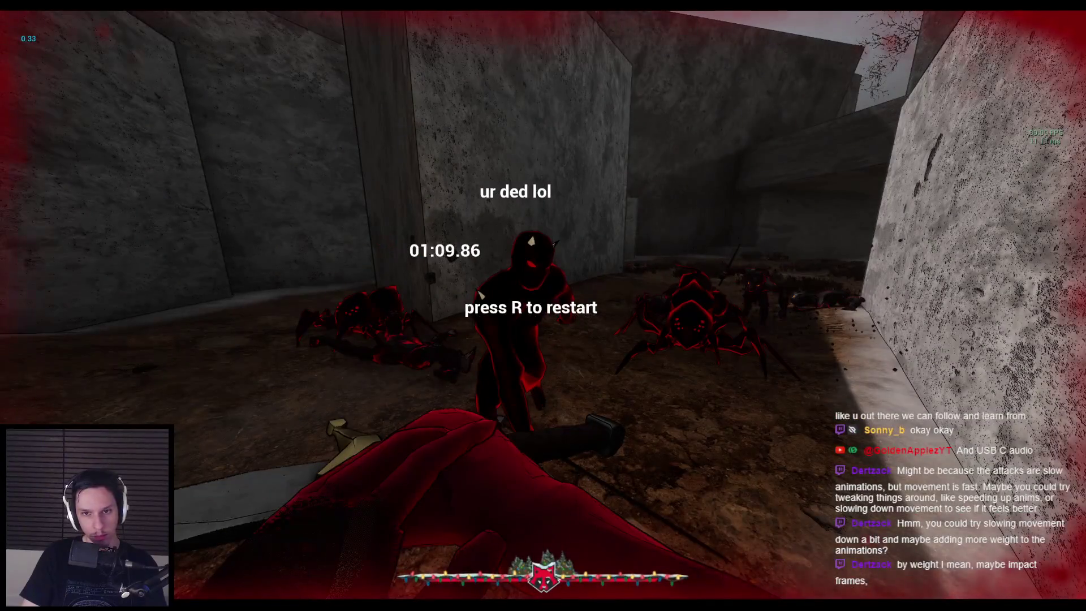
pyautogui.press('Escape')
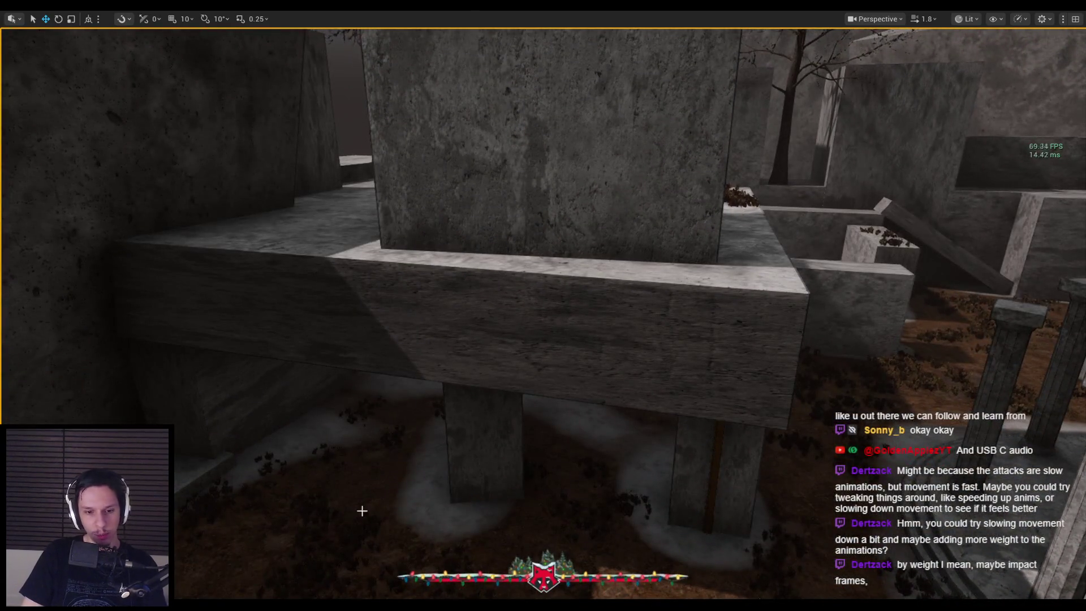
# Restore the editor layout, show the content assets, and pull the view back over the arch and pillars.
pyautogui.scroll(-3, 362, 511)
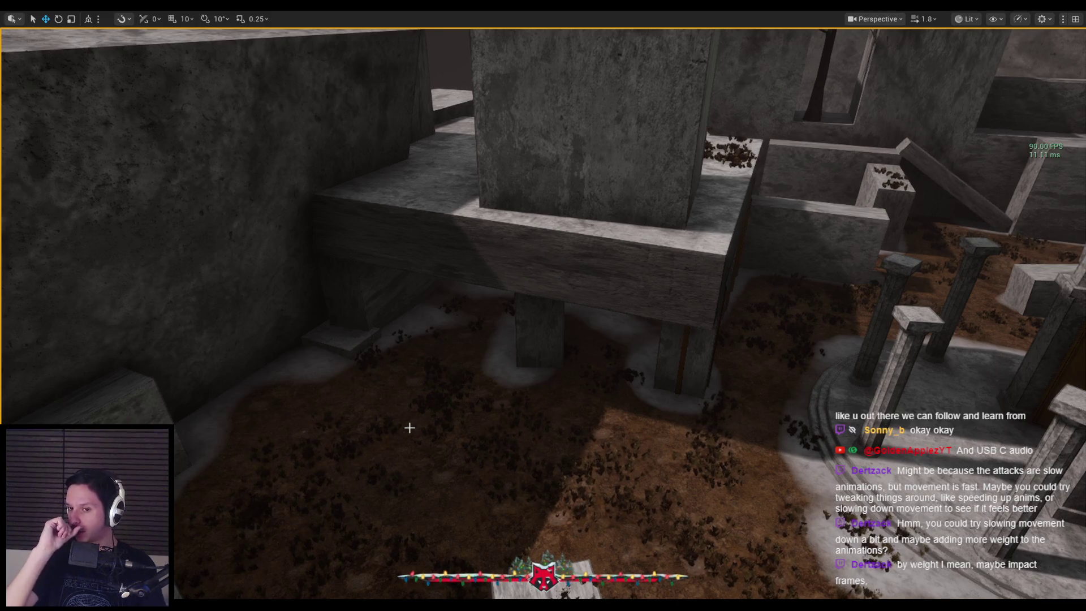
pyautogui.press('F11')
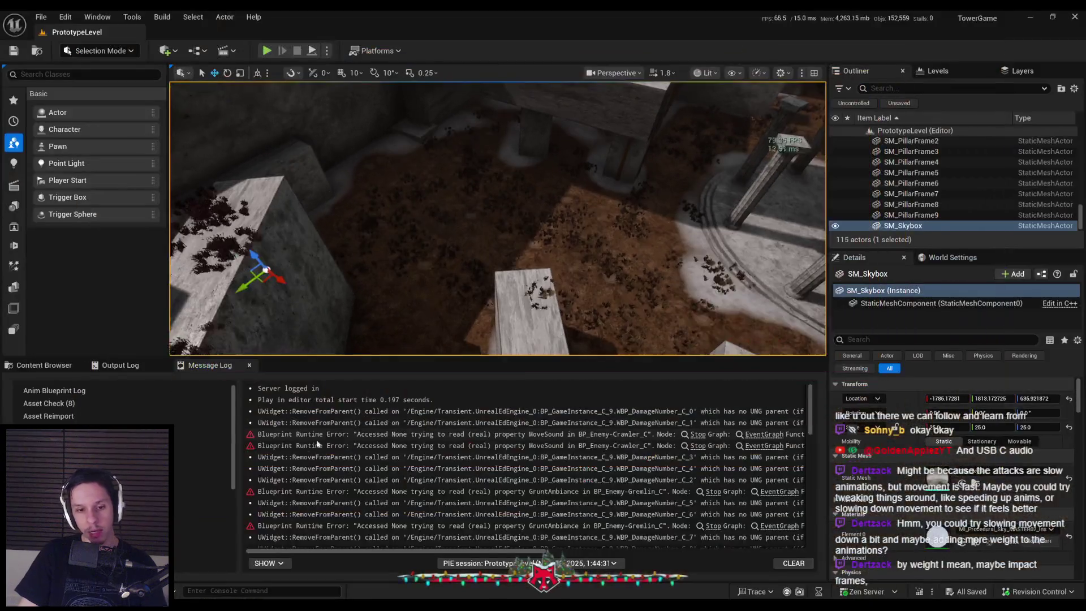
pyautogui.click(79, 366)
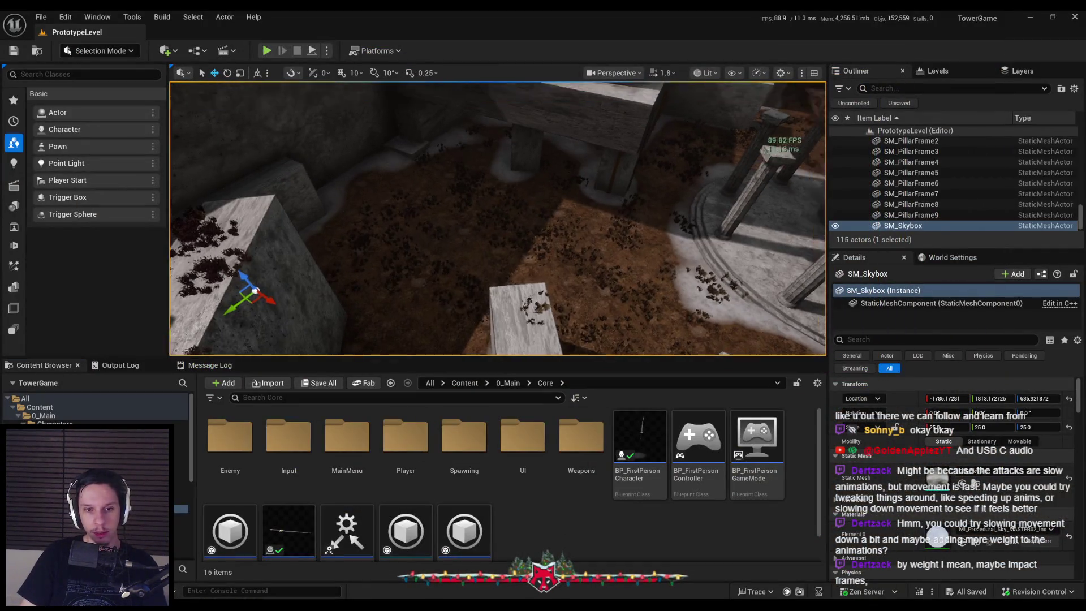
pyautogui.moveTo(278, 289); pyautogui.dragTo(477, 299)
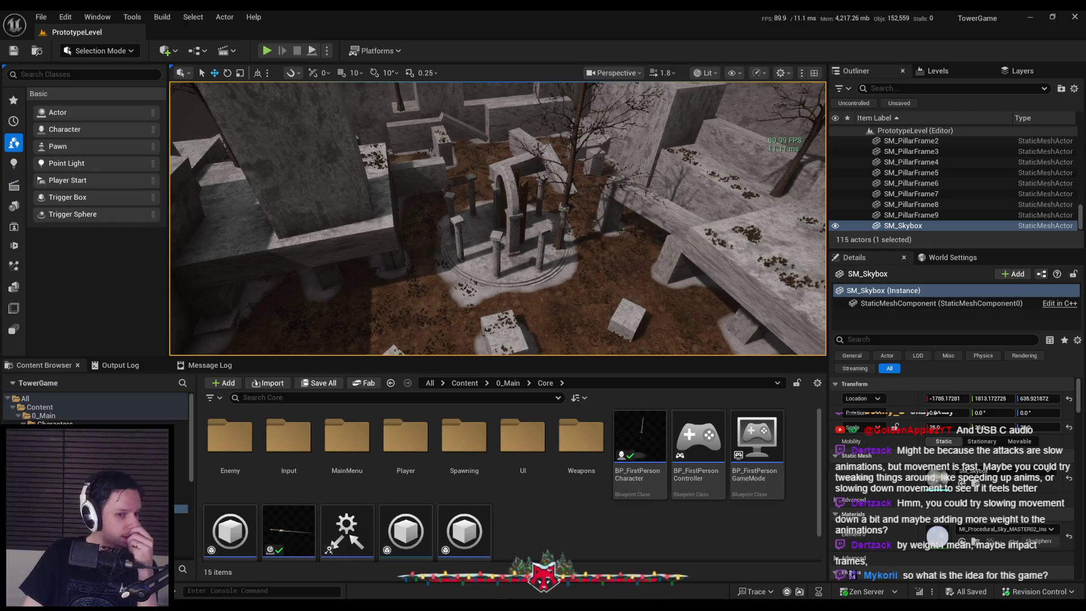
pyautogui.hotkey('alt', 'Tab')
# Scroll up to the Developer Goals at the top of the GODTOWER doc.
pyautogui.scroll(20, 404, 388)
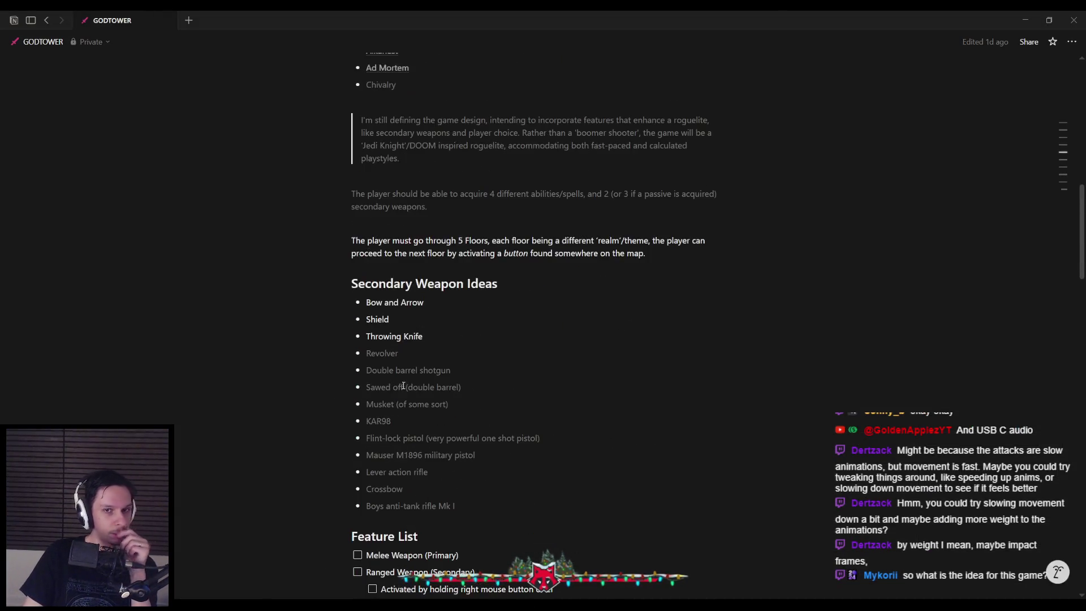
pyautogui.scroll(1, 399, 388)
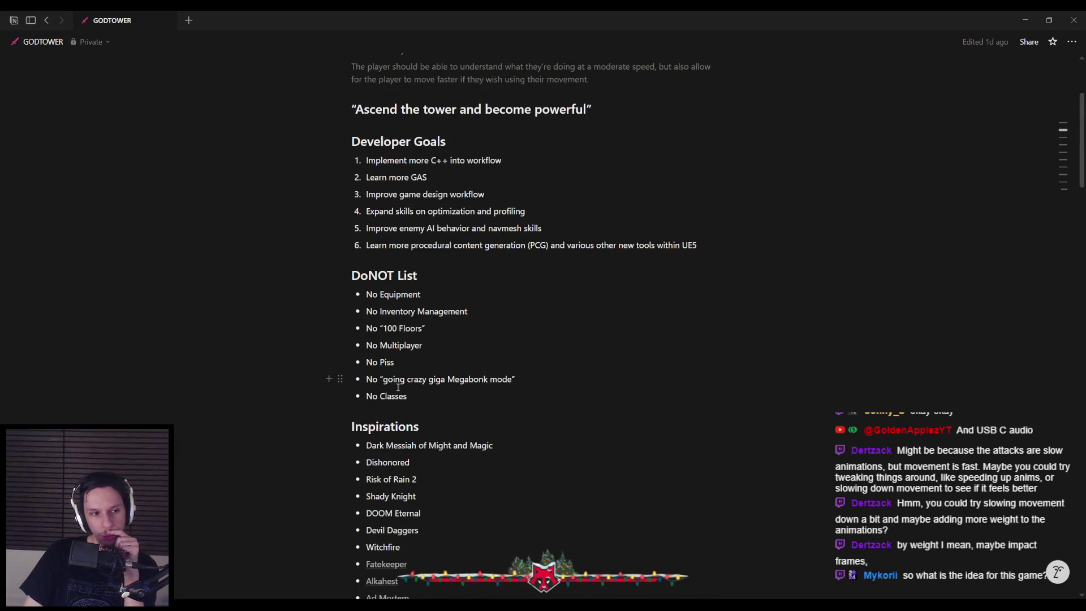
pyautogui.scroll(-2, 387, 394)
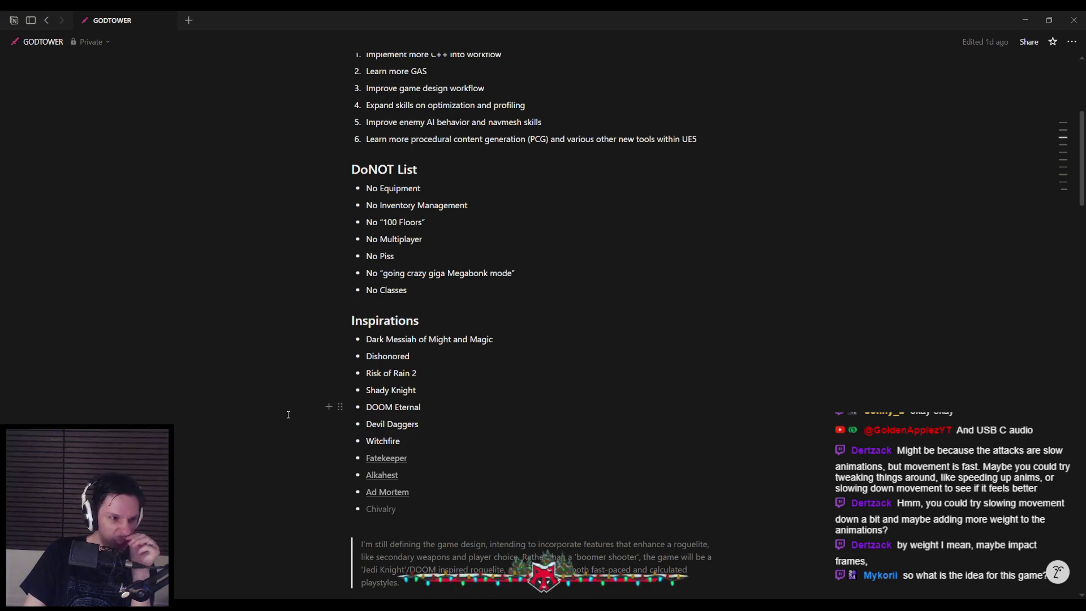
pyautogui.scroll(2, 287, 414)
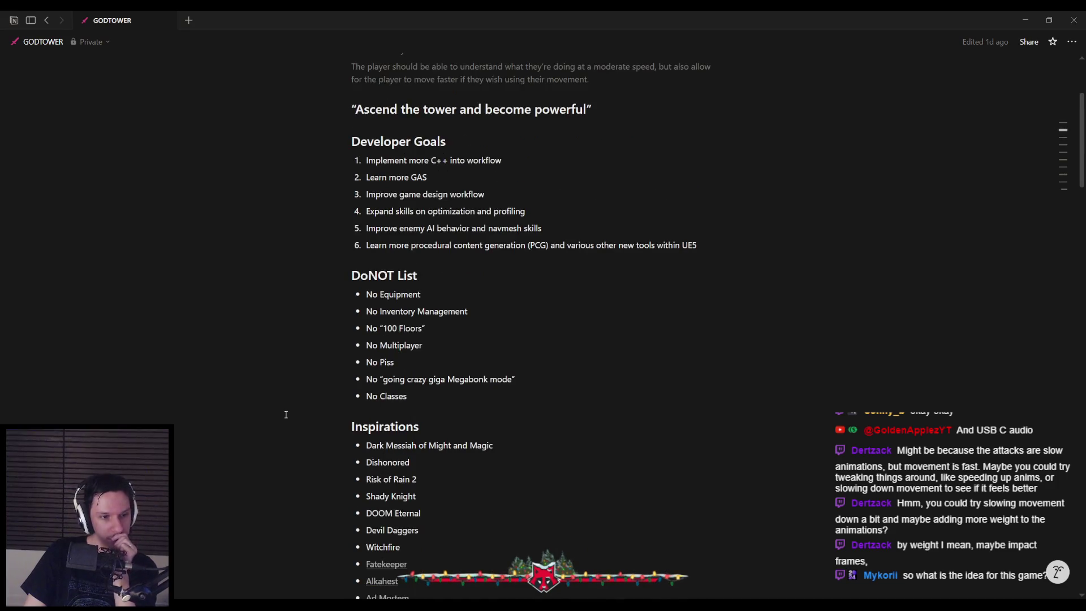
pyautogui.scroll(3, 285, 414)
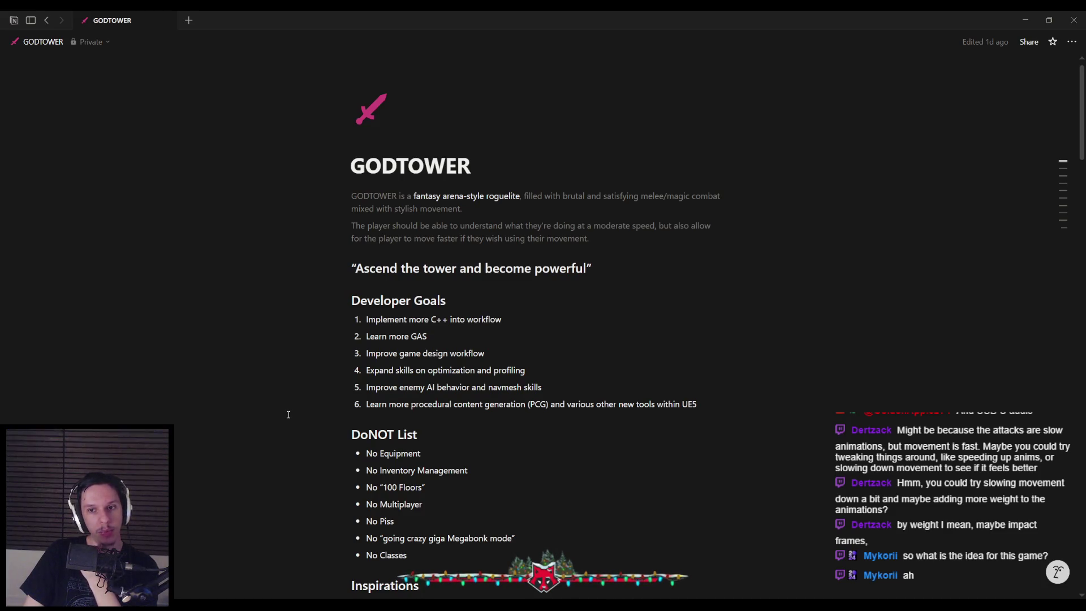
# Read down through inspirations and features to the Task List, then return to Unreal.
pyautogui.scroll(-2, 289, 415)
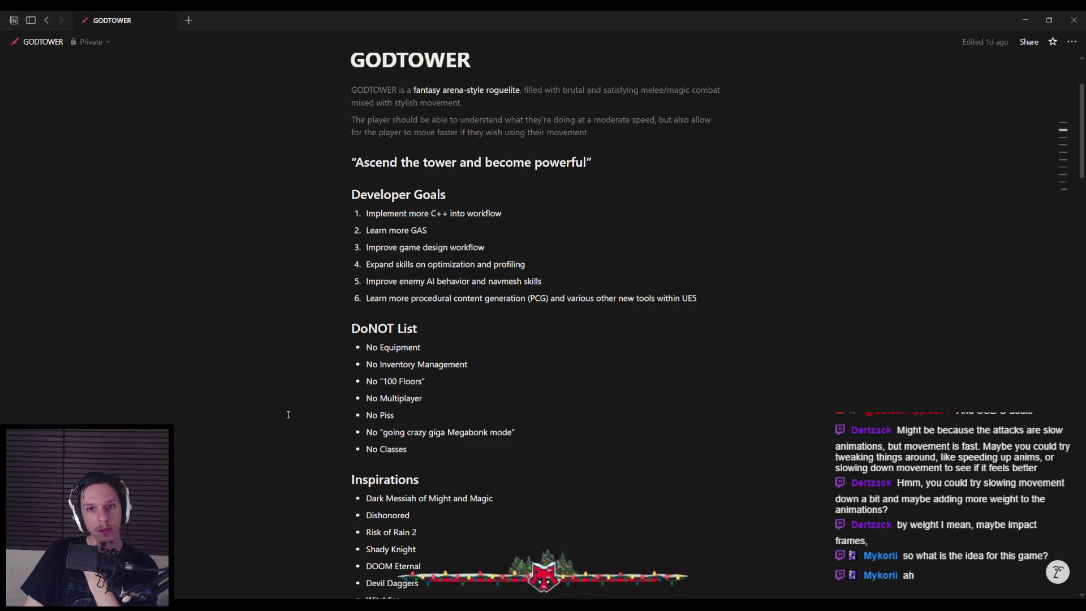
pyautogui.scroll(-1, 289, 414)
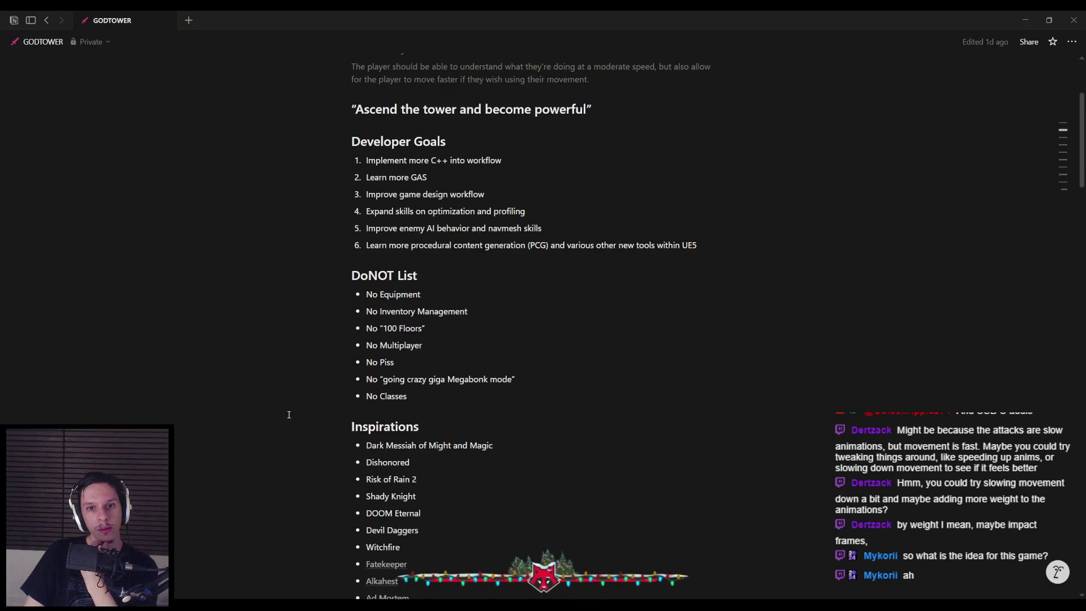
pyautogui.scroll(-1, 289, 415)
pyautogui.scroll(-2, 288, 415)
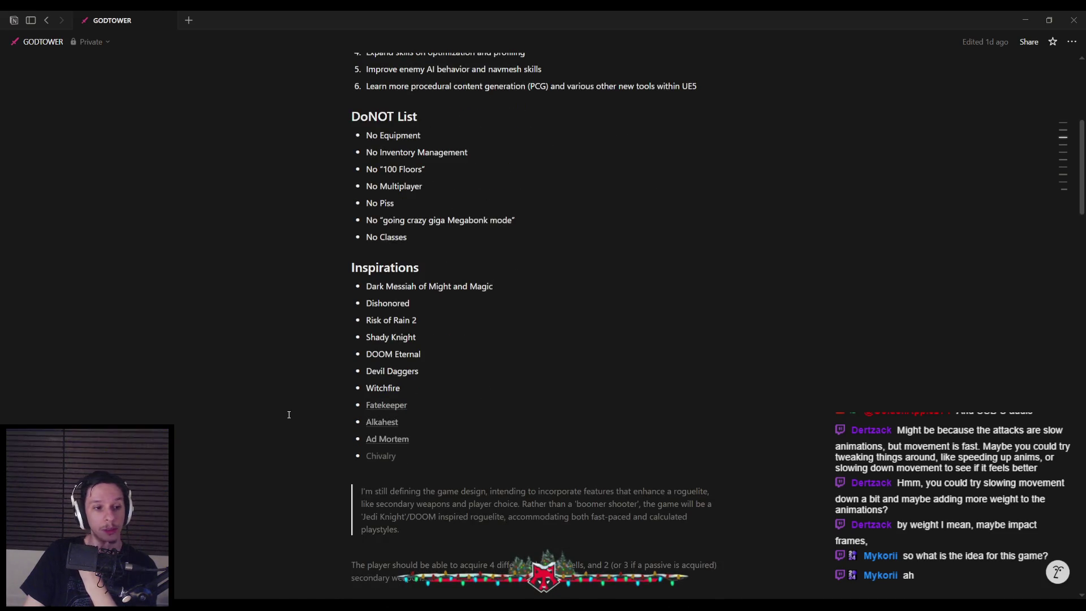
pyautogui.scroll(-1, 289, 415)
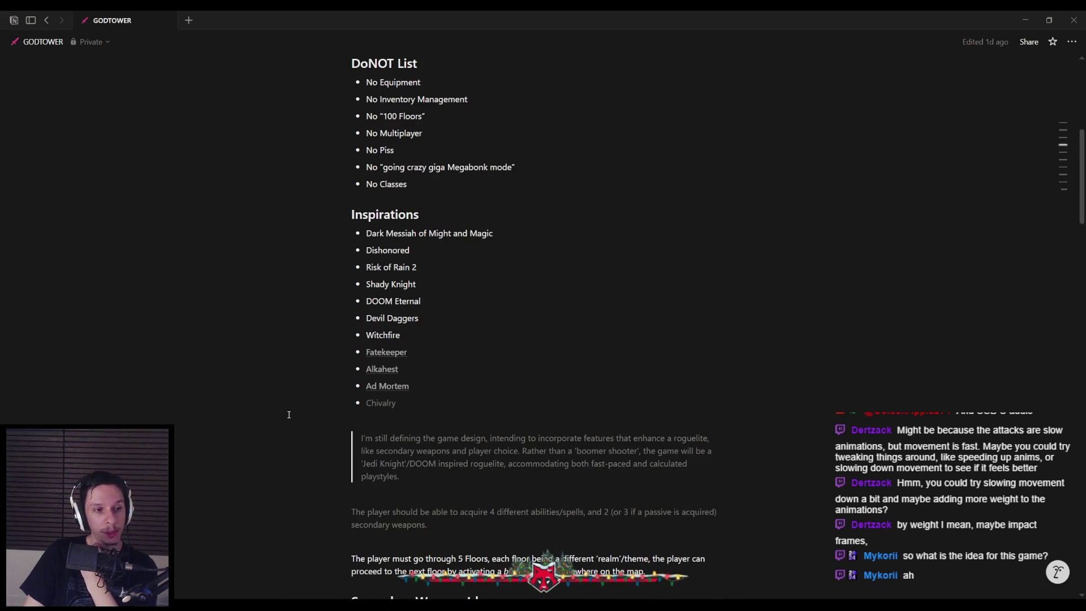
pyautogui.scroll(-2, 289, 415)
pyautogui.scroll(-2, 289, 414)
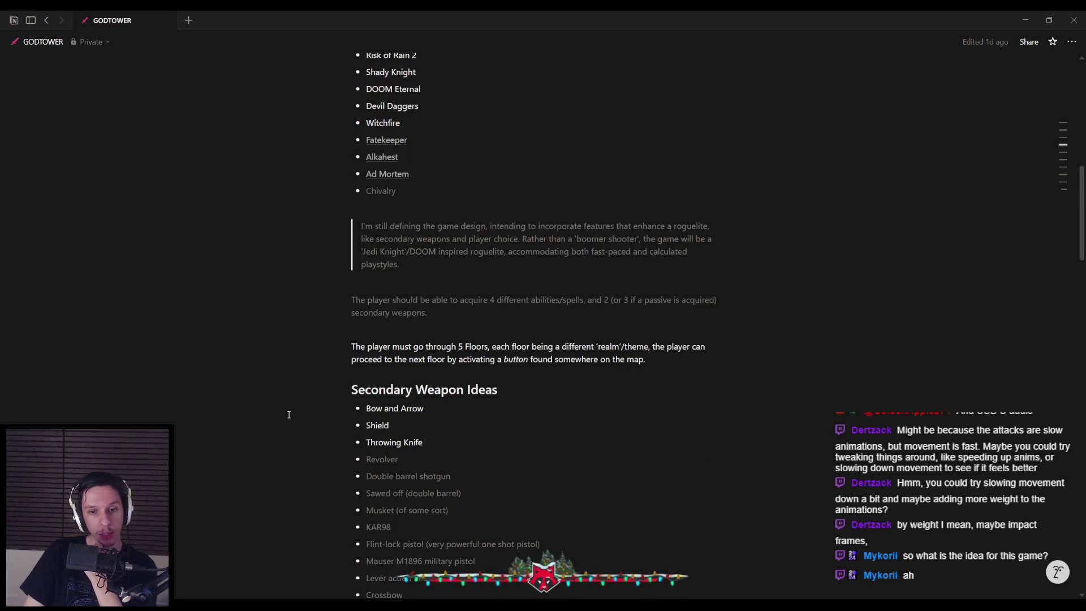
pyautogui.scroll(-1, 288, 415)
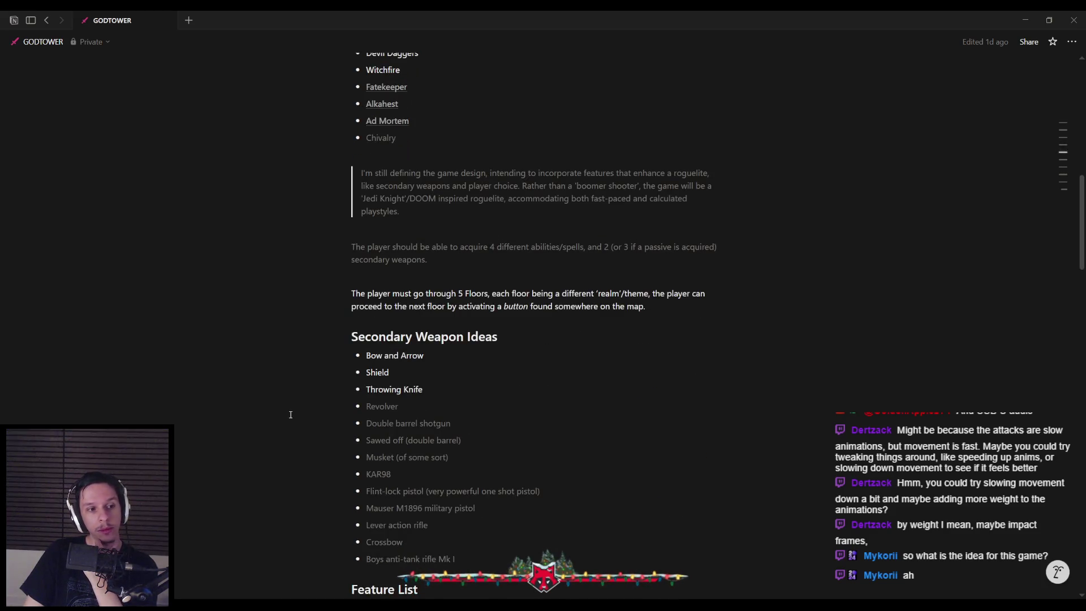
pyautogui.scroll(-2, 292, 413)
pyautogui.scroll(-6, 290, 412)
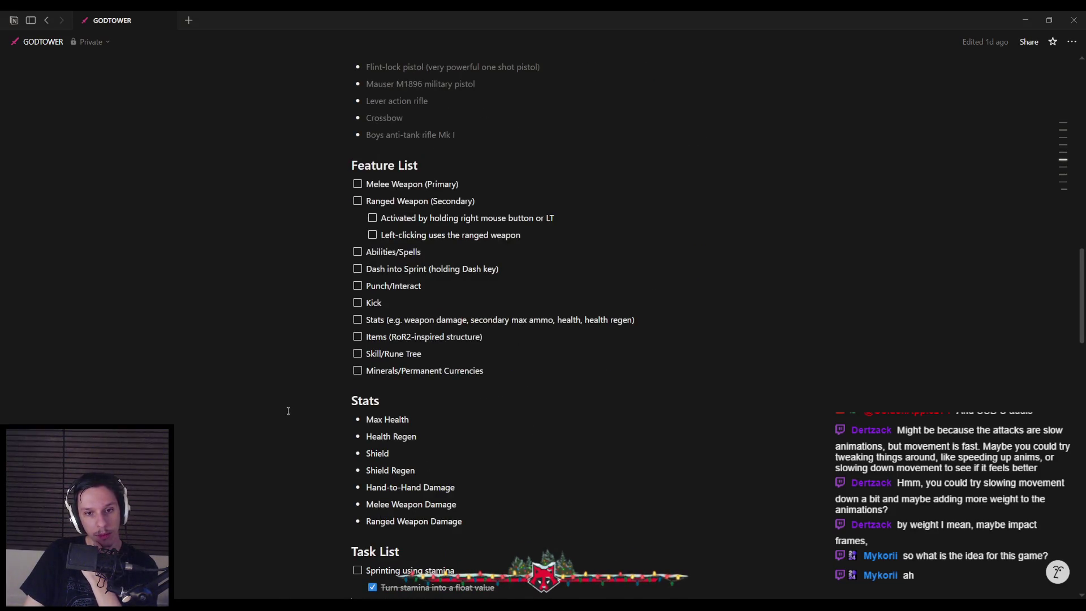
pyautogui.scroll(-5, 288, 411)
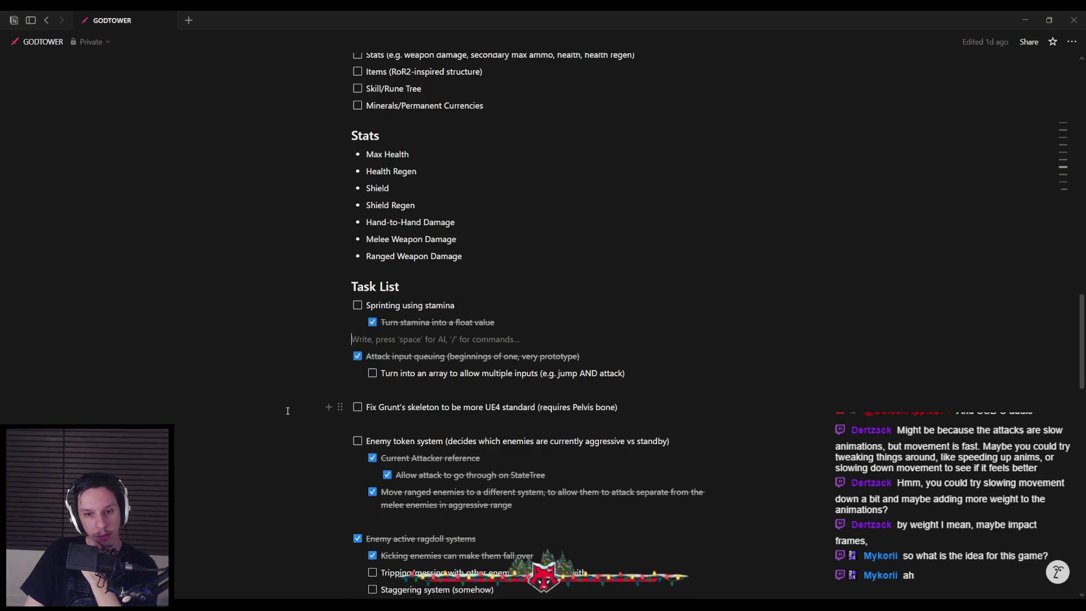
pyautogui.scroll(-3, 287, 410)
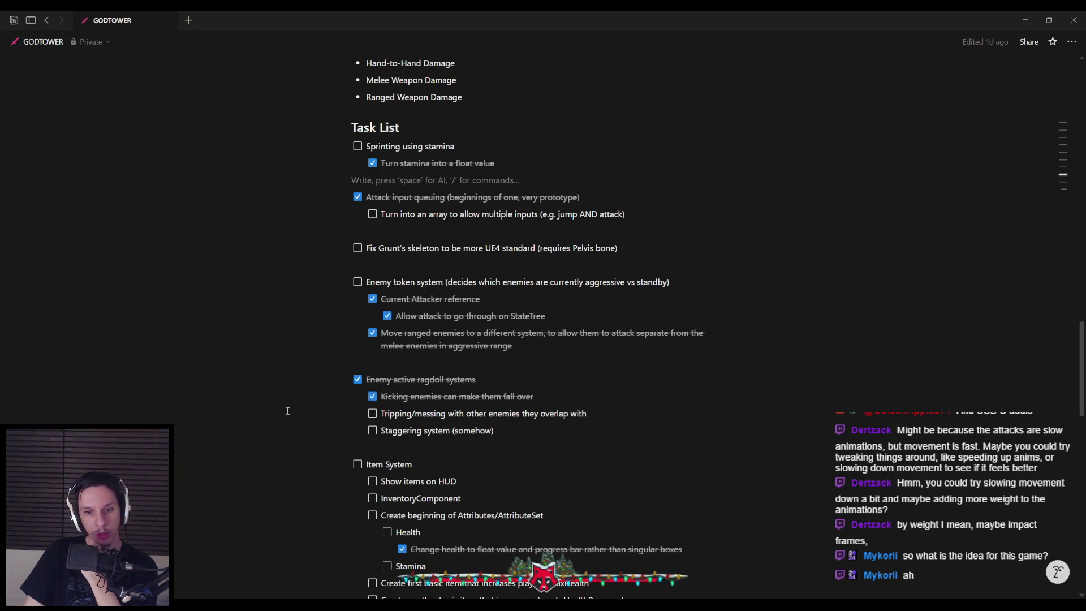
pyautogui.scroll(-2, 287, 411)
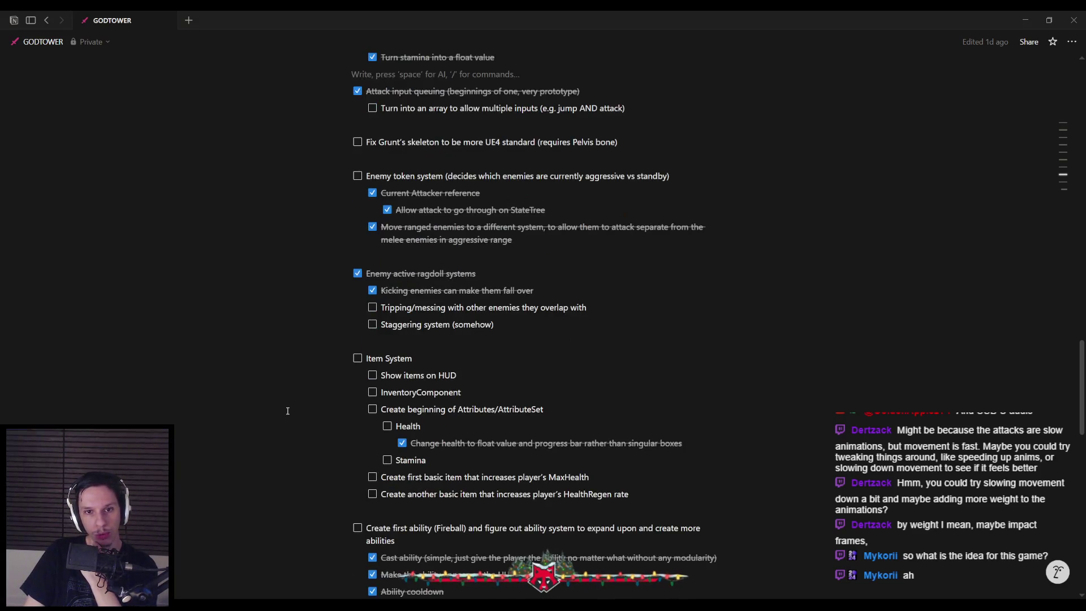
pyautogui.hotkey('alt', 'Tab')
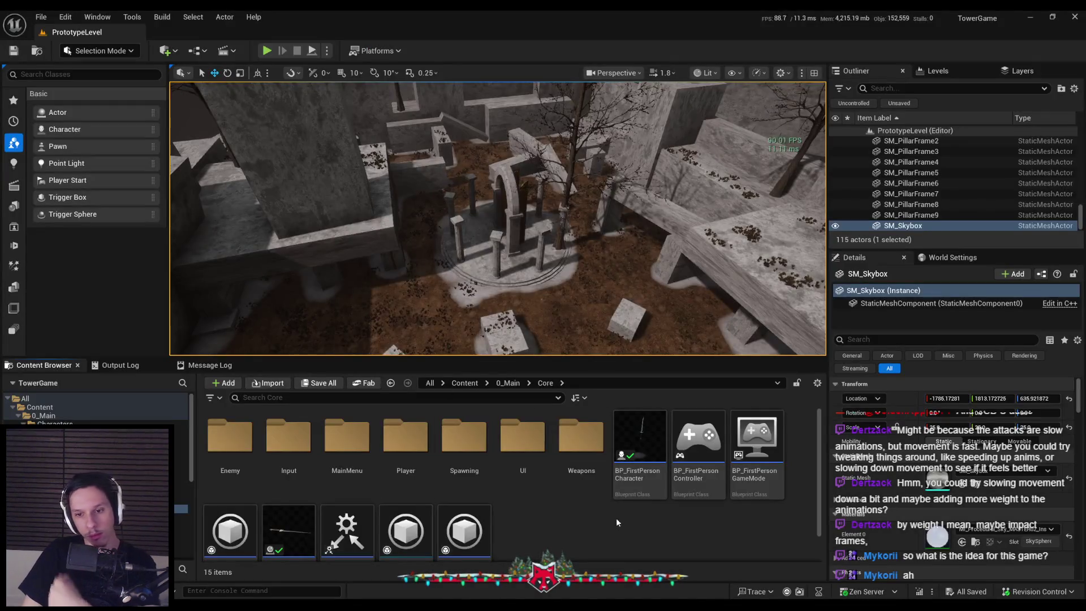
# Lower CharMoveComp's Max Walk Speed to 425, then compile and save the character Blueprint.
pyautogui.scroll(-2, 147, 208)
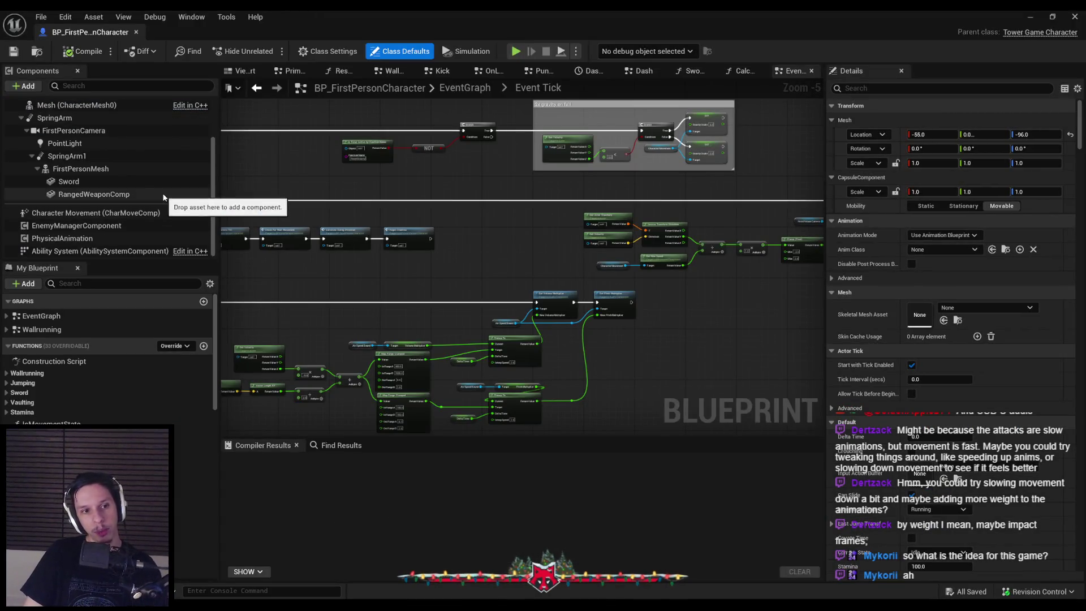
pyautogui.click(132, 212)
pyautogui.scroll(-10, 836, 344)
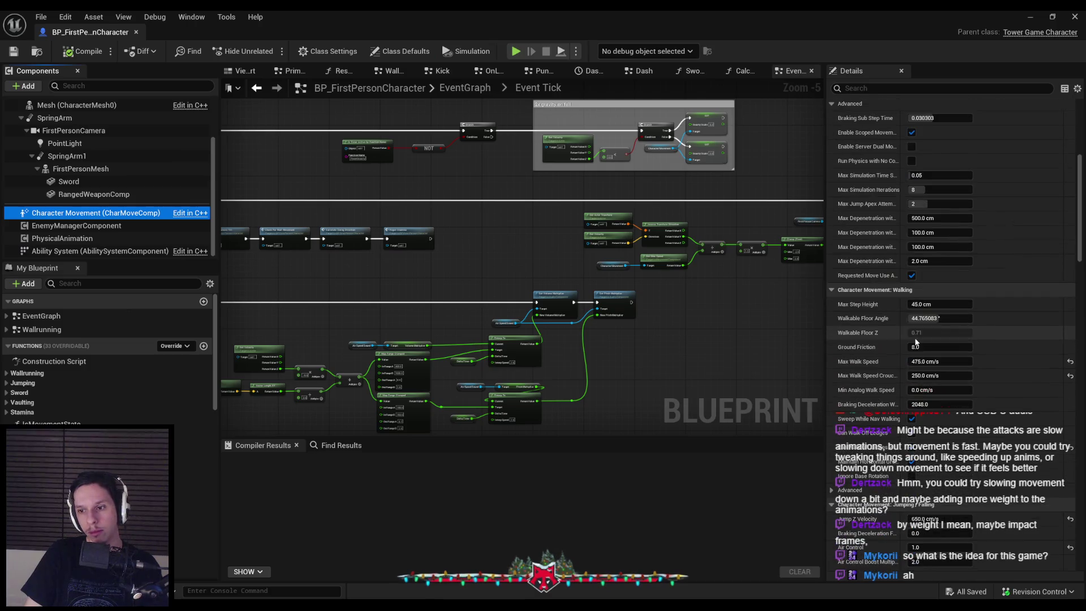
pyautogui.click(927, 361)
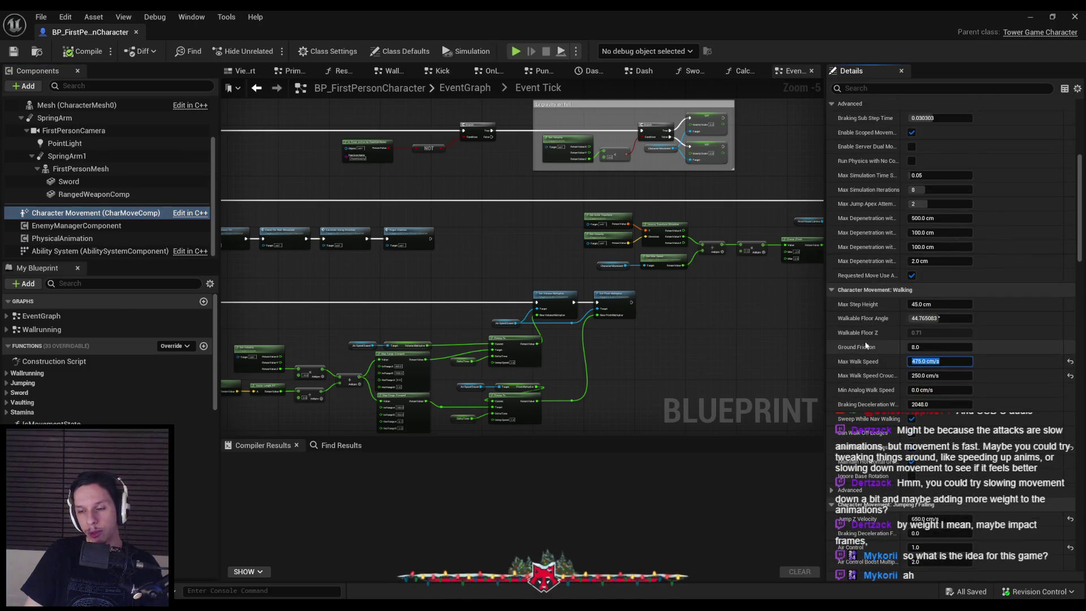
pyautogui.write('425')
pyautogui.press('Return')
pyautogui.click(83, 50)
pyautogui.click(14, 52)
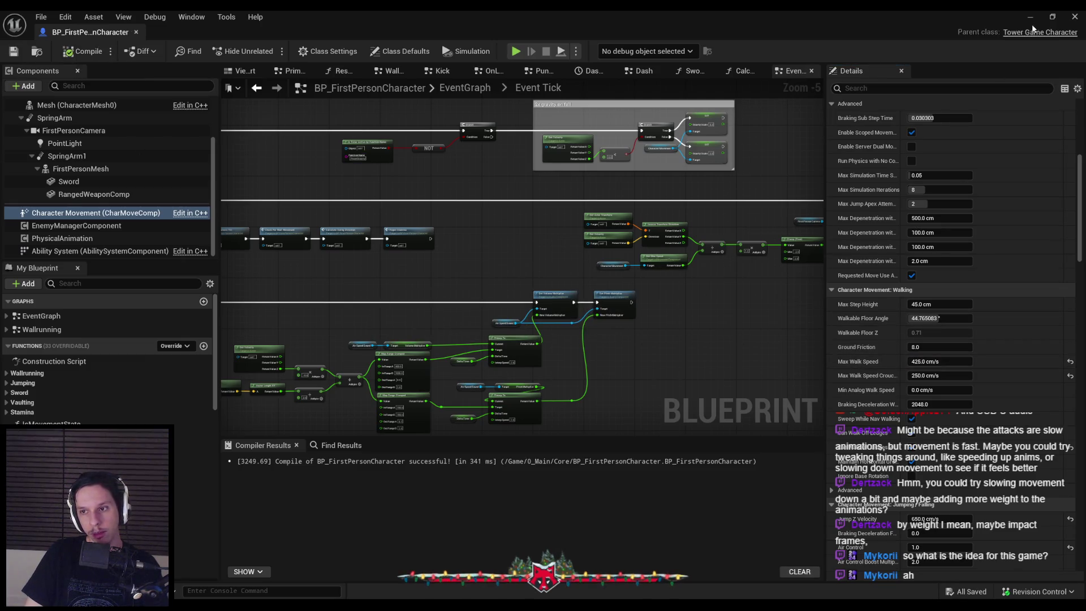
# Start a fullscreen play-in-editor session of the level.
pyautogui.hotkey('alt', 'Tab')
pyautogui.click(267, 51)
pyautogui.press('F11')
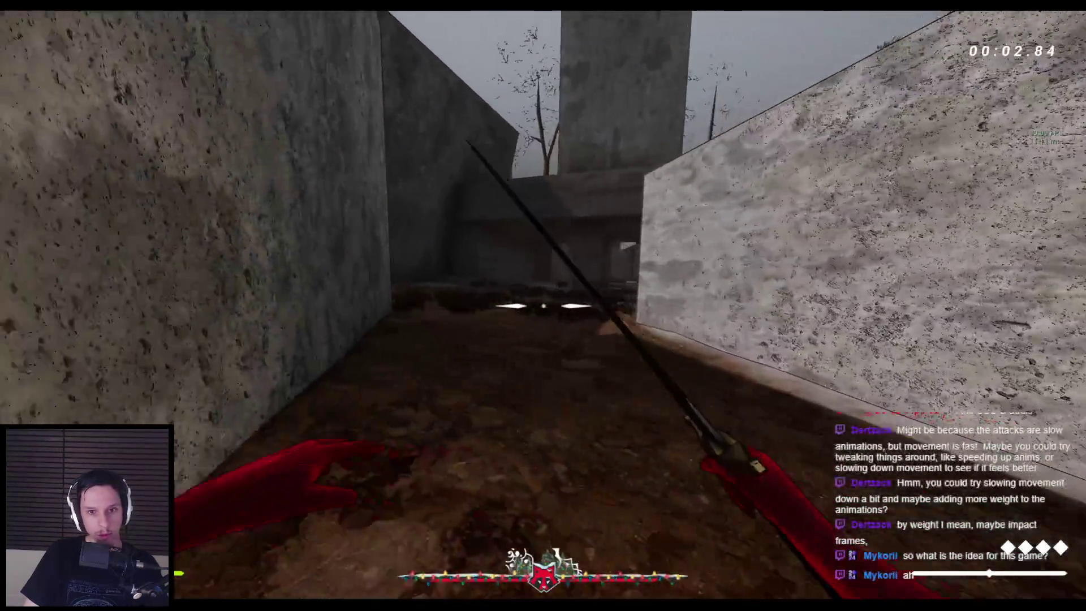
# Wall-run through the level to the pillars and slash the spider with the sword.
pyautogui.press('space')
pyautogui.press('space')
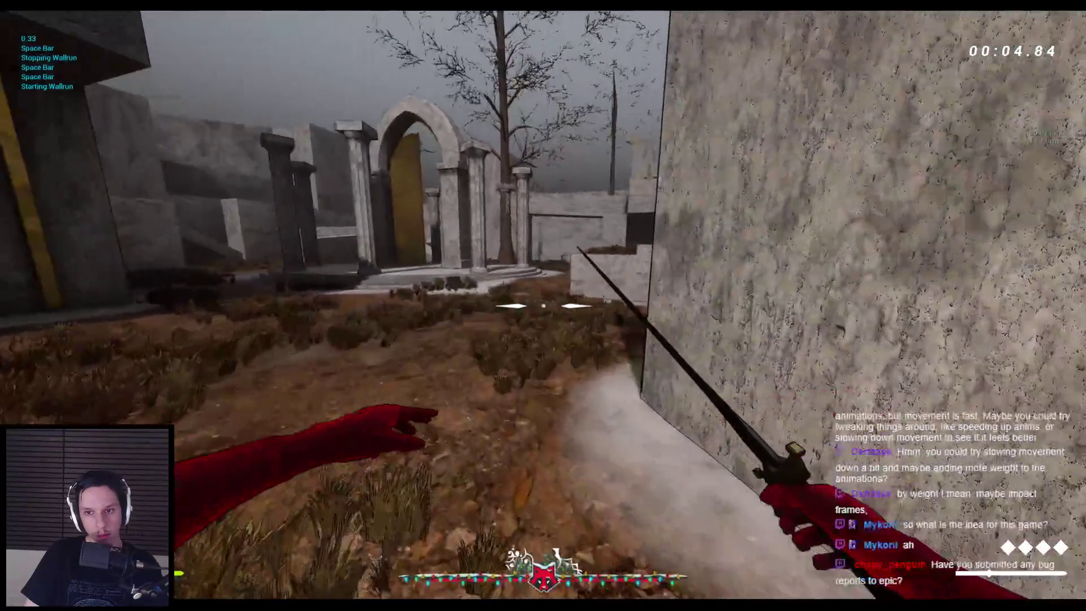
pyautogui.press('space')
pyautogui.press('w')
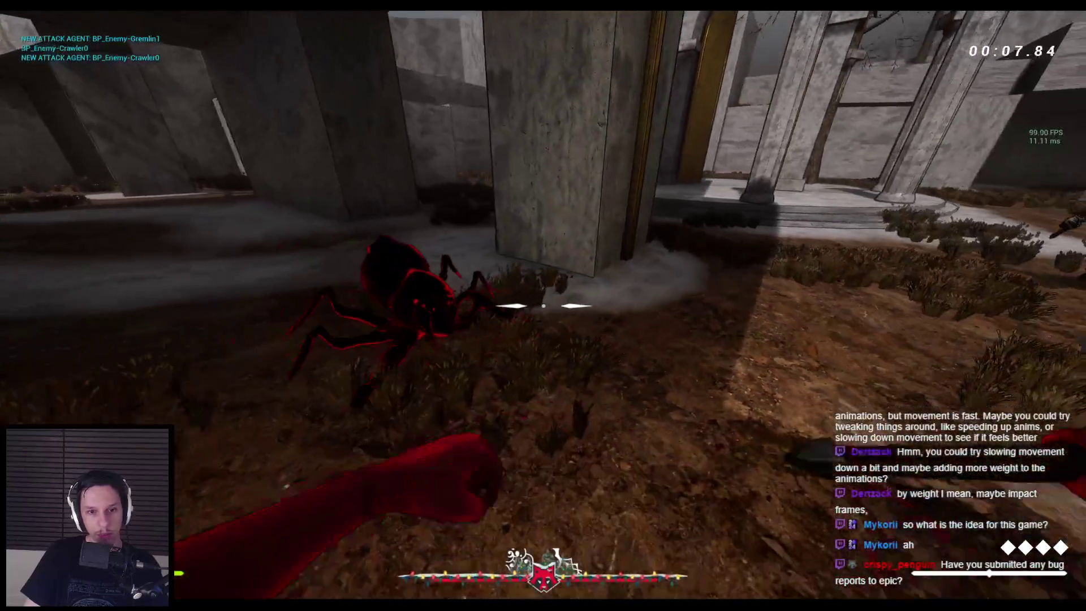
pyautogui.click(543, 306)
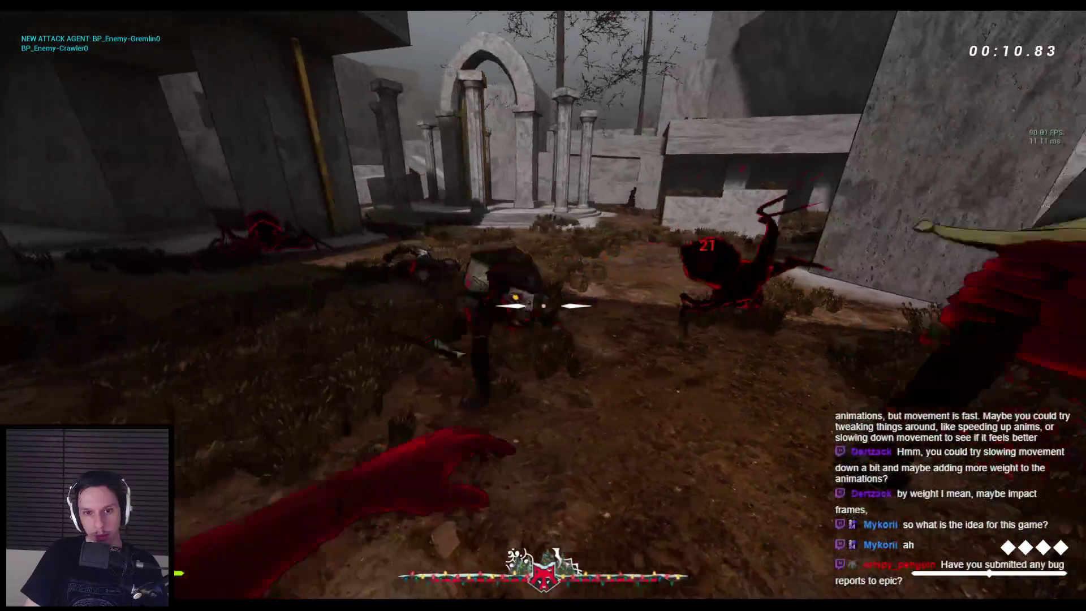
pyautogui.click(543, 305)
pyautogui.click(543, 305)
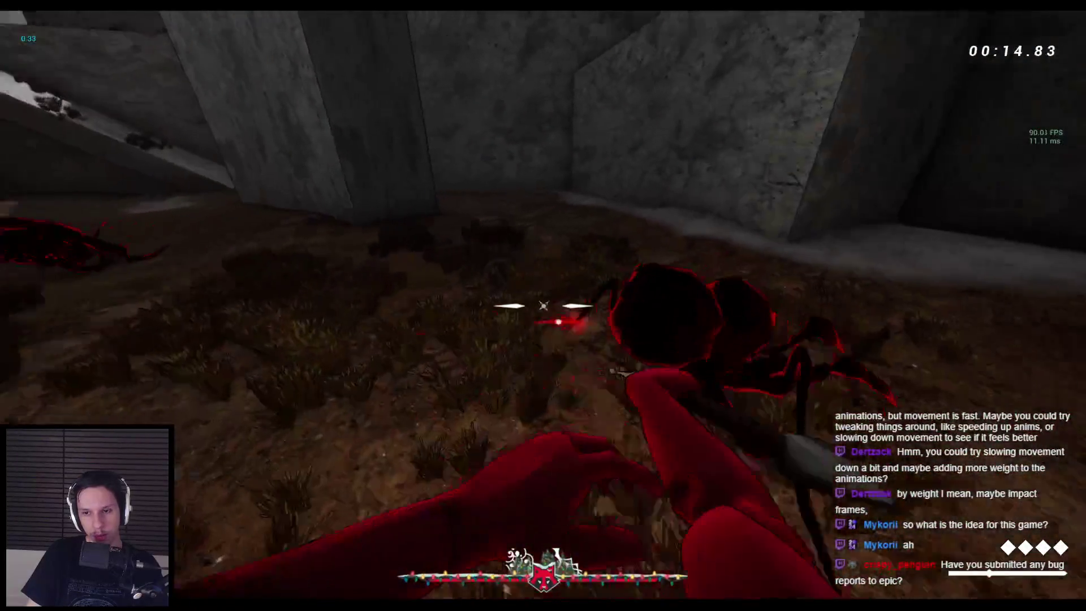
pyautogui.click(543, 306)
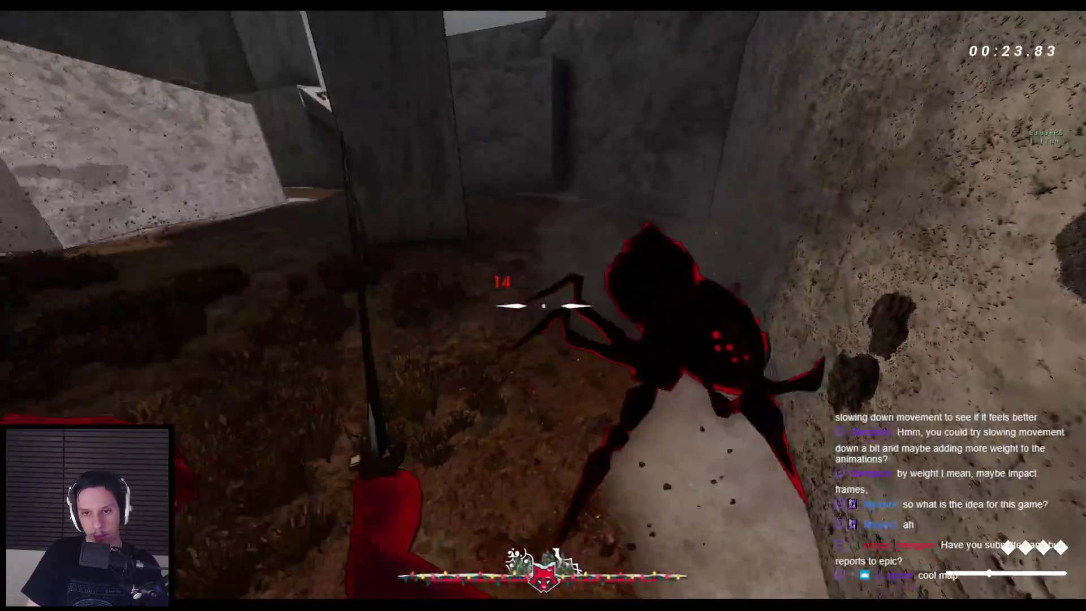
# Attack the enemy by the wall, then thrust the spear at the grunt and another enemy.
pyautogui.click(543, 305)
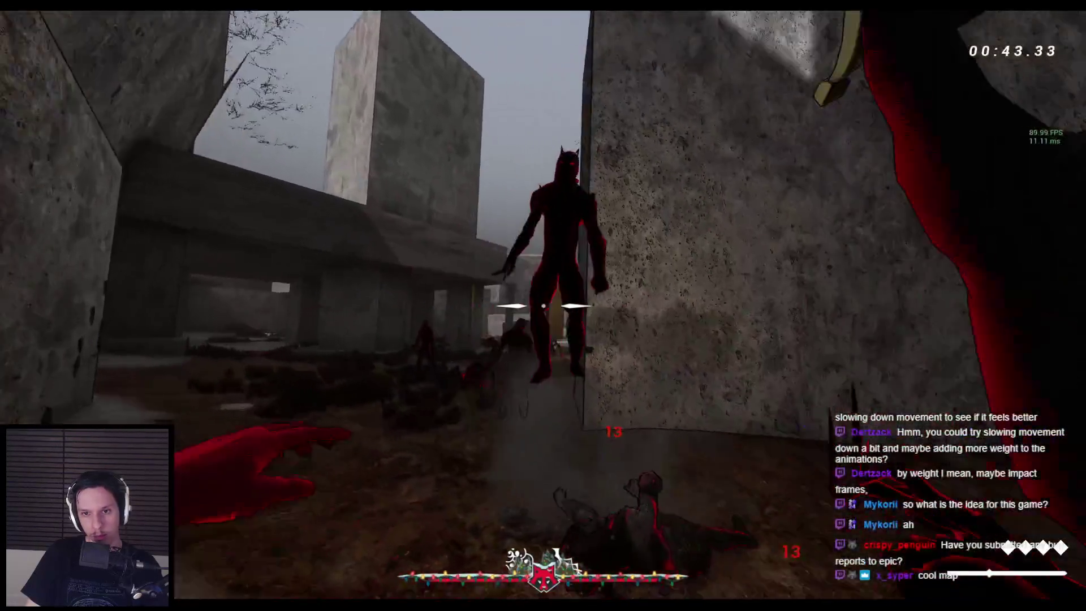
pyautogui.click(543, 305)
pyautogui.click(543, 306)
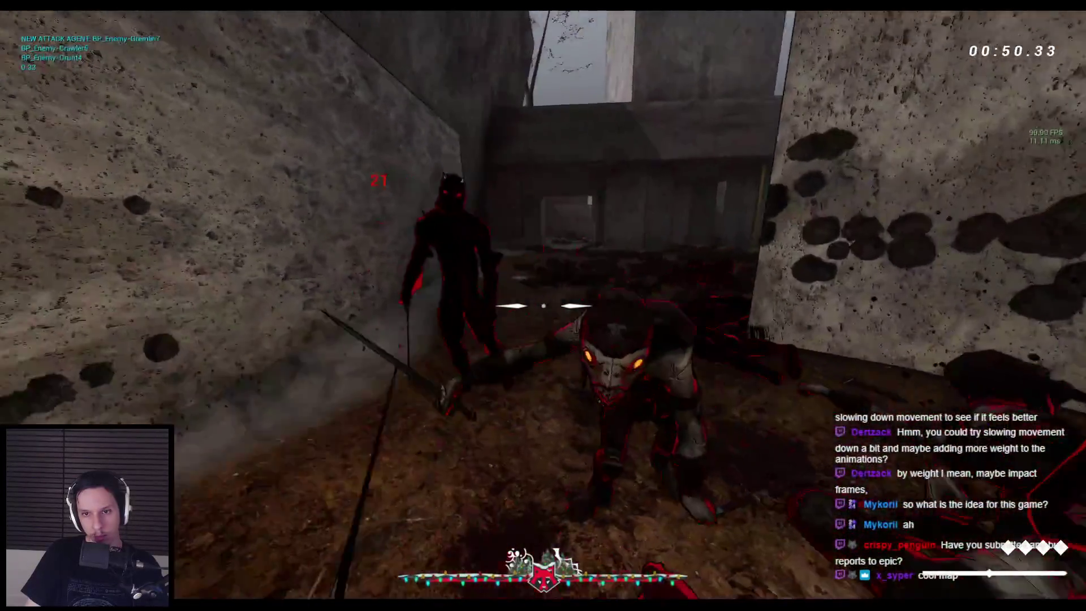
pyautogui.click(543, 305)
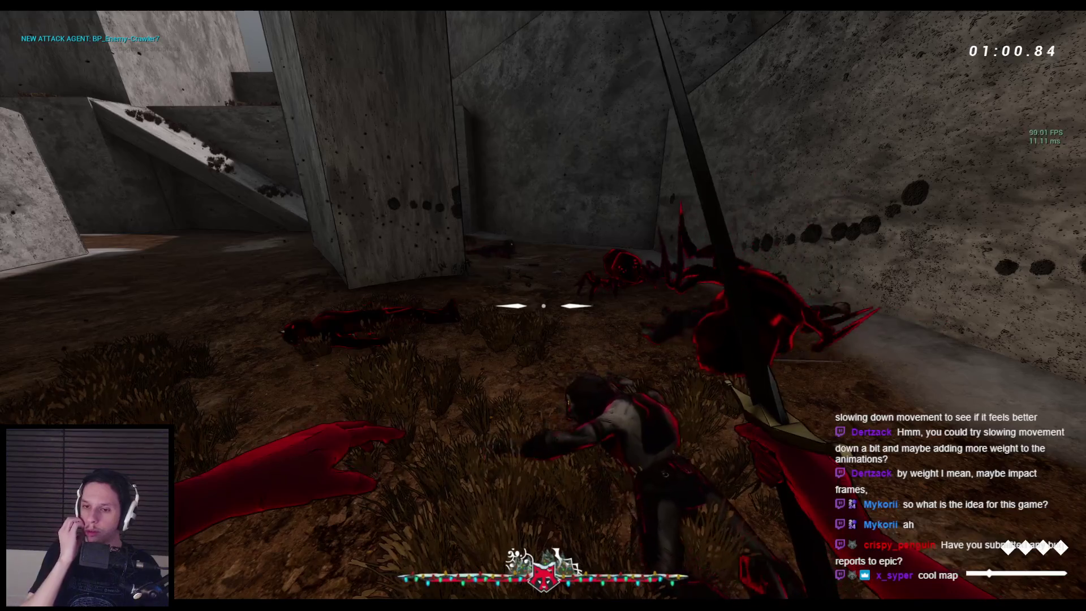
# Wall-run the corridor, throw the spear at two grunts, then stop the play-test.
pyautogui.press('space')
pyautogui.press('space')
pyautogui.press('space')
pyautogui.press('space')
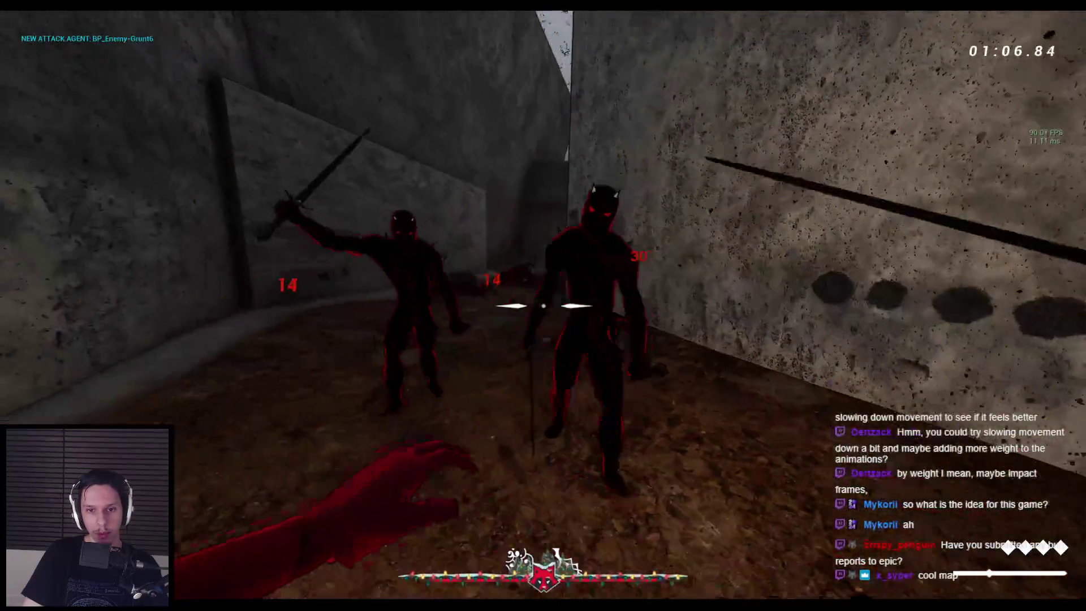
pyautogui.click(543, 305)
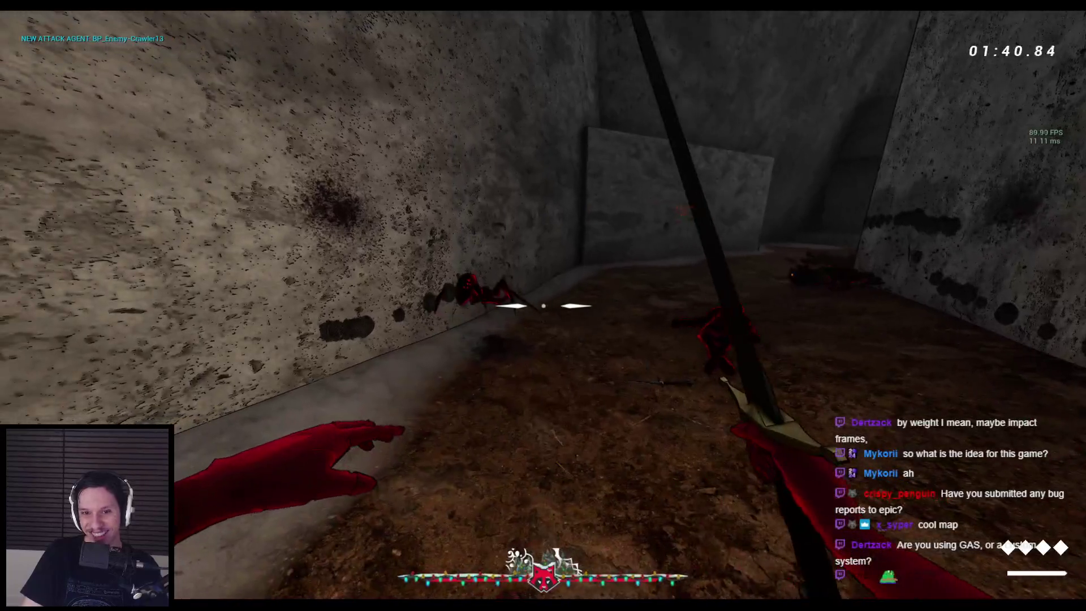
pyautogui.press('Escape')
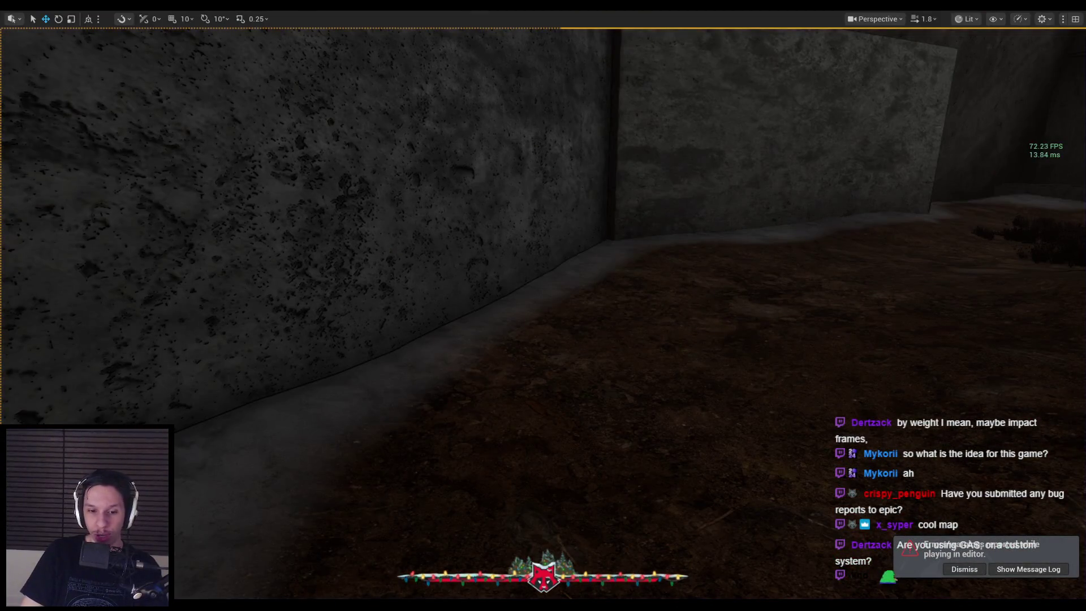
# Briefly start and stop a play session, then open BP_BaseEnemyCharacter from the Enemy folder.
pyautogui.hotkey('alt', 'p')
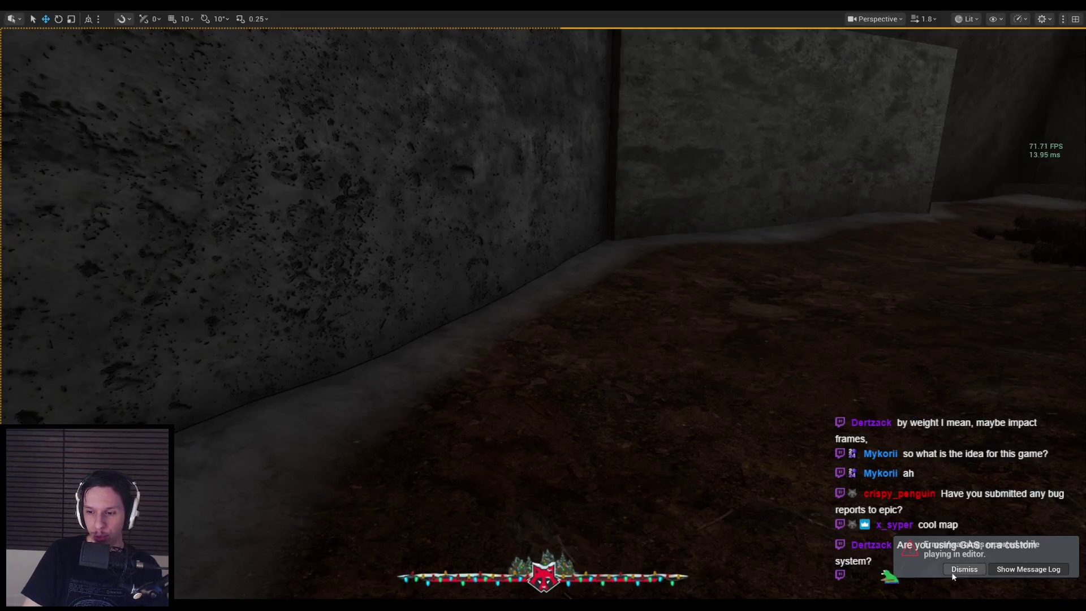
pyautogui.press('Escape')
pyautogui.click(44, 365)
pyautogui.doubleClick(230, 435)
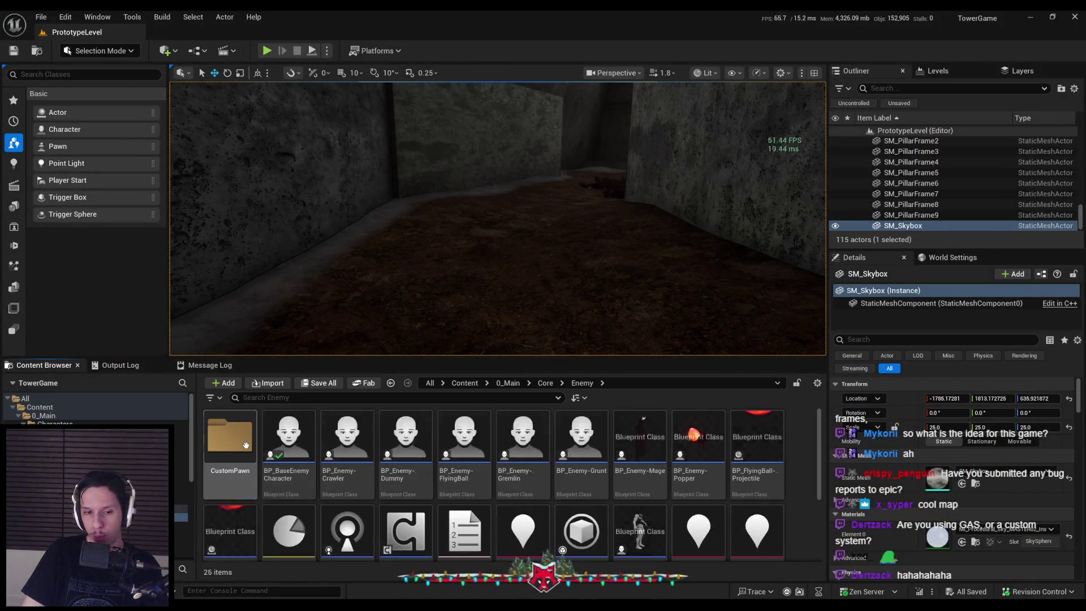
pyautogui.doubleClick(287, 442)
# Set the enemy's Default Land Movement Mode to Walking and compile the Blueprint.
pyautogui.click(96, 212)
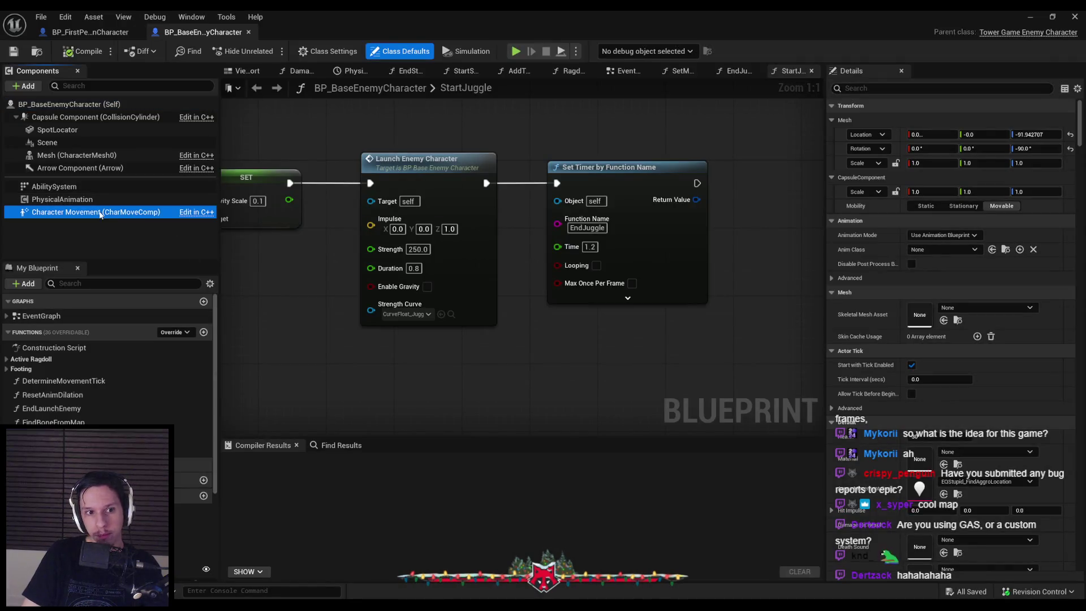
pyautogui.scroll(-5, 934, 274)
pyautogui.click(932, 234)
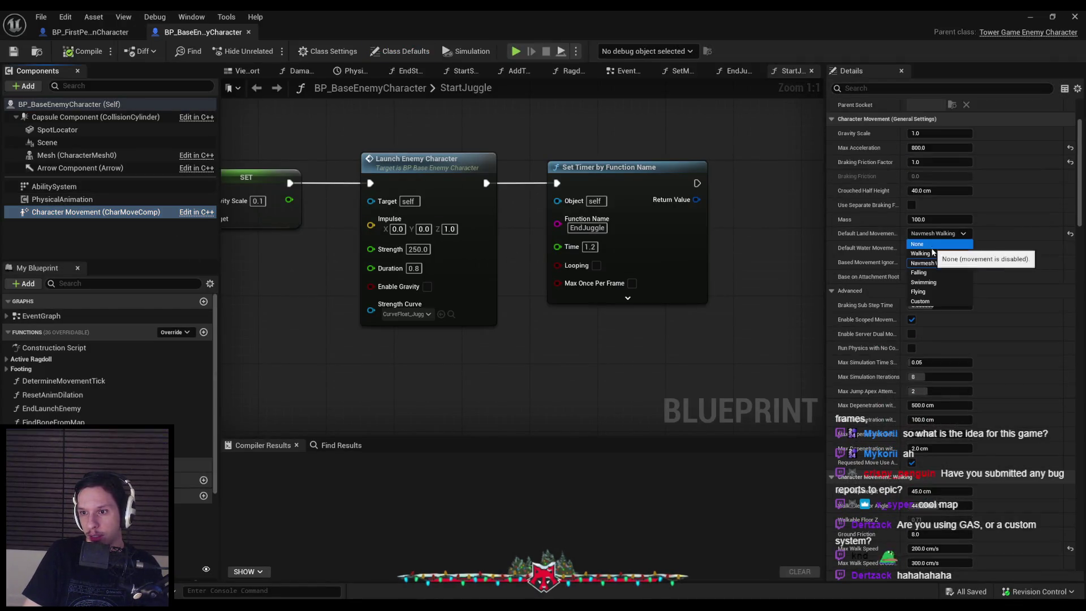
pyautogui.click(928, 254)
pyautogui.click(83, 50)
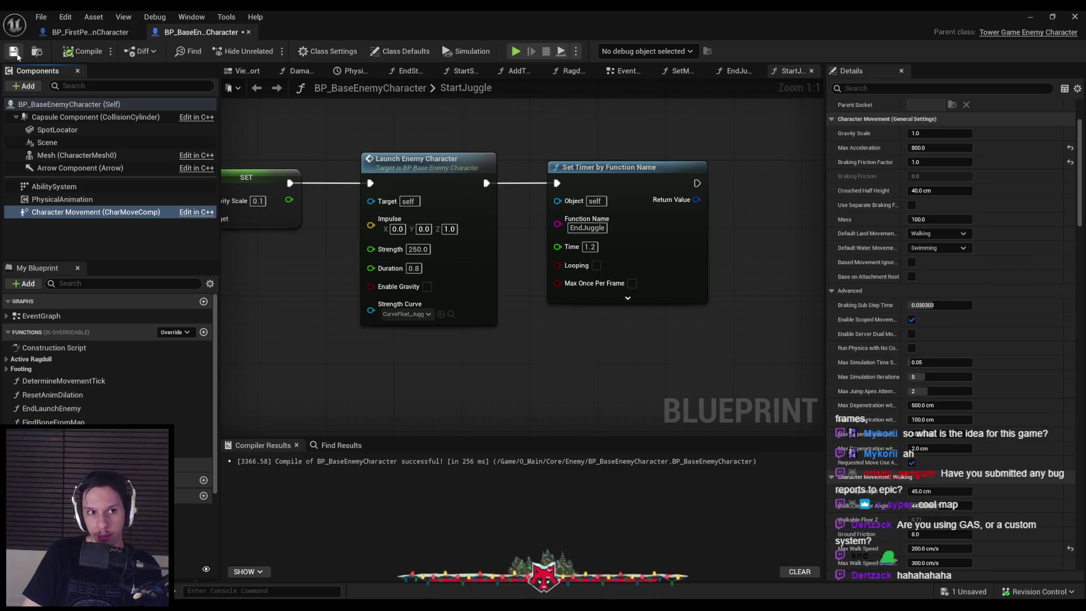
pyautogui.scroll(-2, 385, 368)
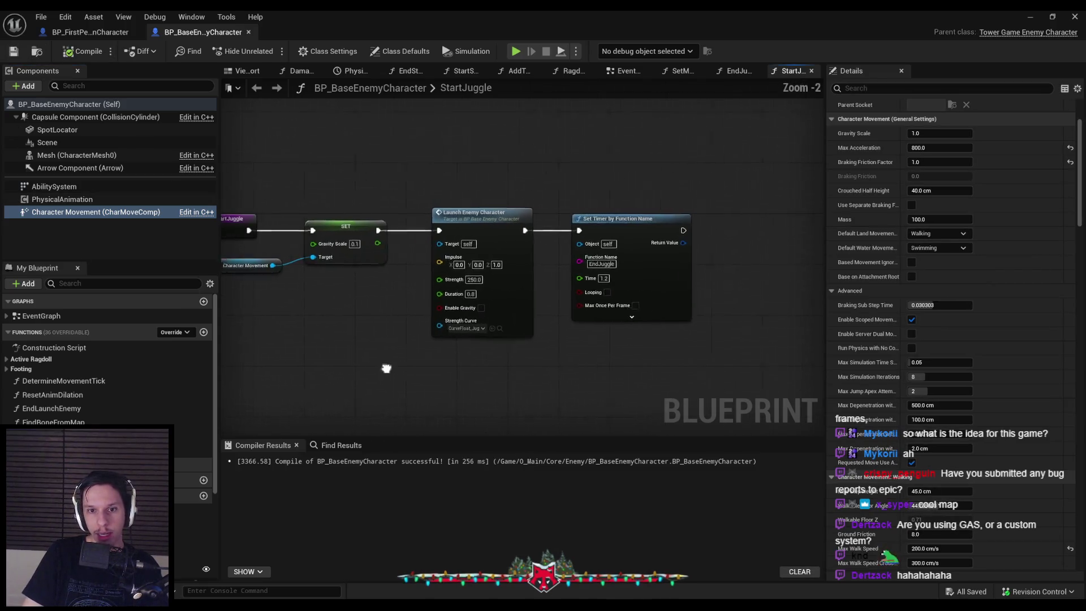
pyautogui.click(70, 230)
# Find references to Character Movement and inspect its uses in DetermineMovementTick, EndLaunchEnemy, RagdollStart and RagdollEnd.
pyautogui.rightClick(70, 229)
pyautogui.moveTo(110, 243)
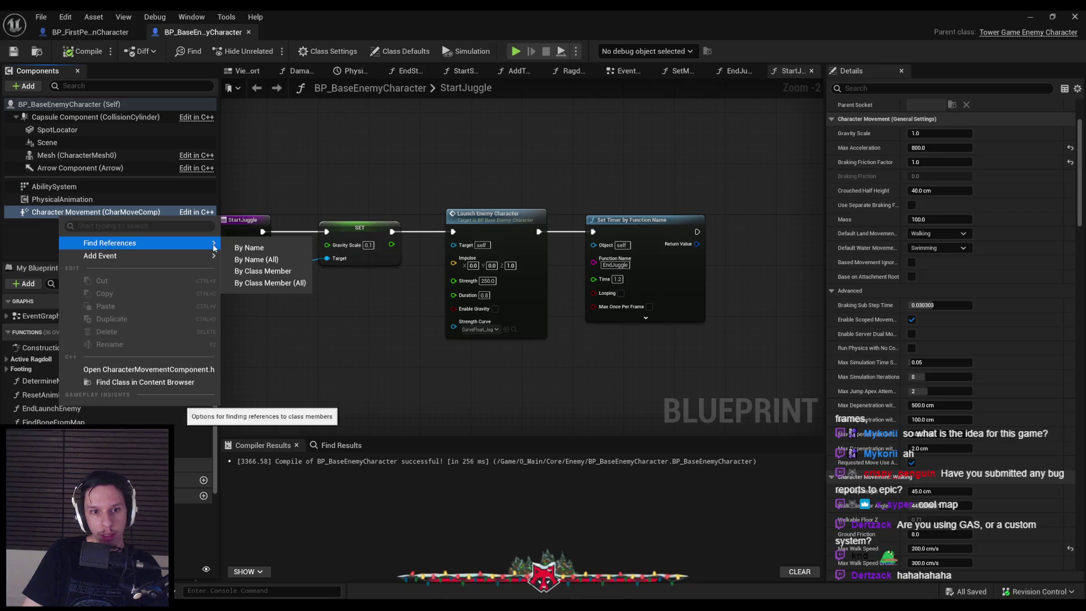
pyautogui.click(249, 243)
pyautogui.click(284, 492)
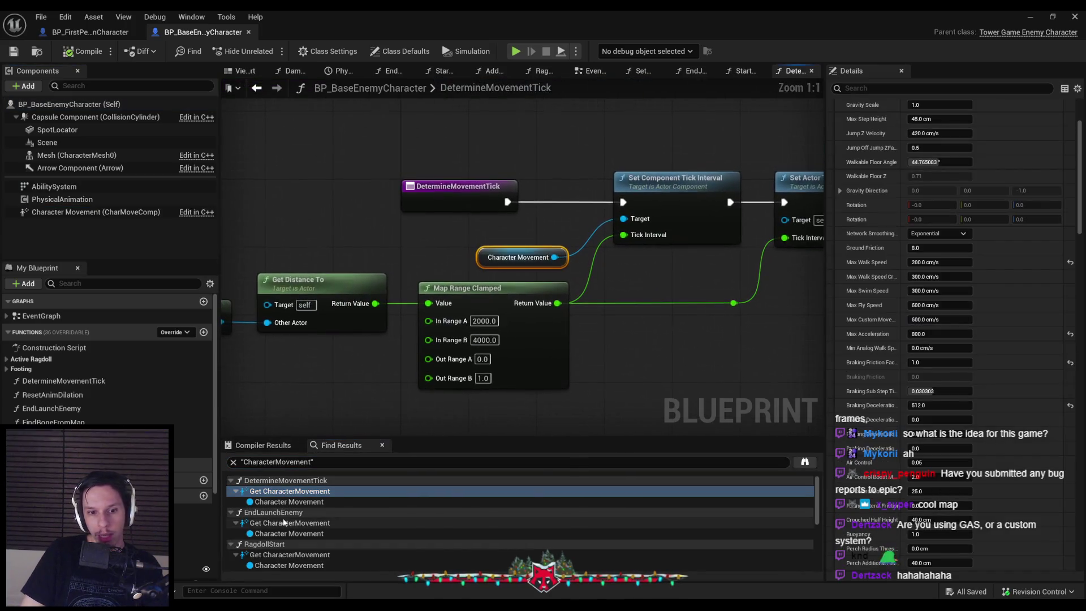
pyautogui.click(284, 523)
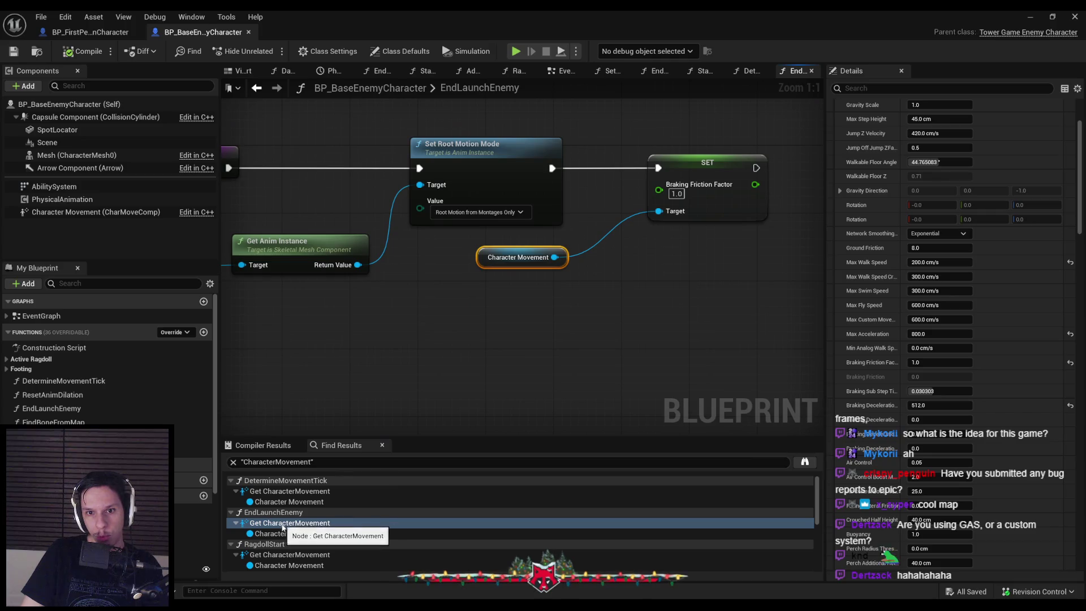
pyautogui.click(288, 555)
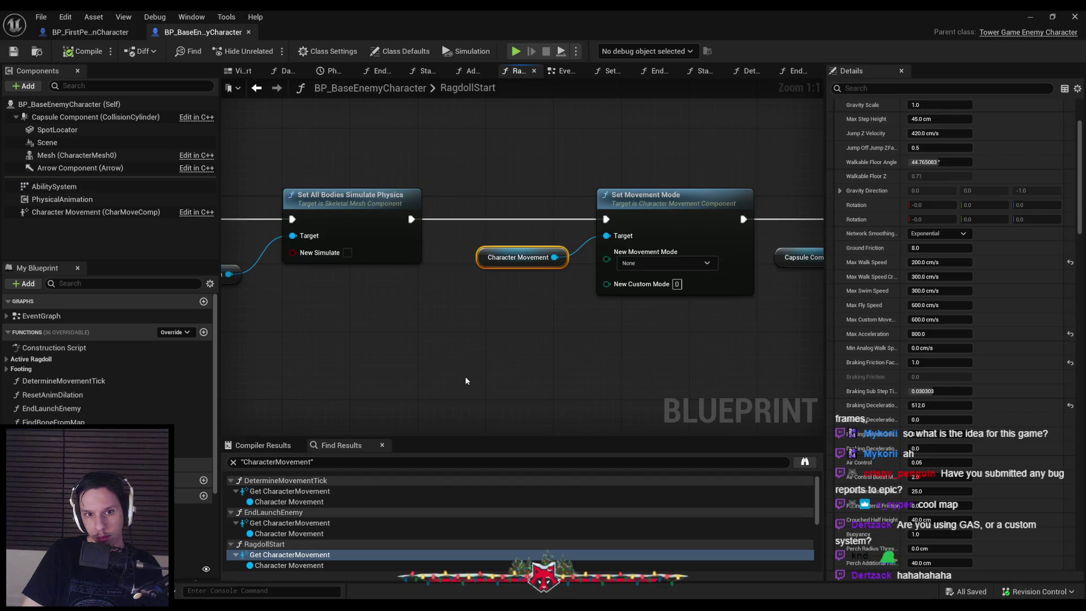
pyautogui.scroll(-4, 659, 344)
pyautogui.scroll(-3, 260, 532)
pyautogui.click(260, 535)
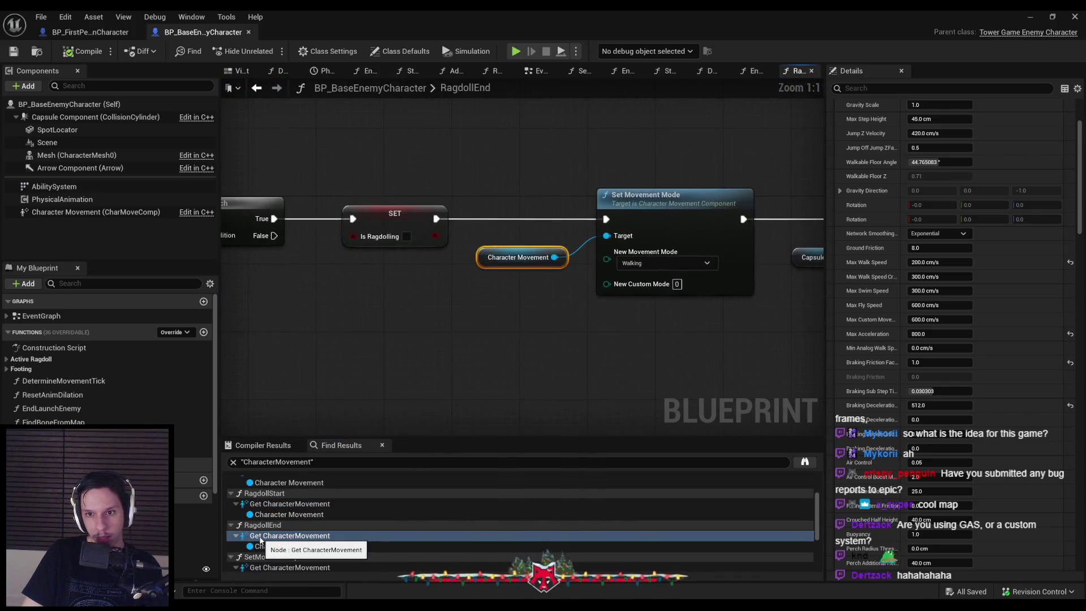
# Review both Character Movement uses in SetMovementSpeed and save the enemy Blueprint.
pyautogui.scroll(-4, 783, 300)
pyautogui.moveTo(782, 300); pyautogui.dragTo(405, 308)
pyautogui.scroll(2, 405, 309)
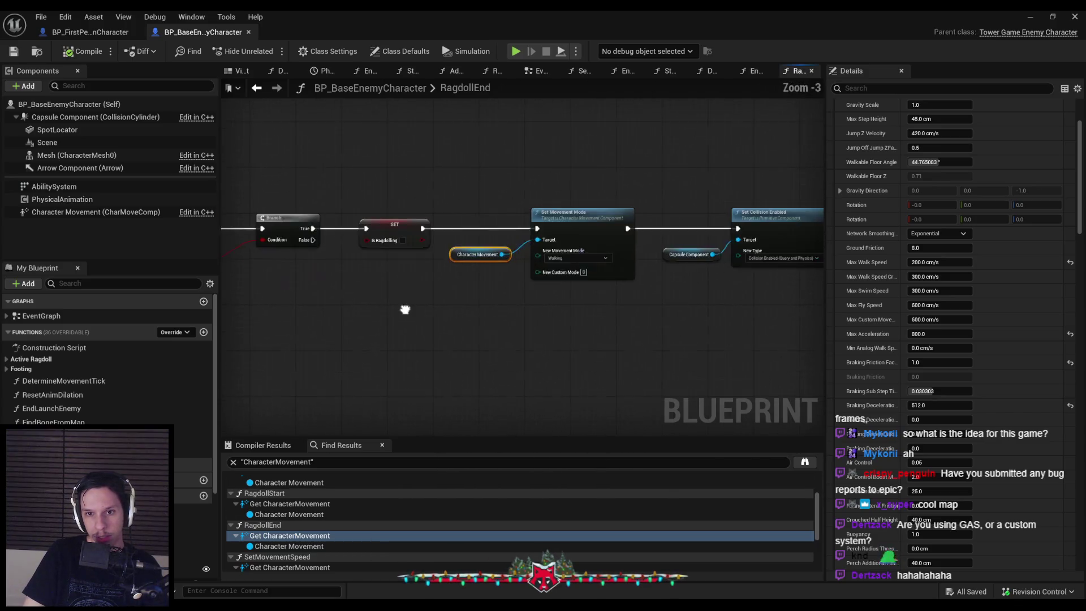
pyautogui.scroll(-1, 326, 531)
pyautogui.click(304, 552)
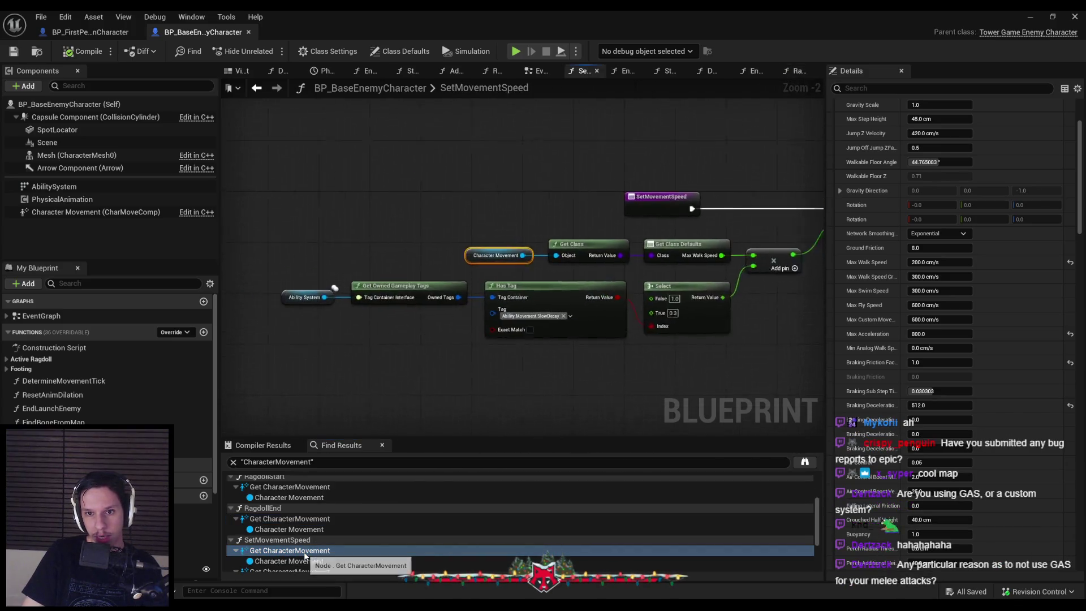
pyautogui.scroll(-1, 304, 529)
pyautogui.click(300, 555)
pyautogui.click(650, 324)
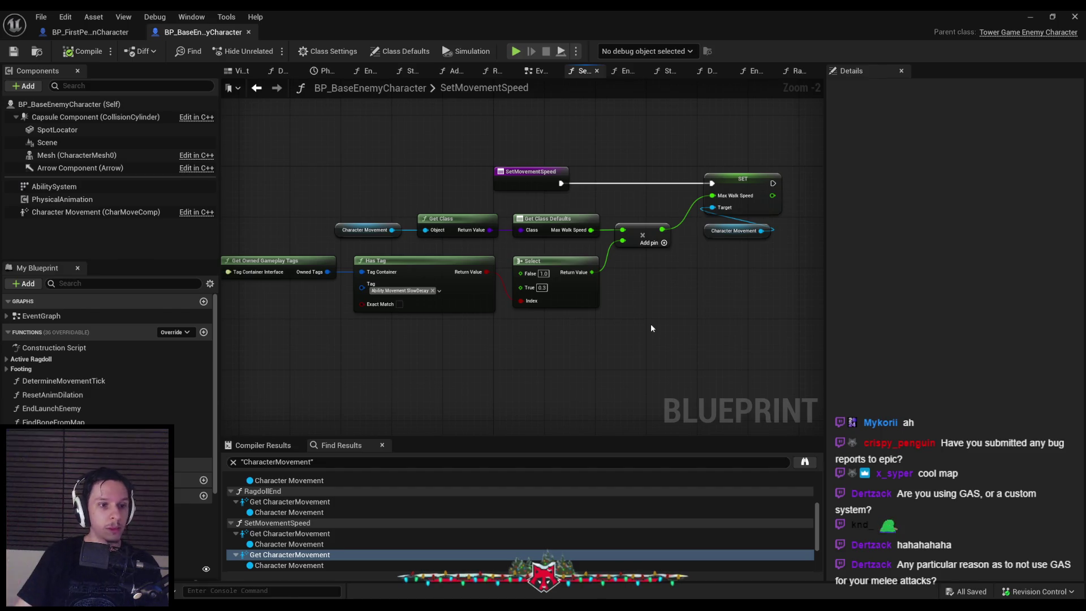
pyautogui.click(14, 51)
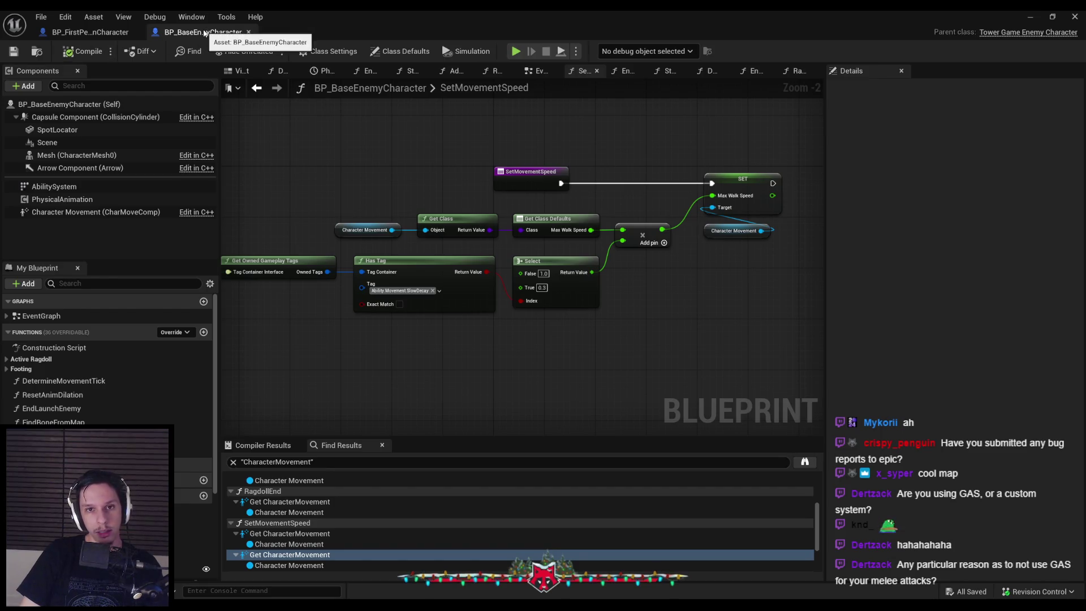
# Close BP_BaseEnemyCharacter and look over the first-person character's Event Tick graph.
pyautogui.middleClick(205, 33)
pyautogui.moveTo(595, 283)
pyautogui.mouseDown()
pyautogui.moveTo(486, 270)
pyautogui.moveTo(576, 288)
pyautogui.moveTo(789, 285)
pyautogui.mouseUp()
pyautogui.scroll(1, 591, 280)
pyautogui.scroll(-2, 591, 280)
pyautogui.scroll(2, 723, 283)
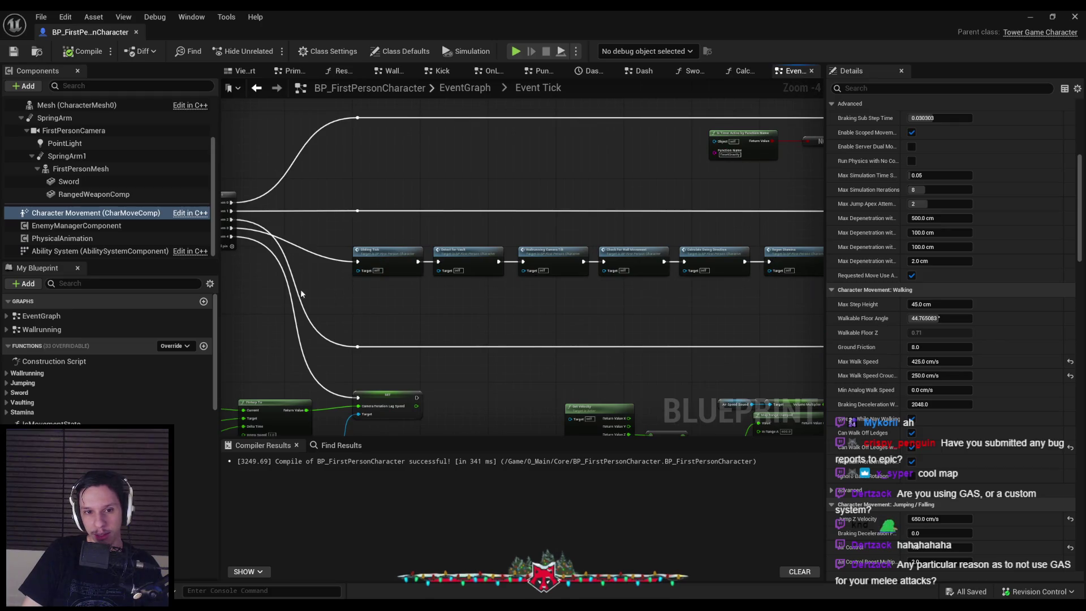
pyautogui.scroll(-2, 267, 284)
pyautogui.scroll(3, 461, 277)
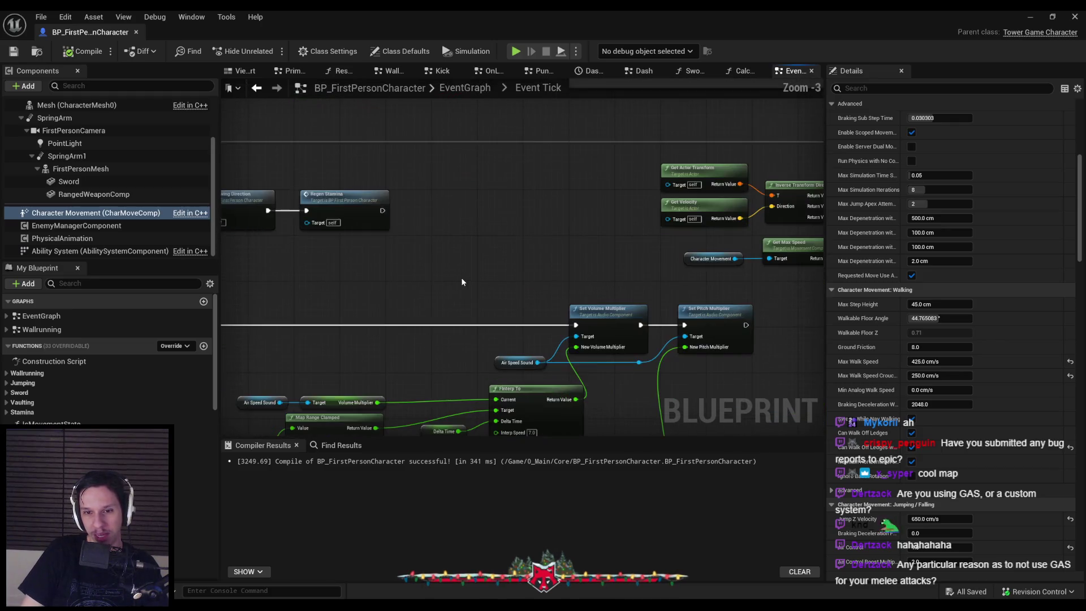
# Play-test the level fullscreen against the crawlers, then stop the session.
pyautogui.click(1030, 17)
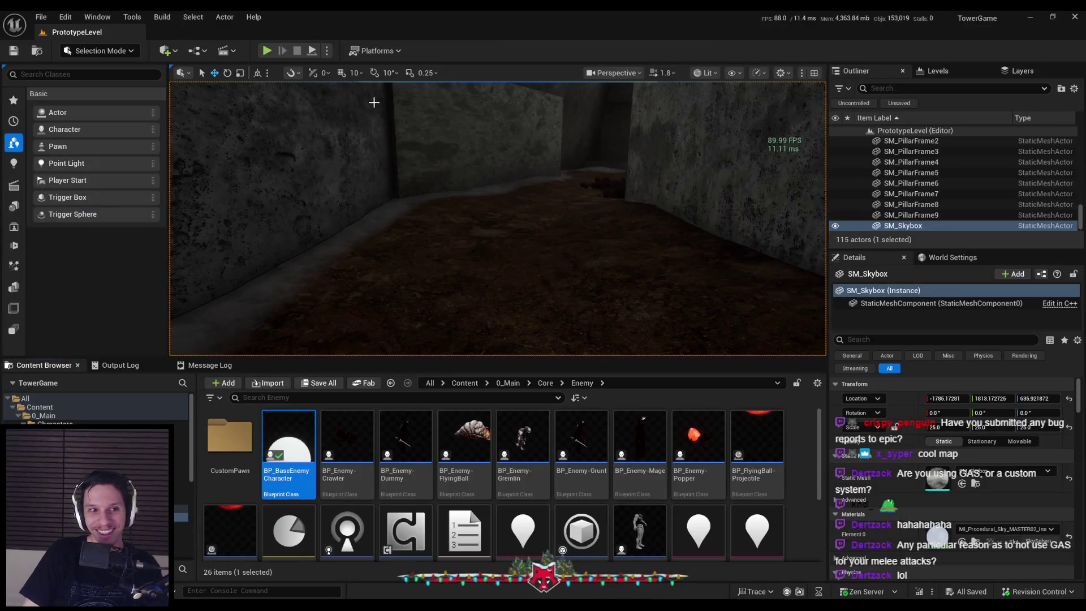
pyautogui.press('F11')
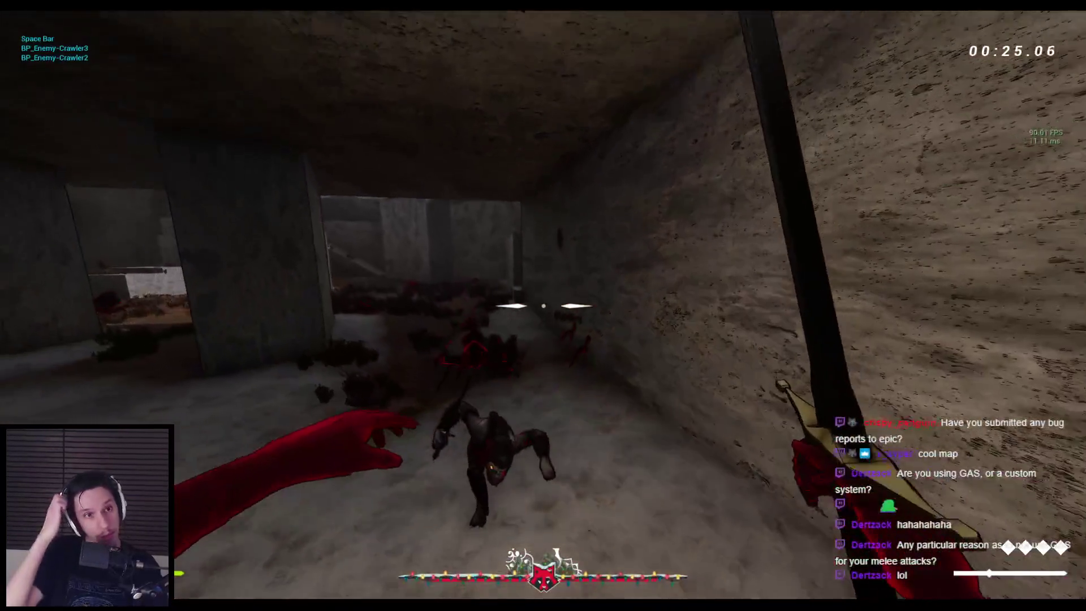
pyautogui.press('Escape')
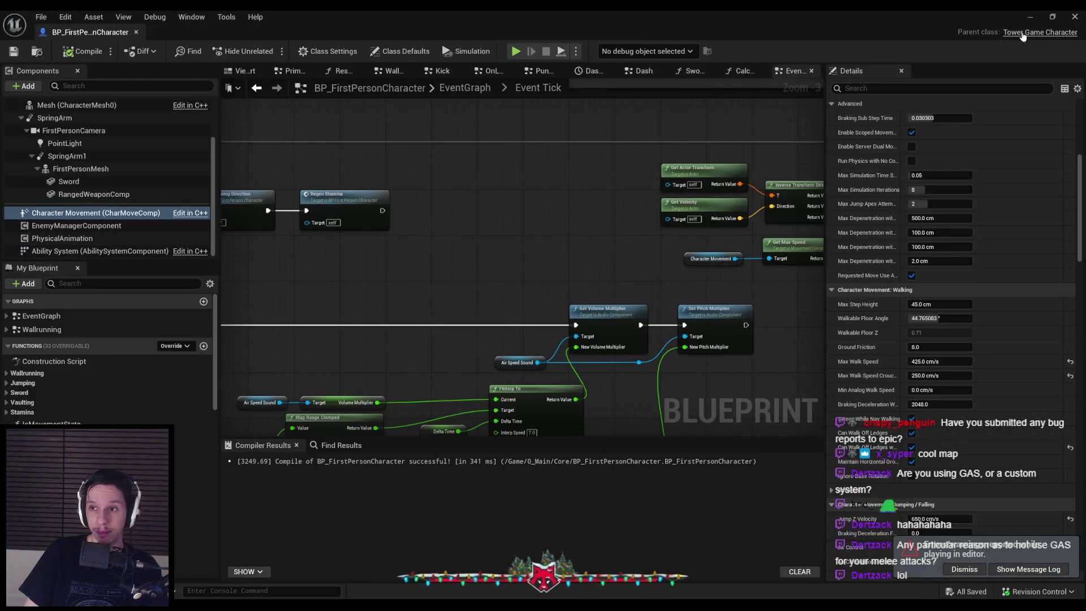
# Reopen BP_BaseEnemyCharacter from the Content Browser.
pyautogui.click(1032, 18)
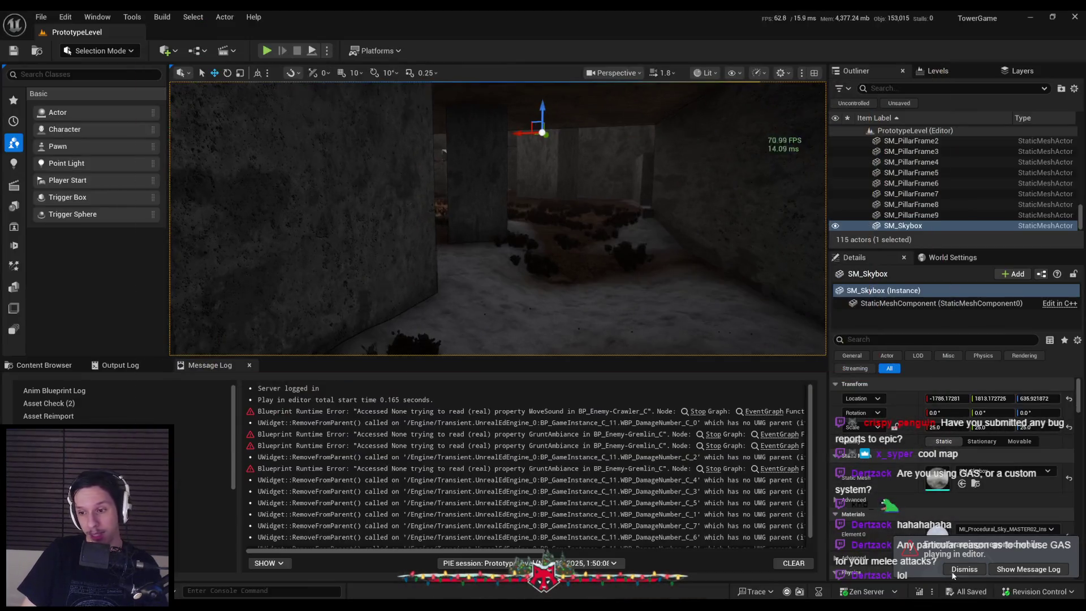
pyautogui.click(43, 365)
pyautogui.doubleClick(258, 412)
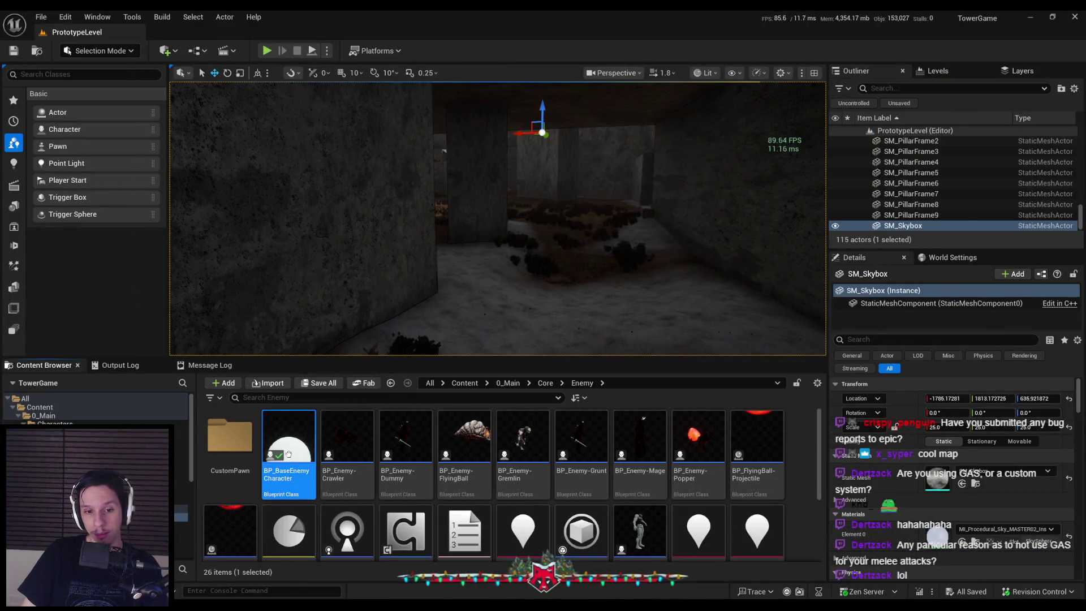
# Set the enemy's Default Land Movement Mode back to Navmesh Walking and widen the property names.
pyautogui.scroll(-5, 862, 327)
pyautogui.scroll(-5, 862, 326)
pyautogui.scroll(-3, 860, 321)
pyautogui.scroll(3, 911, 328)
pyautogui.scroll(10, 911, 334)
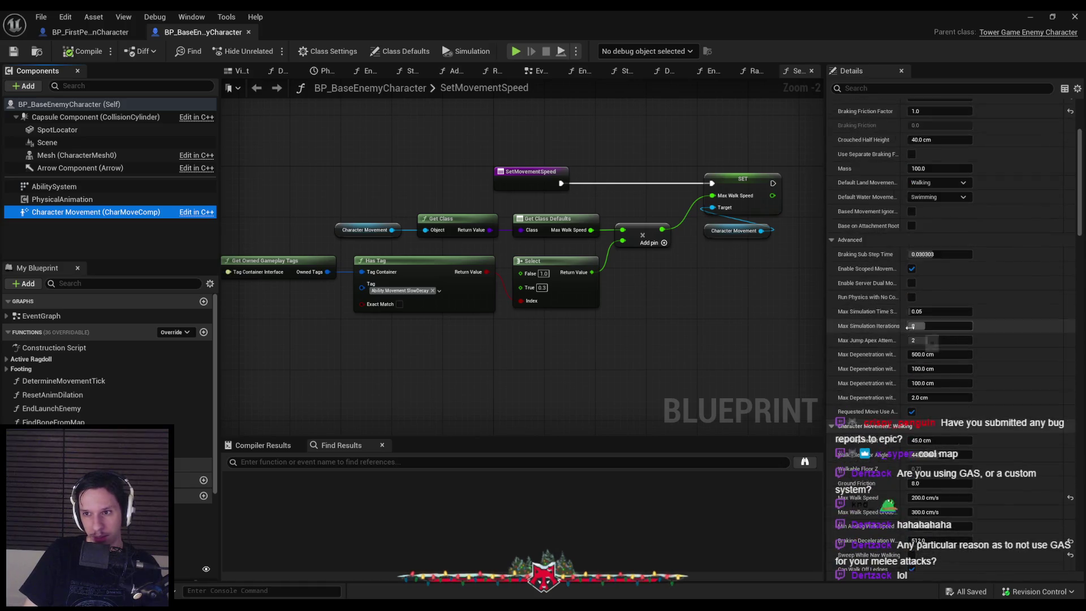
pyautogui.click(936, 335)
pyautogui.click(936, 365)
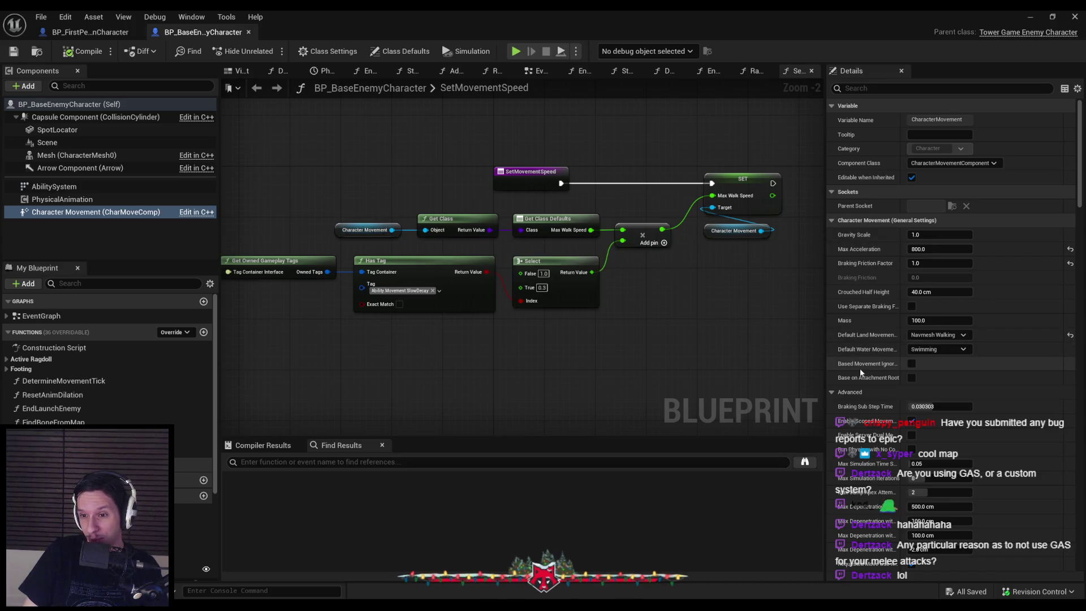
pyautogui.moveTo(901, 365); pyautogui.dragTo(945, 368)
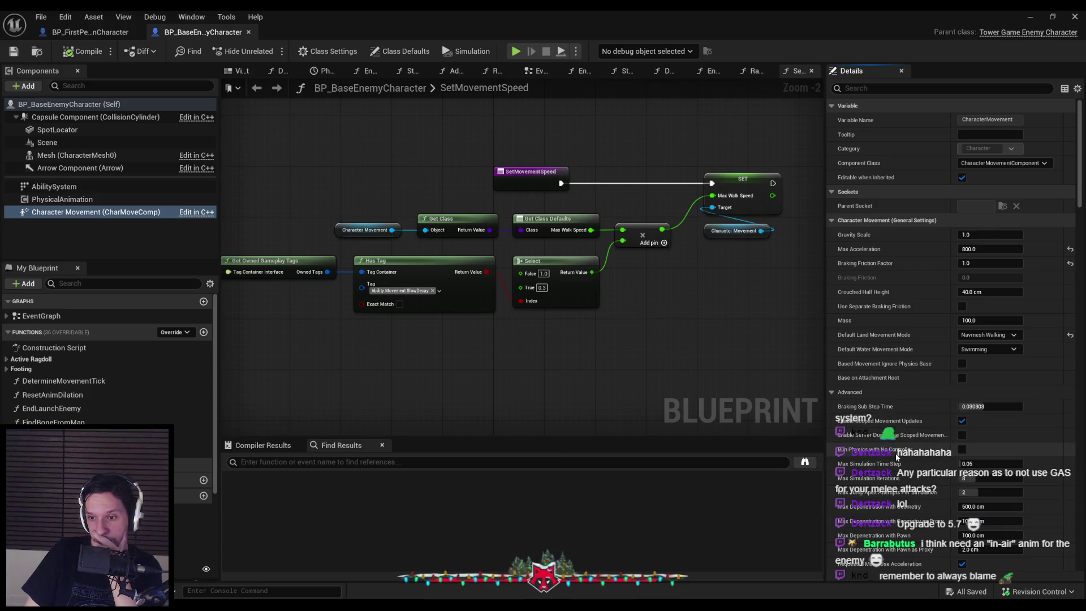
# Enable Sweep While Nav Walking on Character Movement, then compile and save.
pyautogui.scroll(-5, 890, 452)
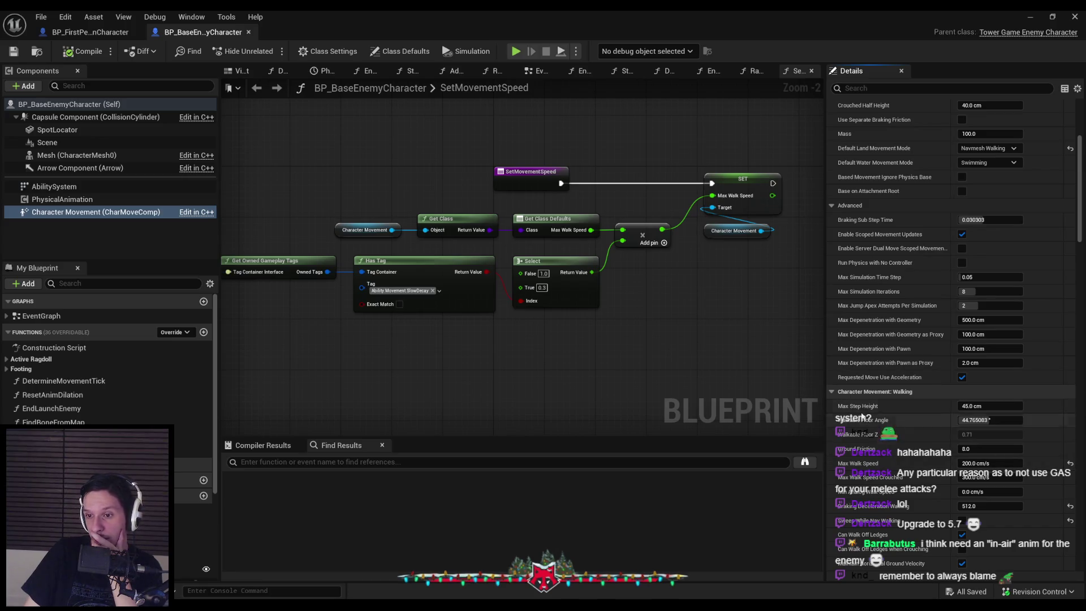
pyautogui.scroll(-3, 860, 415)
pyautogui.scroll(-2, 862, 415)
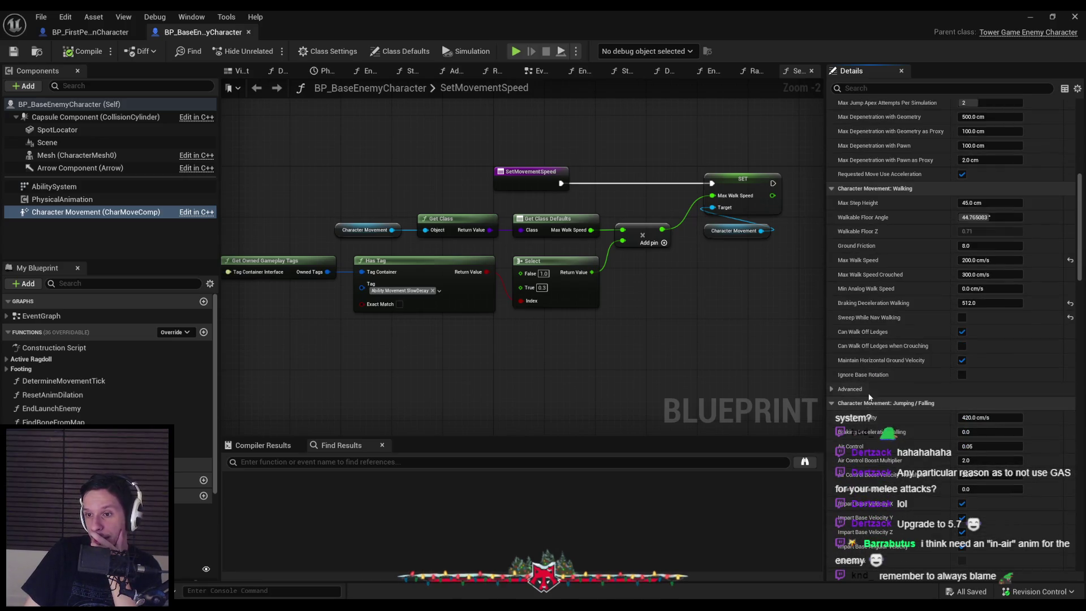
pyautogui.moveTo(887, 320)
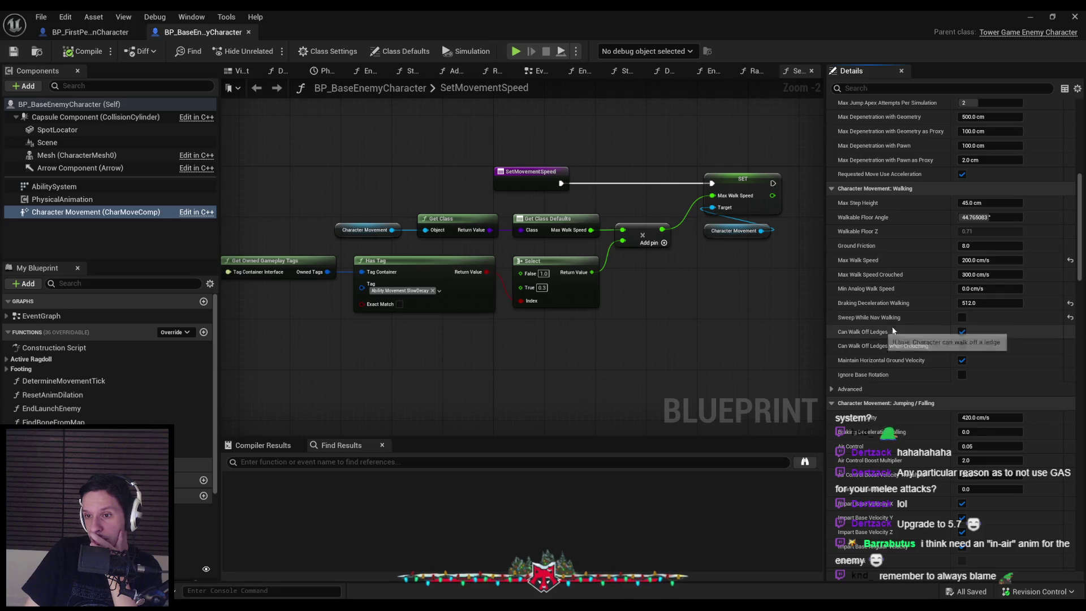
pyautogui.click(961, 317)
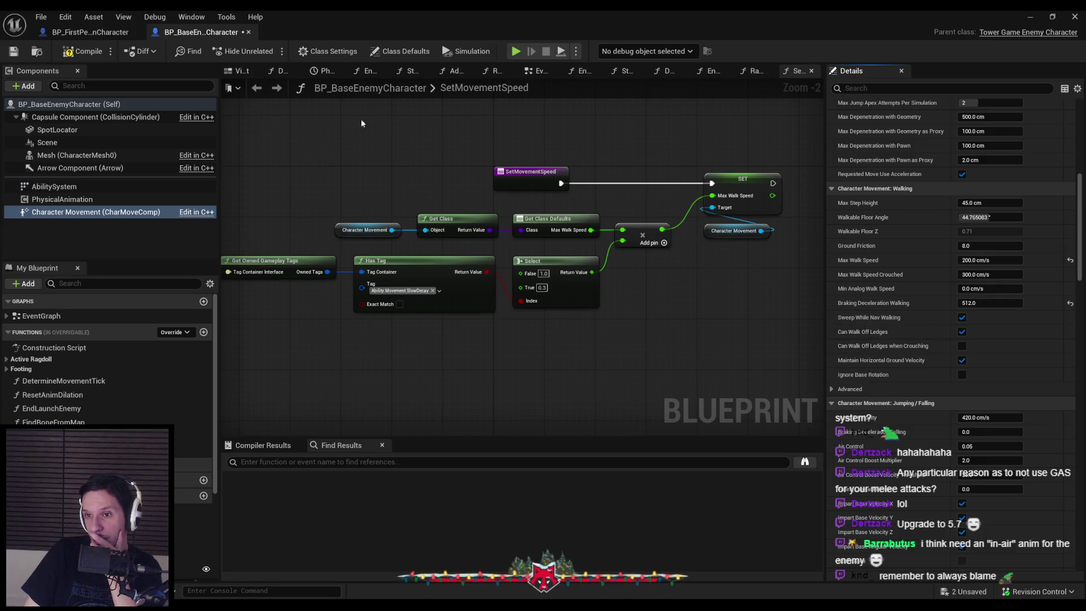
pyautogui.click(84, 51)
pyautogui.click(13, 52)
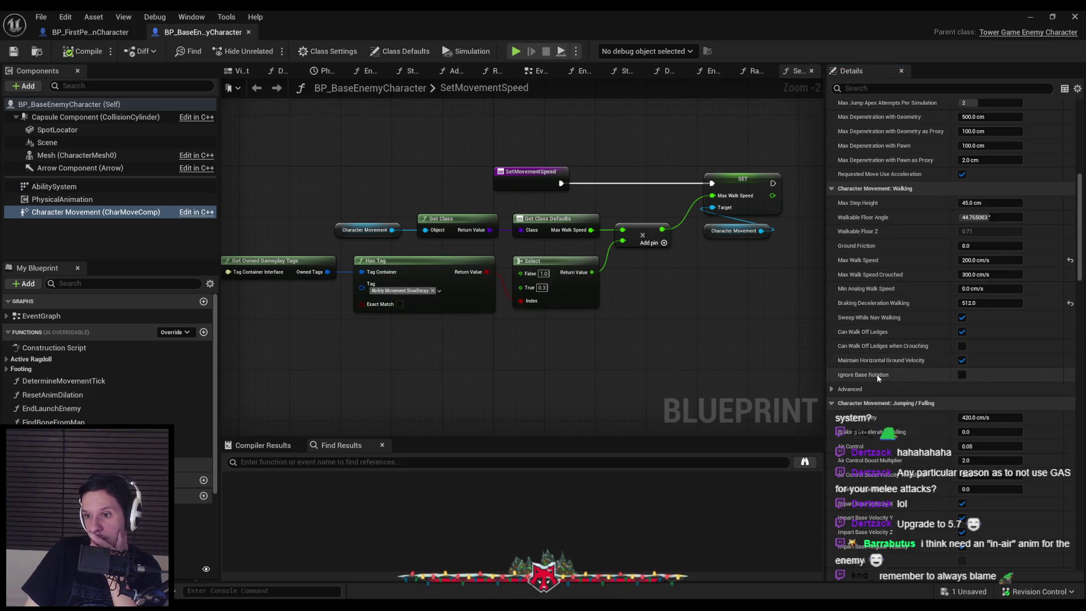
# Scroll through the Details panel and navigate back toward the RagdollEnd graph.
pyautogui.scroll(-10, 877, 393)
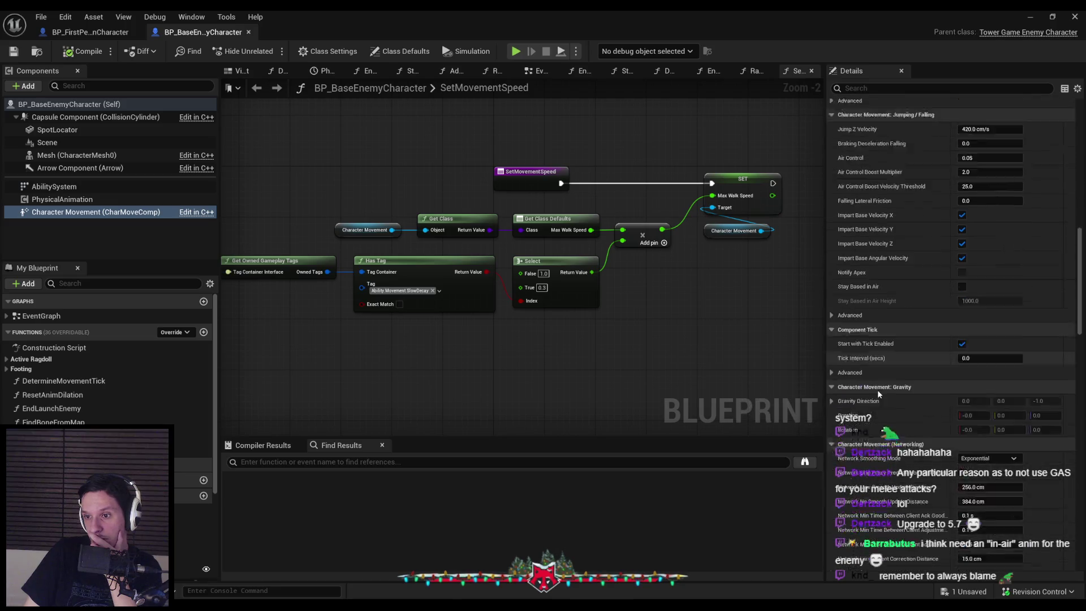
pyautogui.scroll(-7, 877, 395)
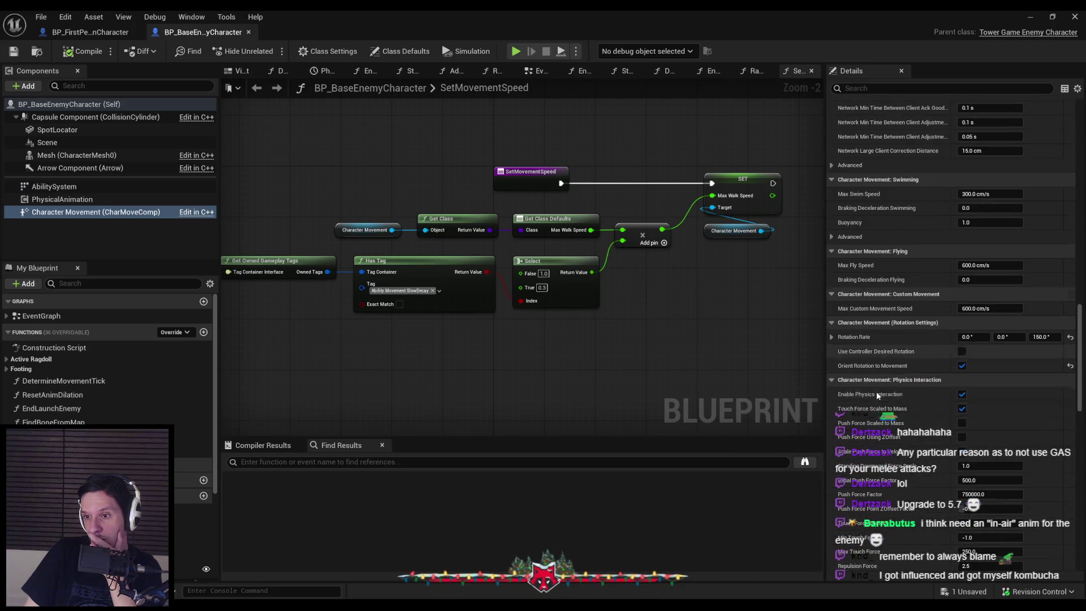
pyautogui.scroll(-3, 877, 401)
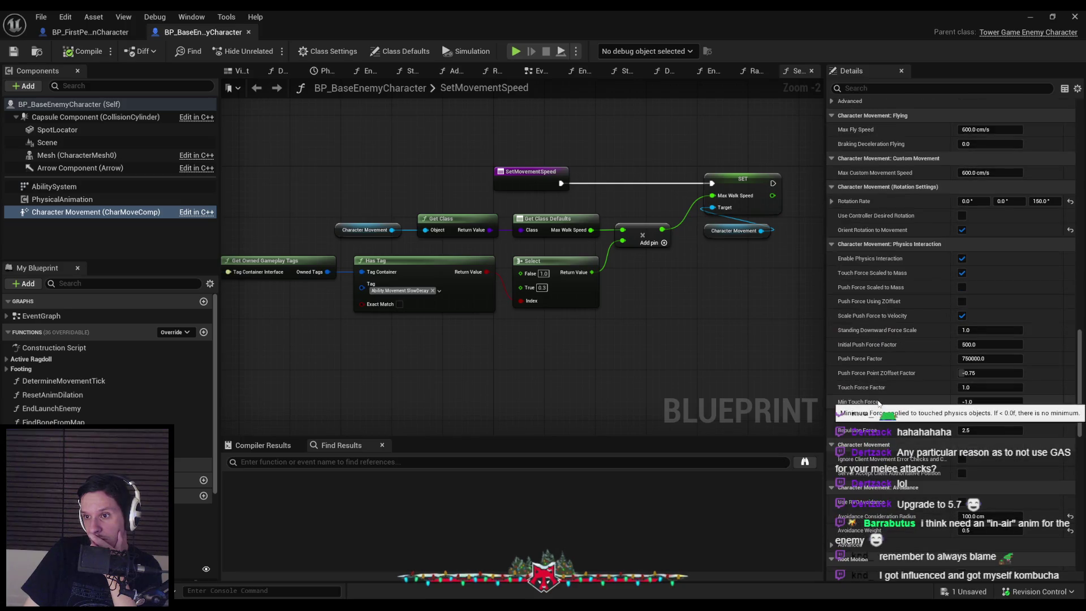
pyautogui.hotkey('alt', 'Left')
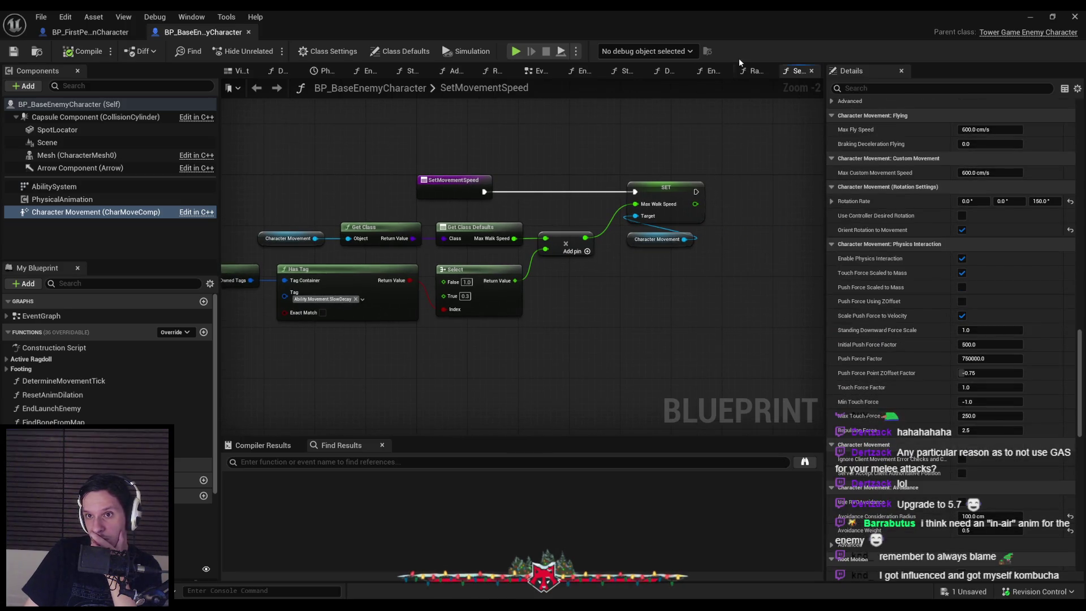
# Set RagdollEnd's New Movement Mode to Navmesh Walking, then compile and save.
pyautogui.hotkey('alt', 'Left')
pyautogui.click(596, 253)
pyautogui.click(583, 285)
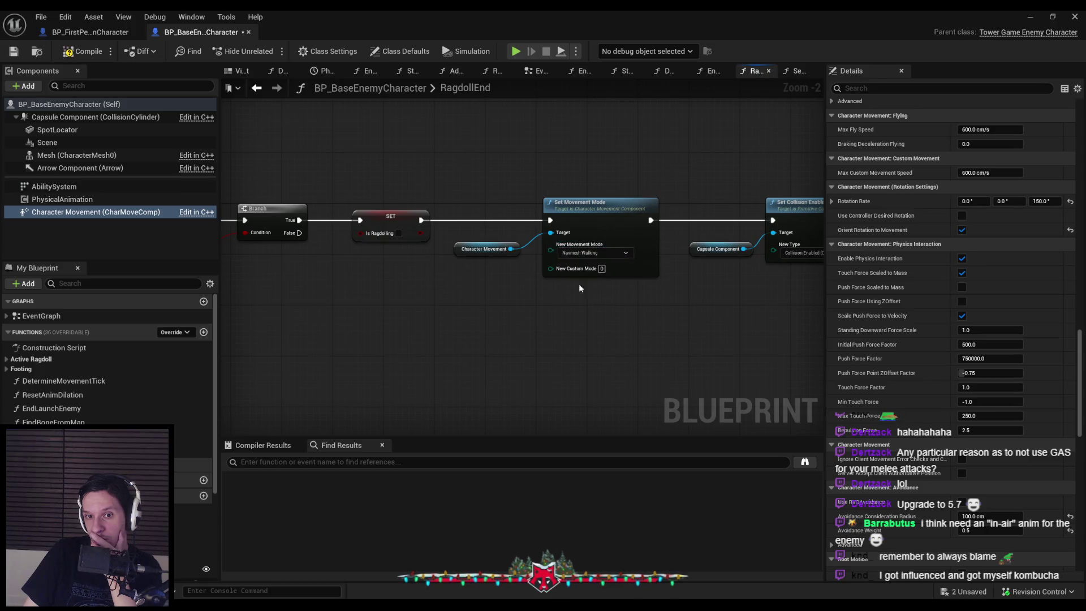
pyautogui.click(65, 57)
pyautogui.hotkey('ctrl', 's')
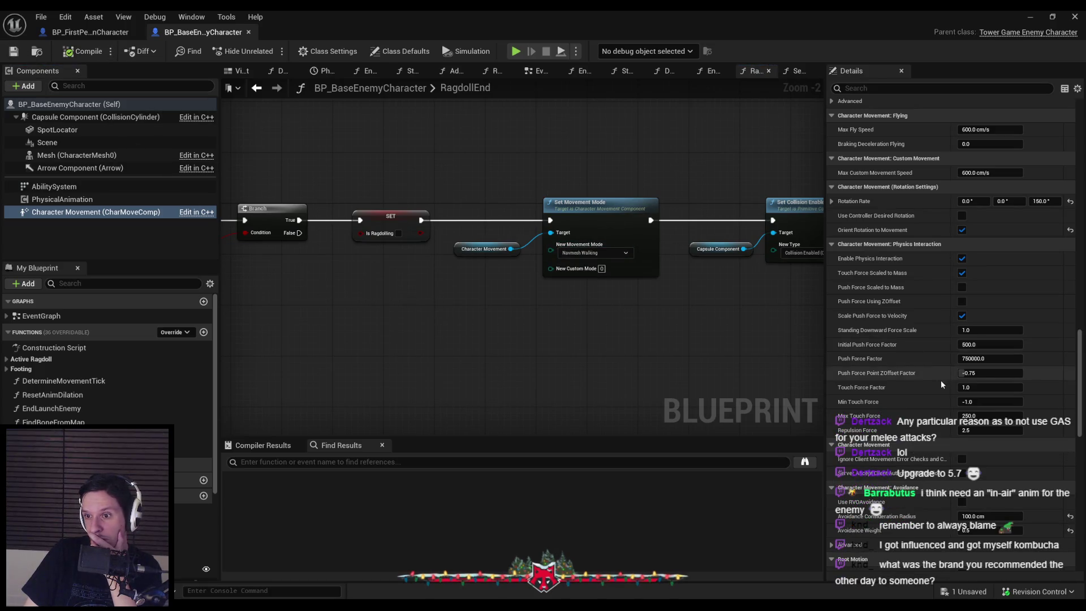
# Scroll through the enemy Blueprint, then minimize it to return to the level editor.
pyautogui.scroll(-5, 927, 387)
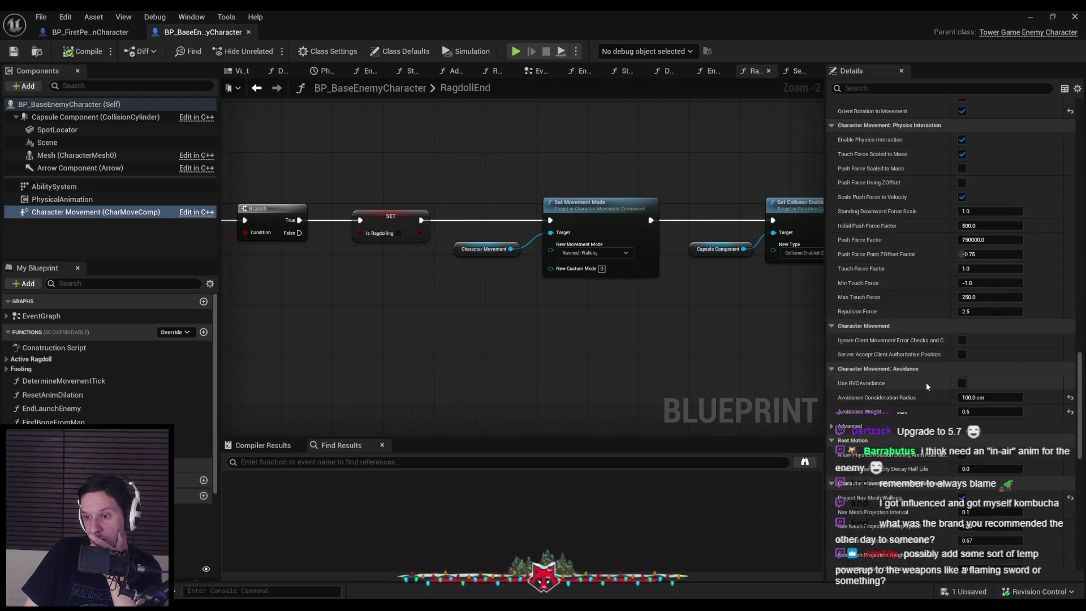
pyautogui.scroll(-5, 926, 386)
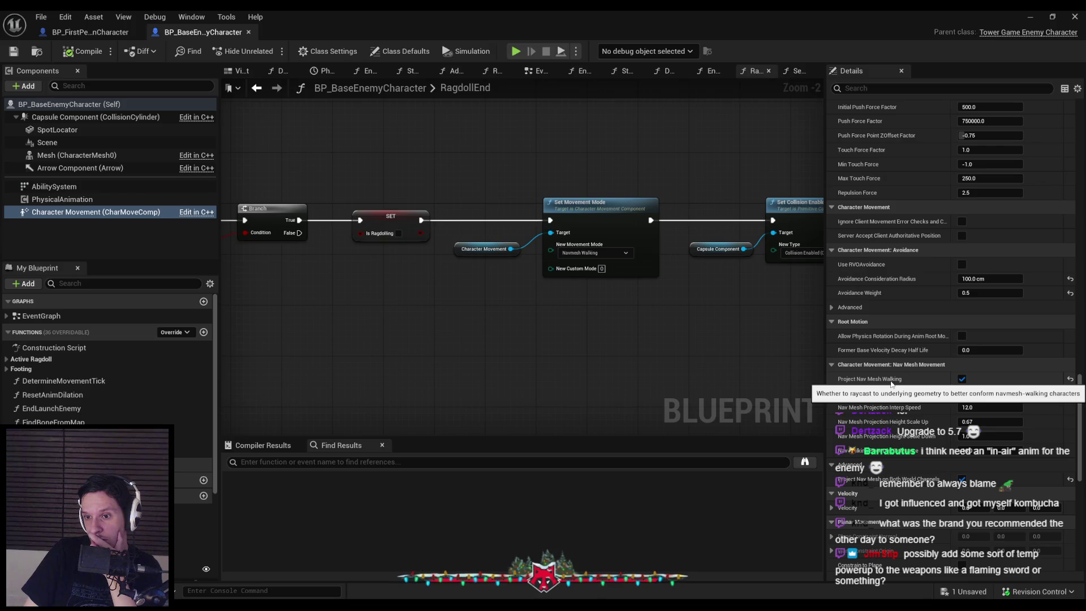
pyautogui.scroll(-8, 890, 382)
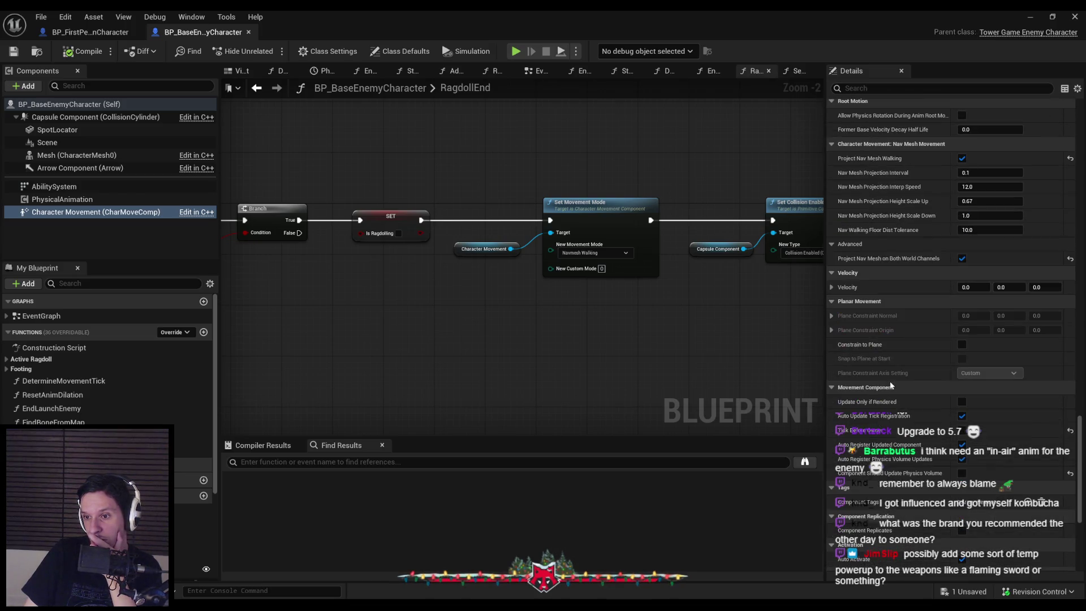
pyautogui.scroll(-5, 890, 384)
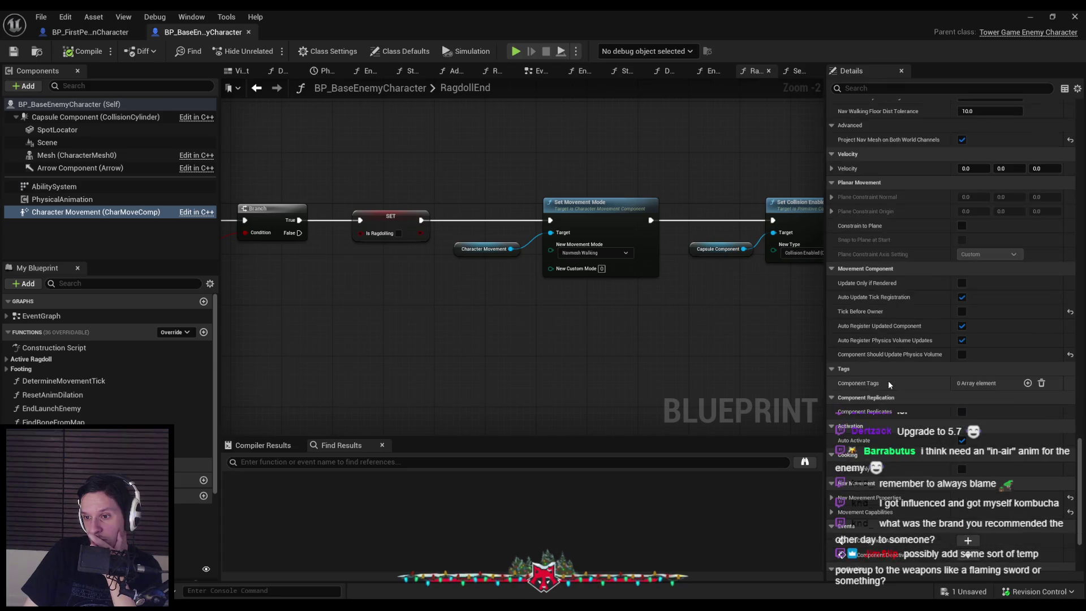
pyautogui.scroll(-2, 888, 384)
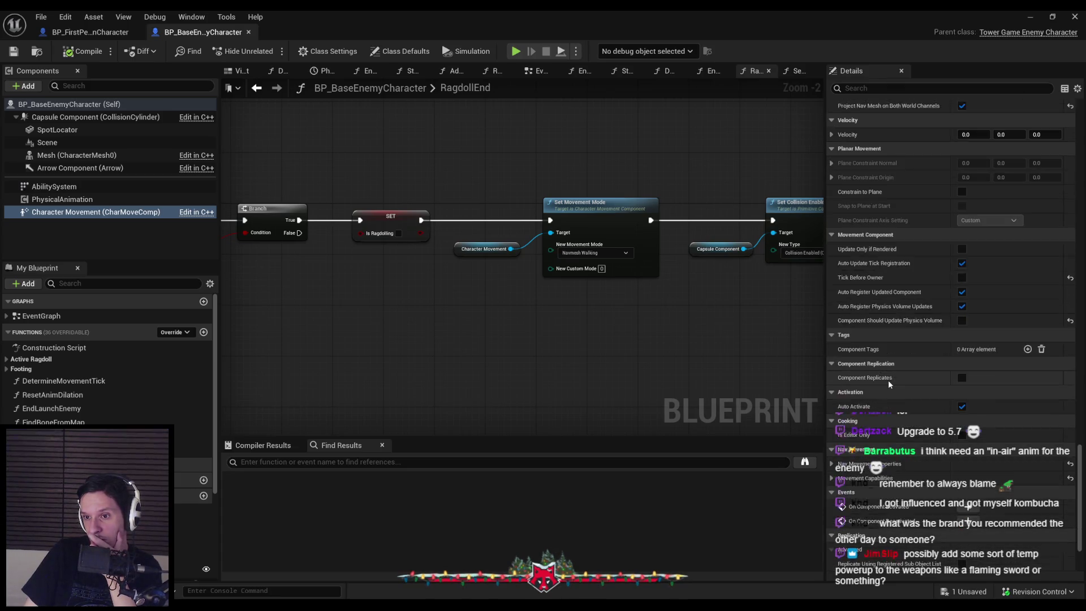
pyautogui.scroll(-3, 888, 385)
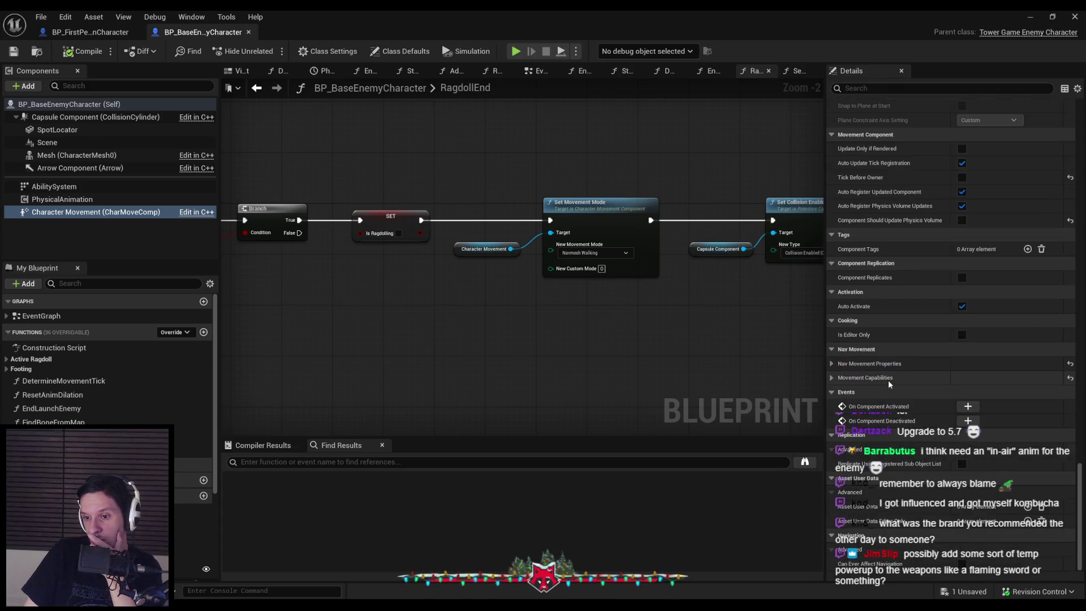
pyautogui.click(1030, 16)
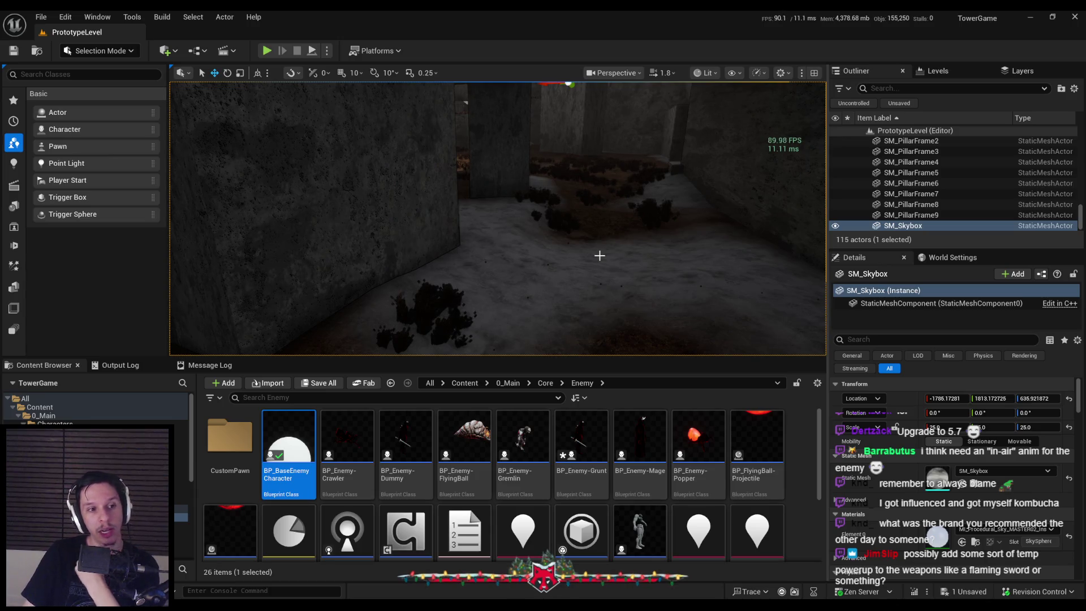
pyautogui.scroll(-4, 601, 215)
pyautogui.moveTo(490, 163); pyautogui.dragTo(523, 163)
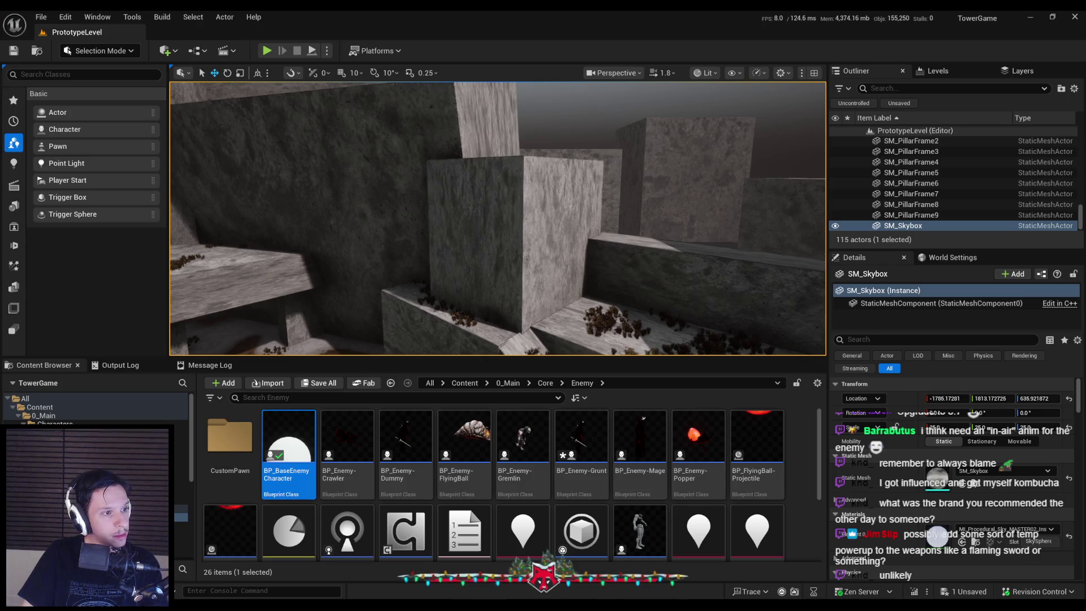
pyautogui.hotkey('alt', 'Tab')
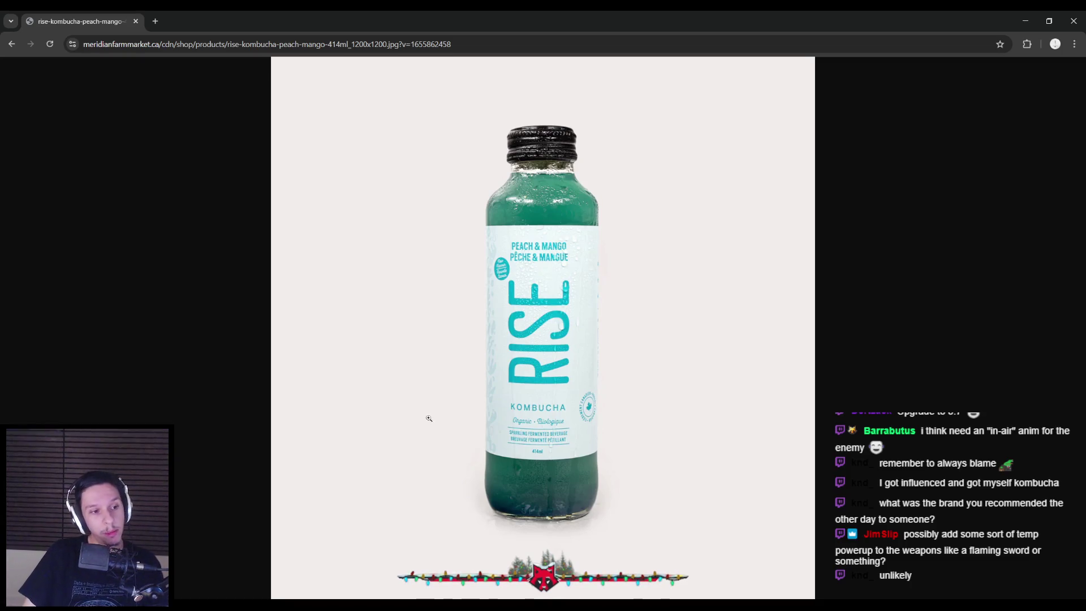
# Switch from the Chrome kombucha image back to the Unreal editor.
pyautogui.hotkey('alt', 'Tab')
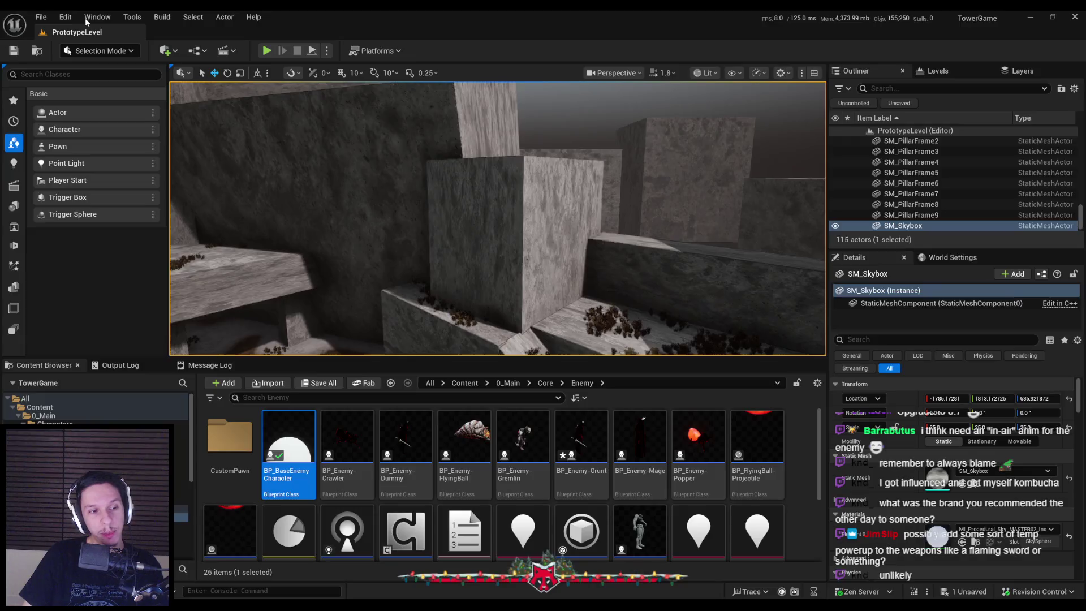
# Fly the camera around the level and check out BP_Enemy-Grunt for editing.
pyautogui.moveTo(430, 231); pyautogui.dragTo(429, 231)
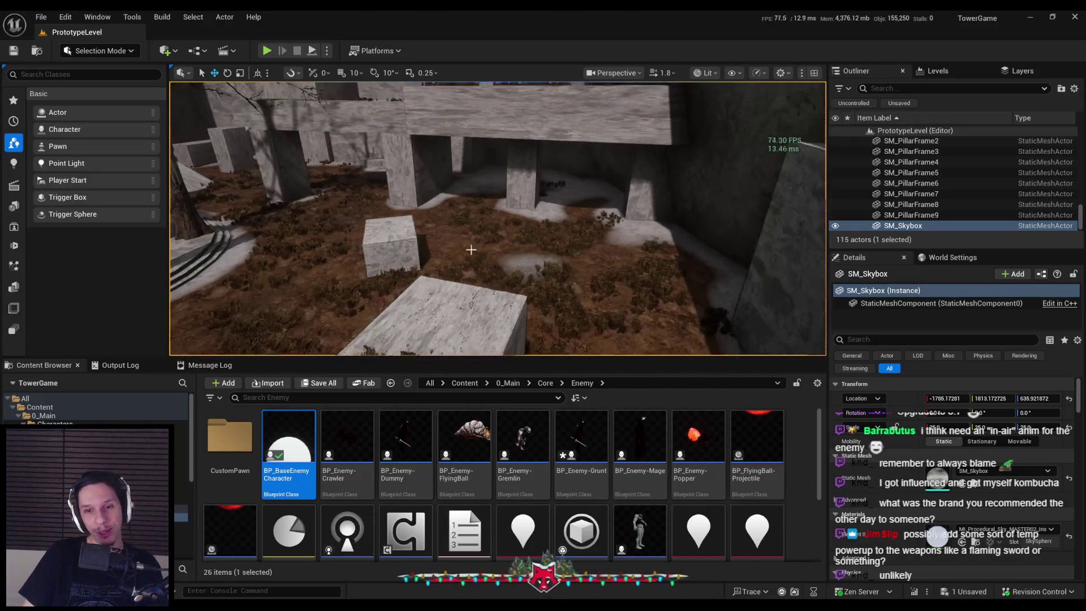
pyautogui.hotkey('ctrl', 'shift', 's')
pyautogui.click(551, 430)
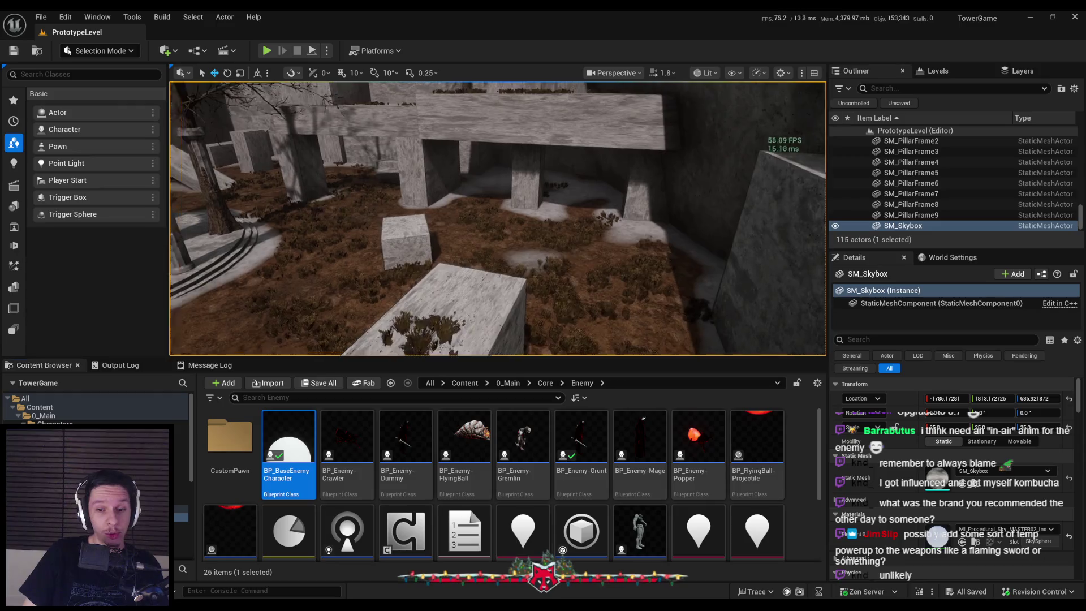
pyautogui.scroll(-3, 430, 231)
pyautogui.moveTo(430, 230); pyautogui.dragTo(430, 231)
pyautogui.scroll(1, 429, 230)
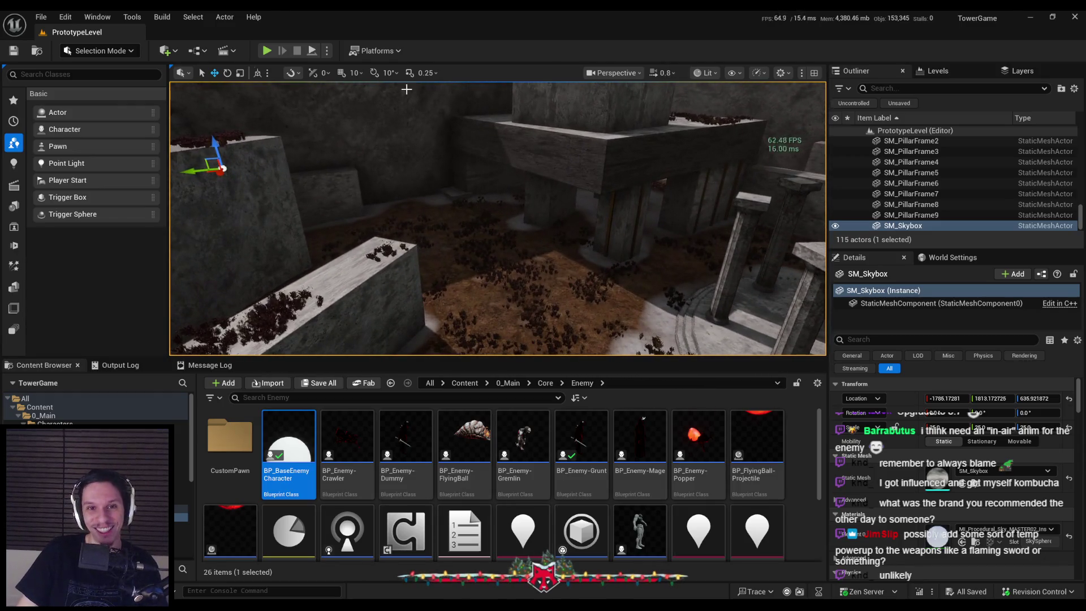
# Play-test fullscreen, slashing the crawler and other enemies with the sword, then stop.
pyautogui.click(267, 51)
pyautogui.press('F11')
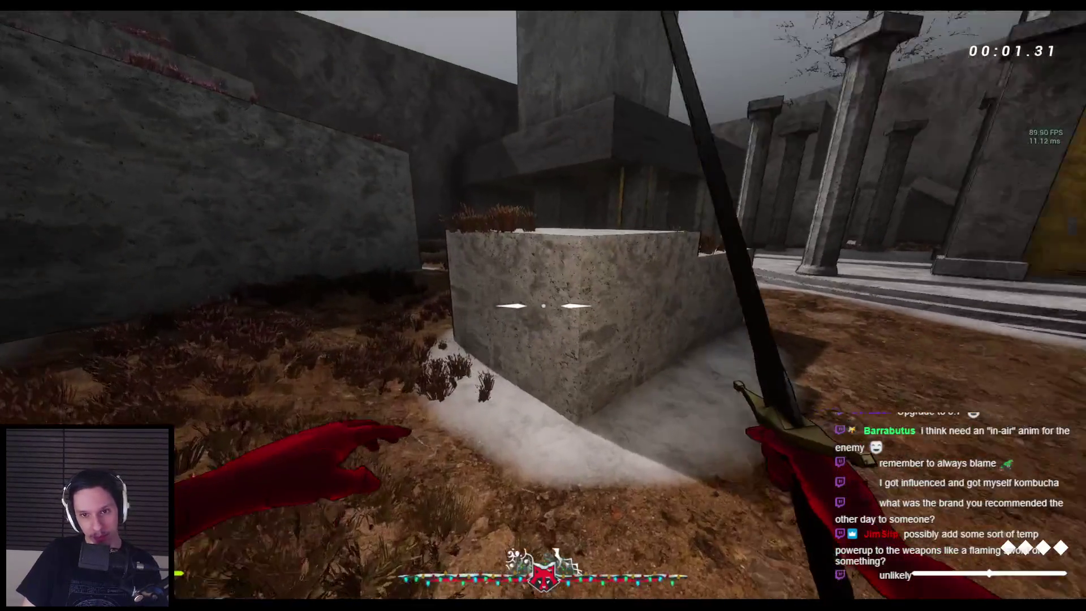
pyautogui.press('w')
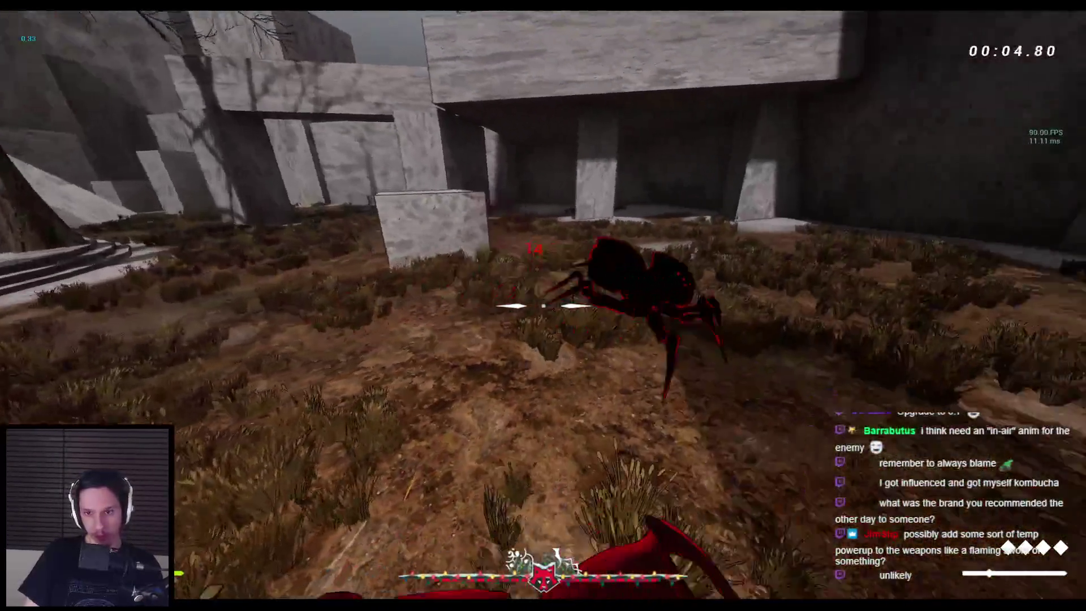
pyautogui.click(543, 306)
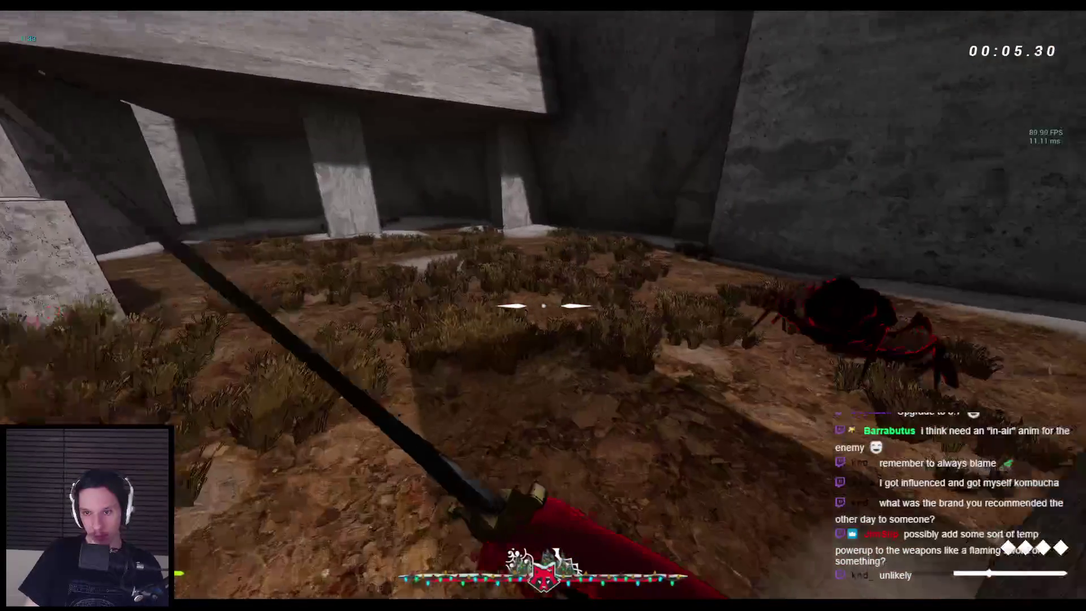
pyautogui.click(543, 305)
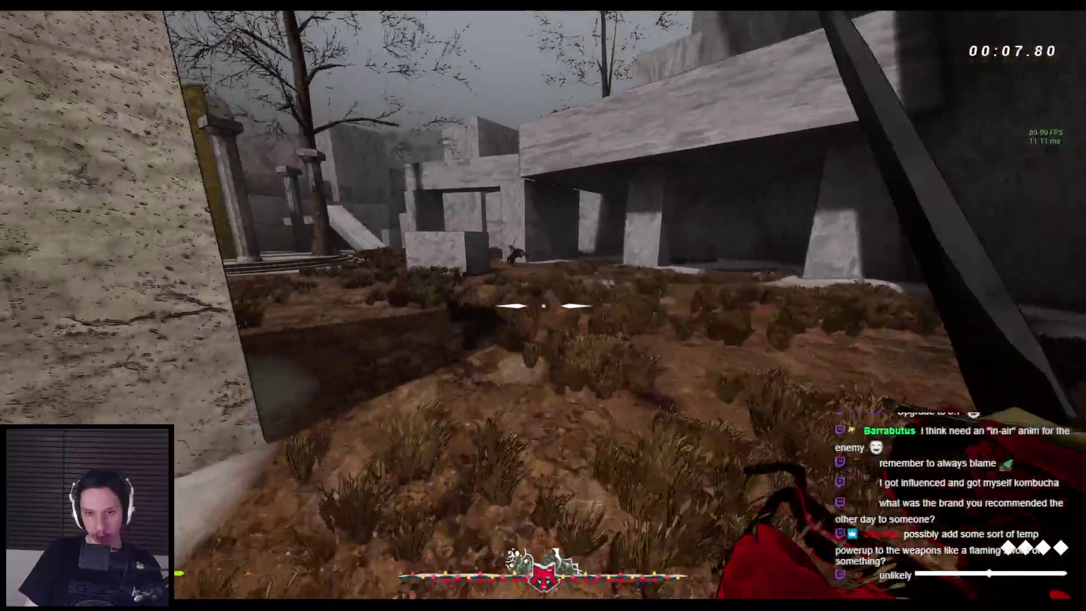
pyautogui.press('w')
pyautogui.click(543, 305)
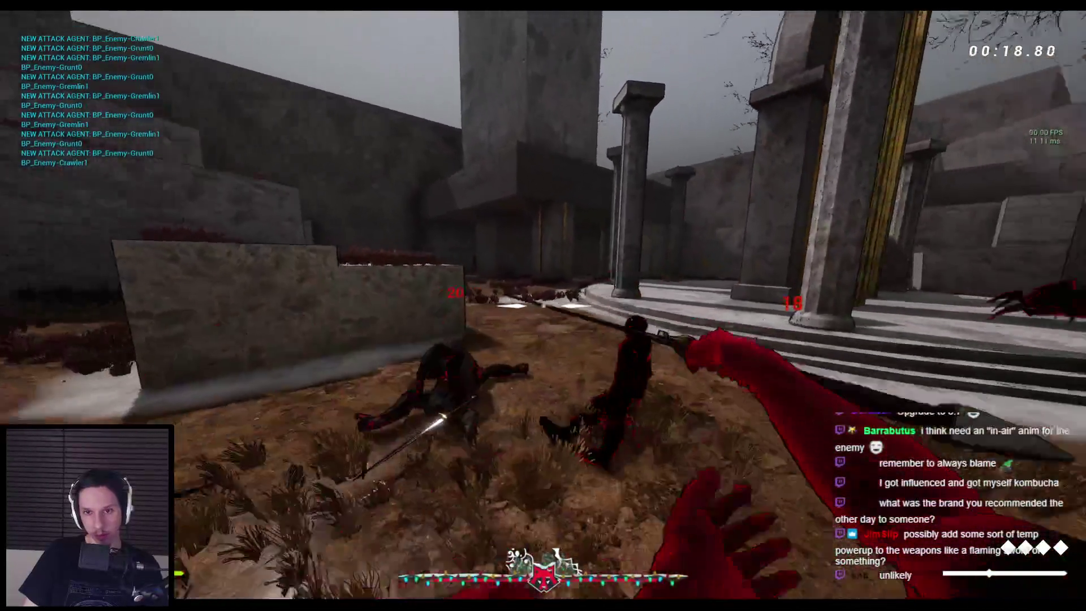
pyautogui.click(543, 306)
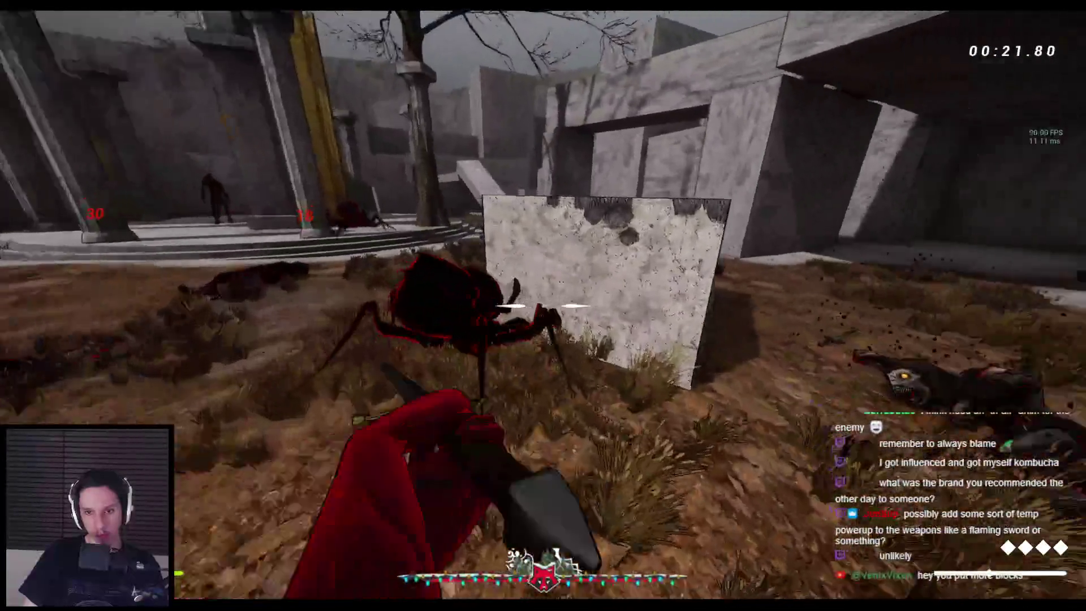
pyautogui.click(543, 306)
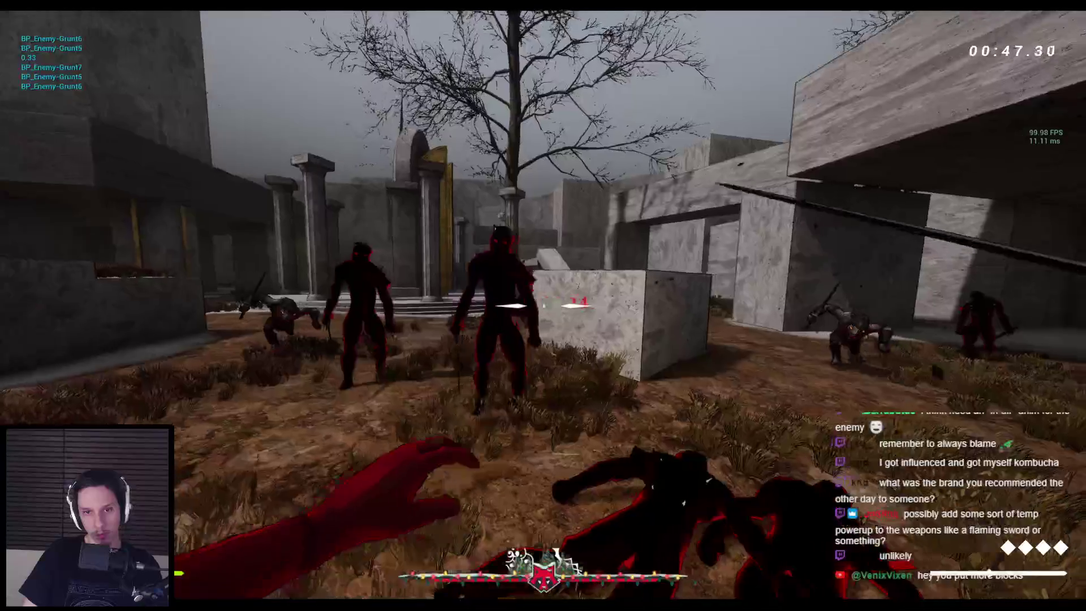
pyautogui.press('Escape')
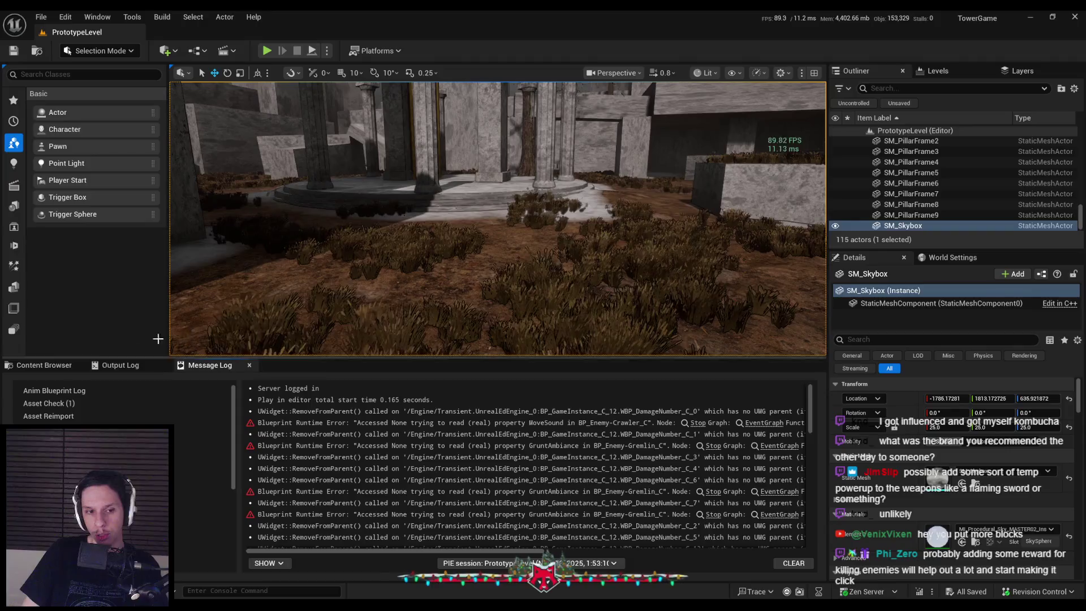
# Go up to the Core folder in the Content Browser and open BP_FirstPersonCharacter.
pyautogui.click(44, 365)
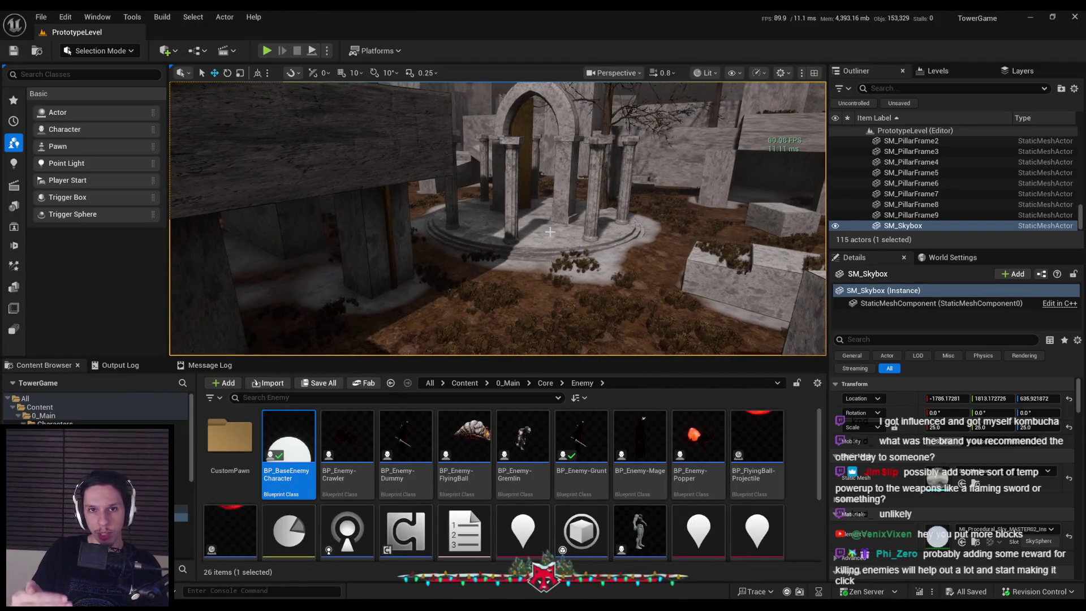
pyautogui.scroll(2, 550, 231)
pyautogui.press('w')
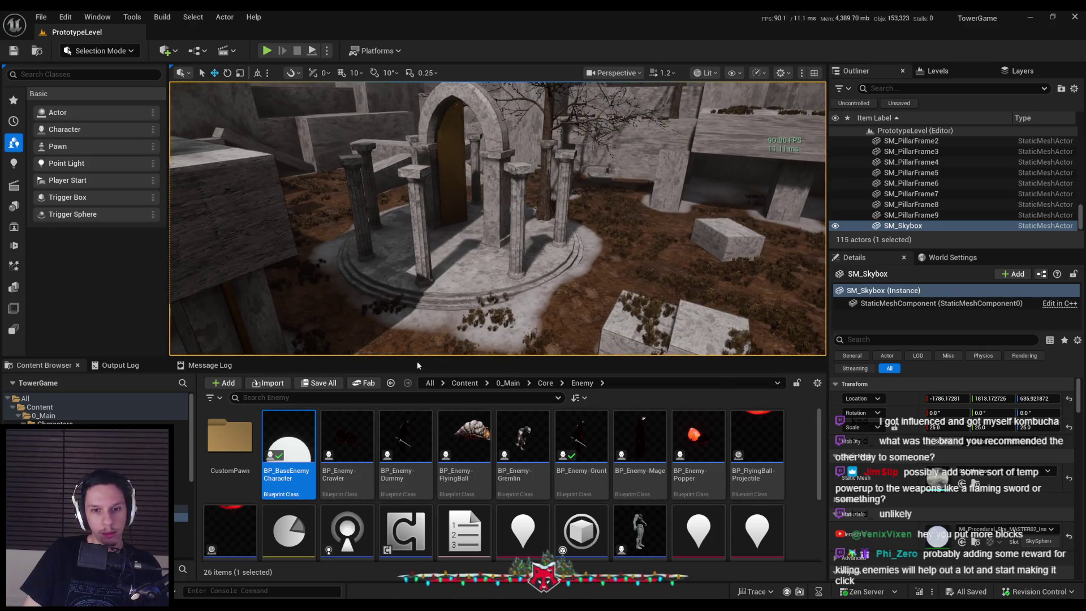
pyautogui.click(547, 383)
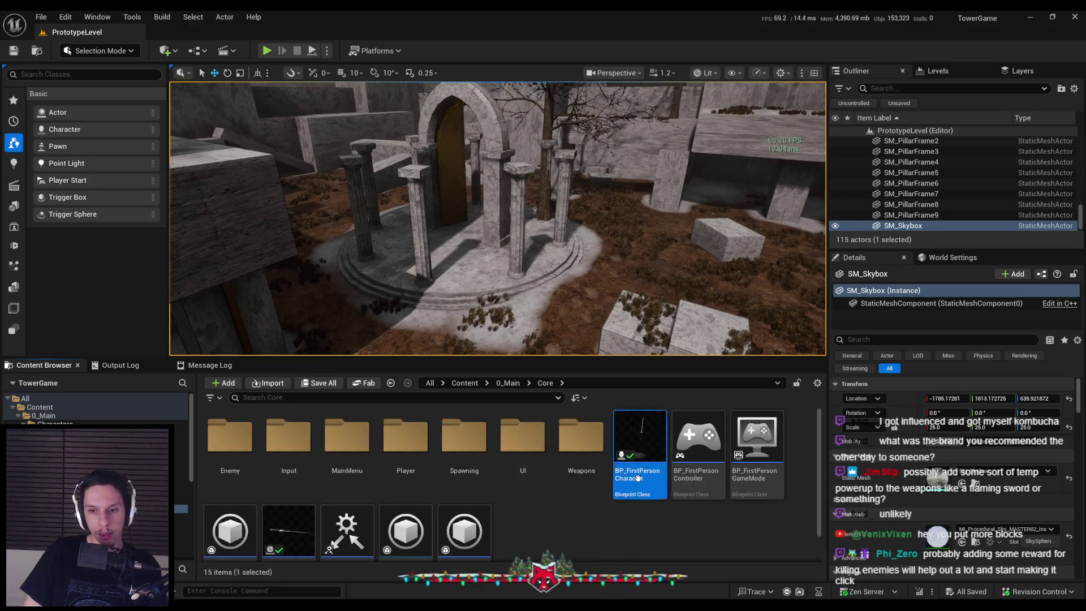
pyautogui.doubleClick(640, 447)
pyautogui.scroll(1, 402, 344)
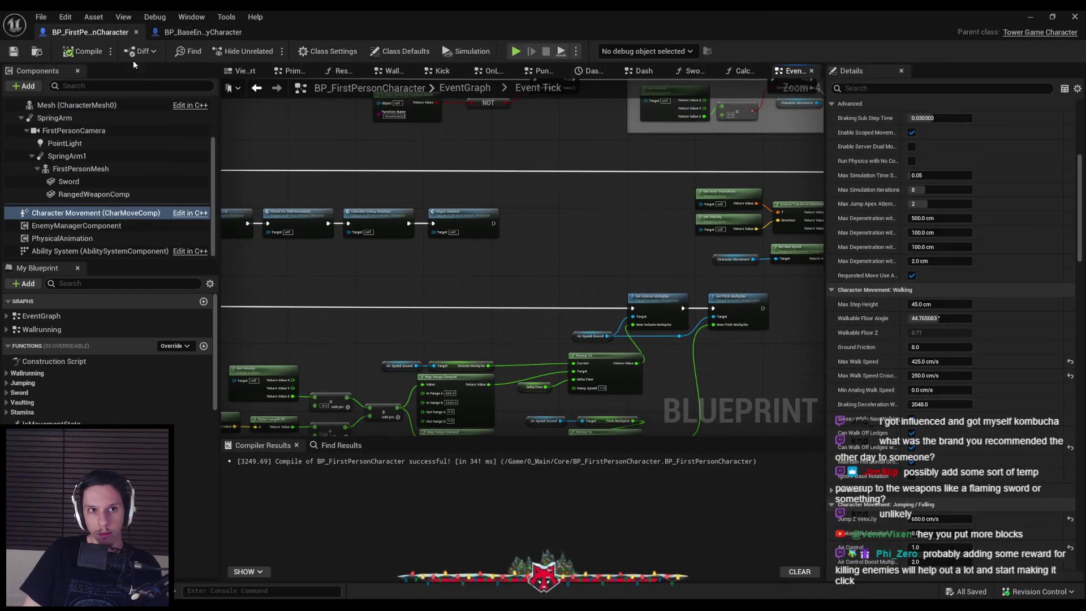
pyautogui.click(208, 34)
pyautogui.click(249, 32)
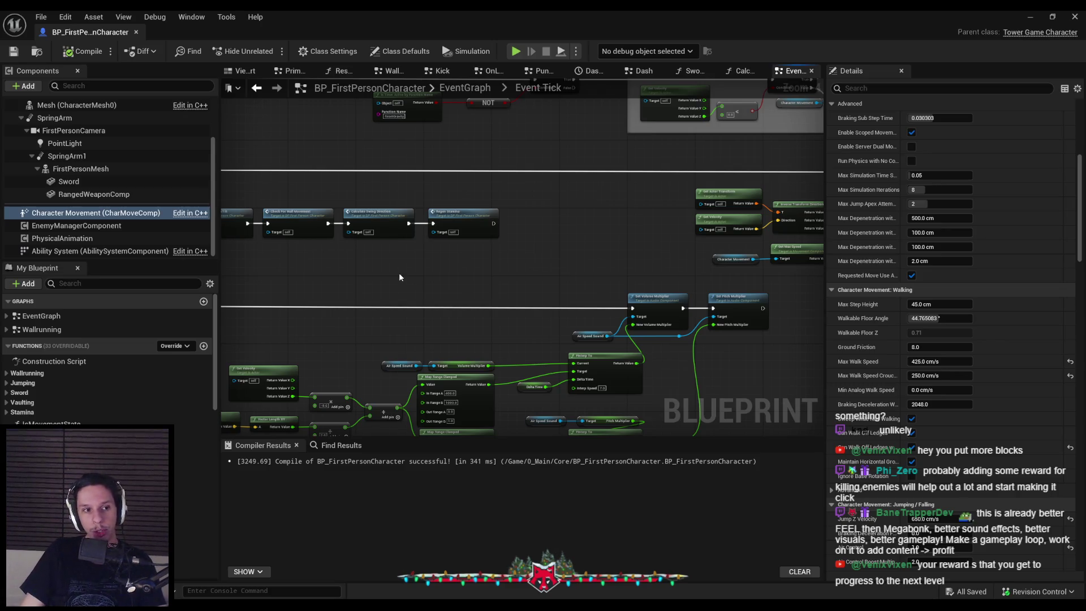
pyautogui.scroll(-1, 408, 284)
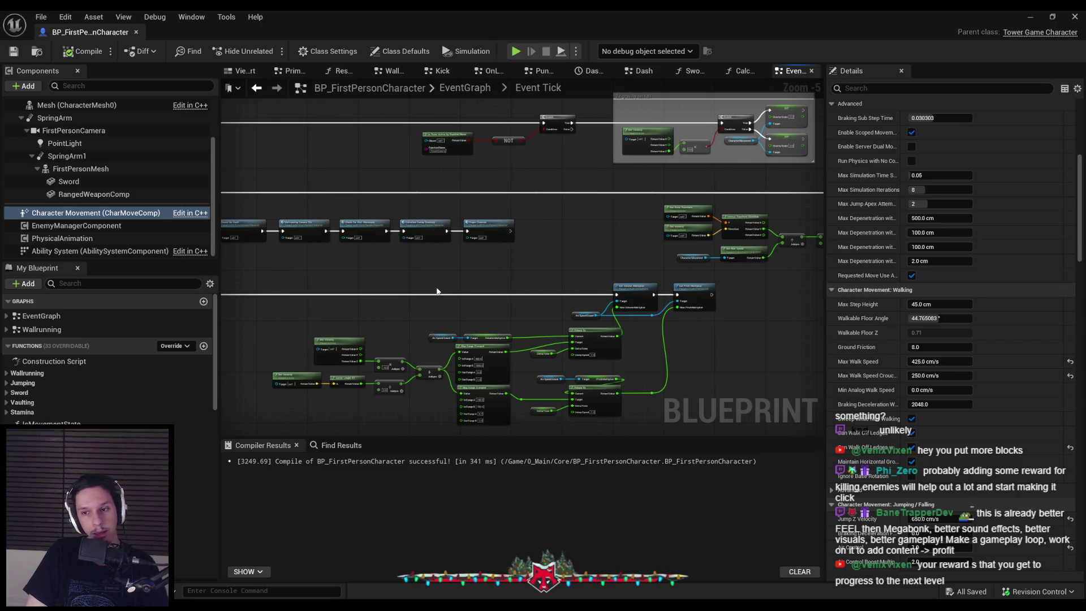
pyautogui.moveTo(430, 307); pyautogui.dragTo(463, 263)
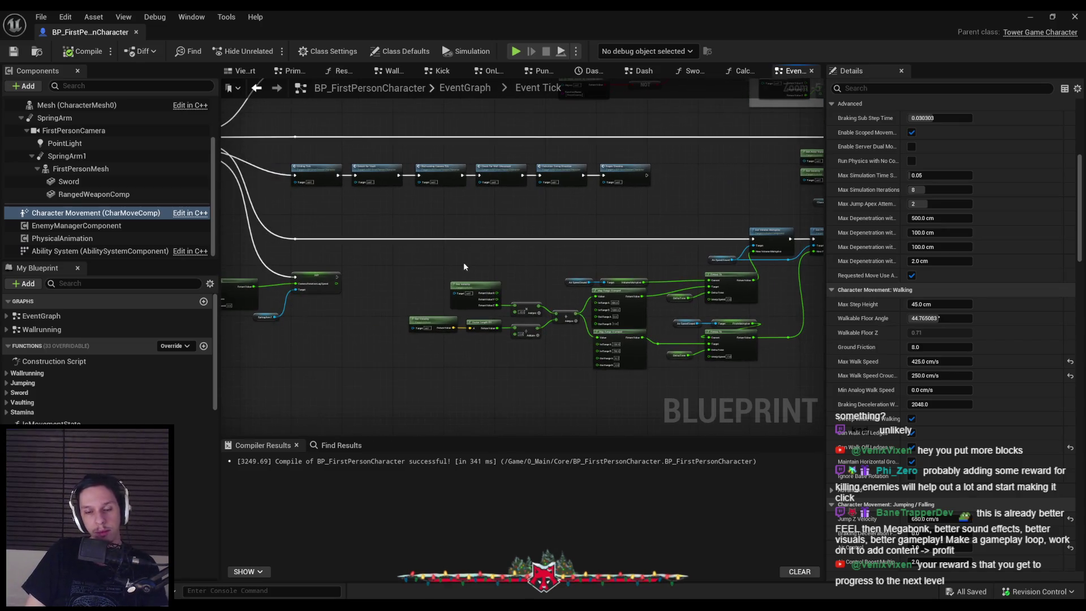
# Move both Delta Time nodes slightly right to line up with the FInterp To and multiplier nodes.
pyautogui.scroll(-3, 385, 305)
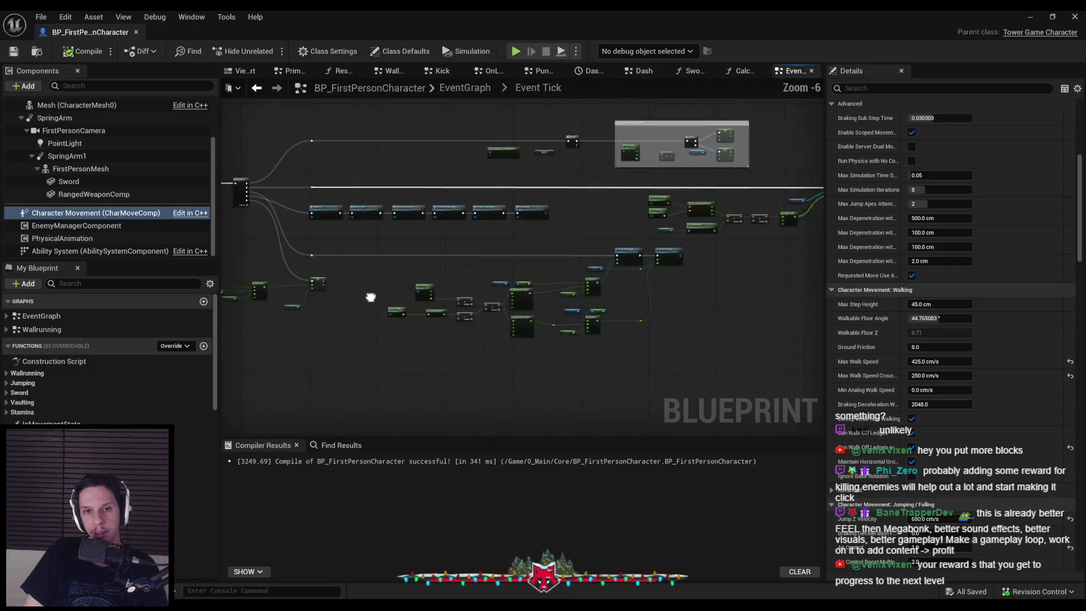
pyautogui.scroll(3, 327, 280)
pyautogui.scroll(2, 460, 270)
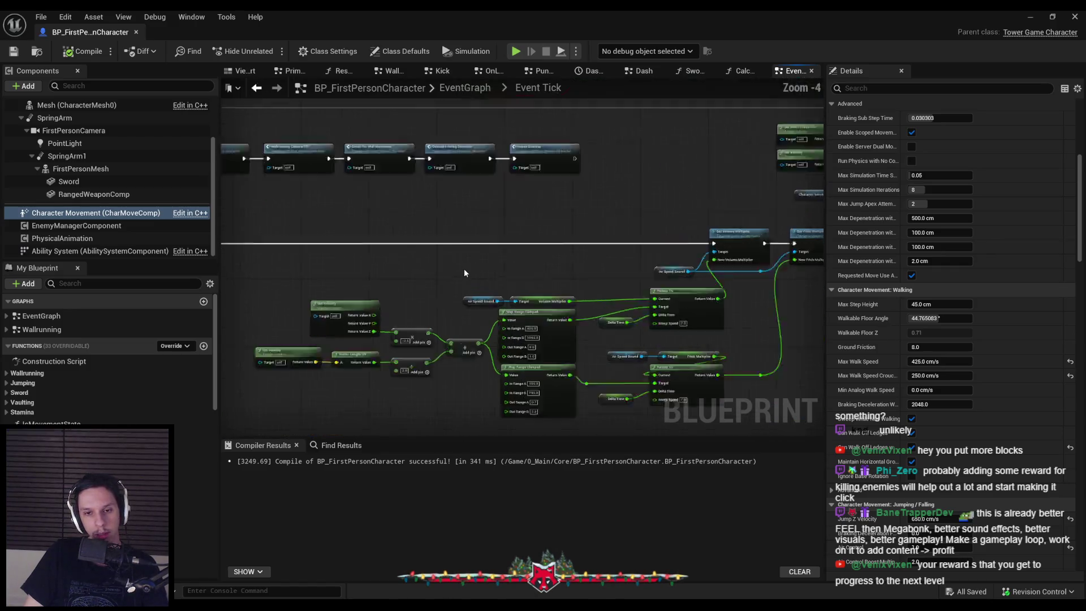
pyautogui.scroll(1, 426, 298)
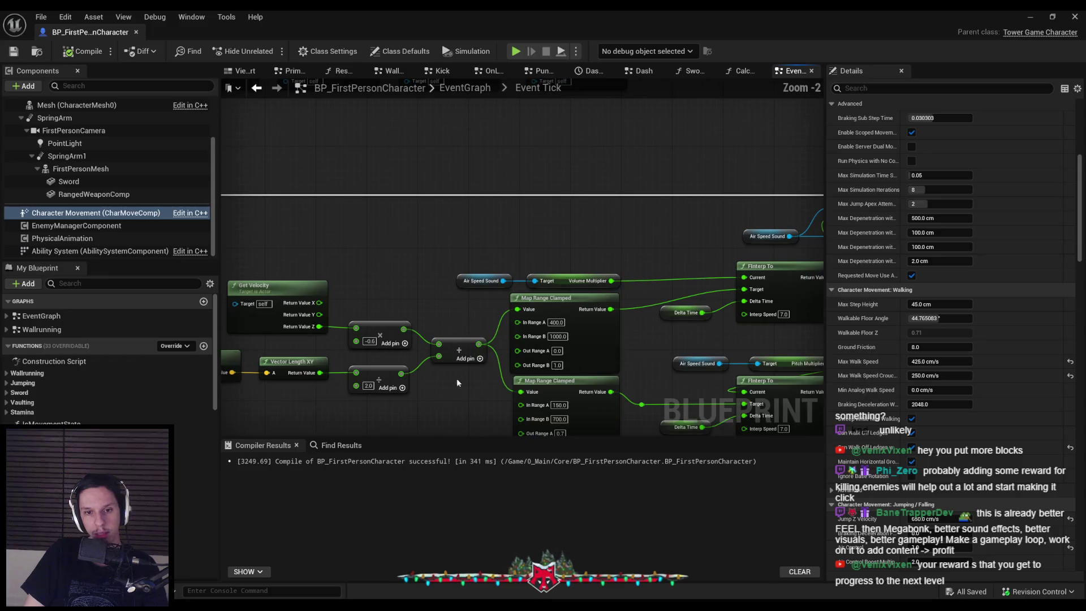
pyautogui.moveTo(394, 406)
pyautogui.mouseDown()
pyautogui.moveTo(365, 290)
pyautogui.moveTo(427, 300)
pyautogui.mouseUp()
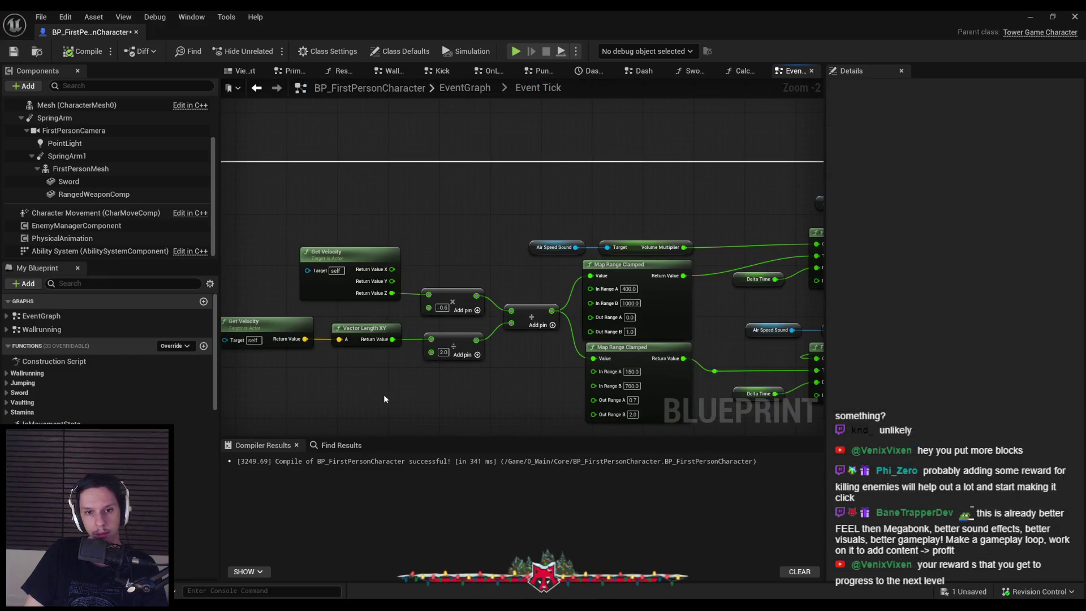
pyautogui.click(13, 51)
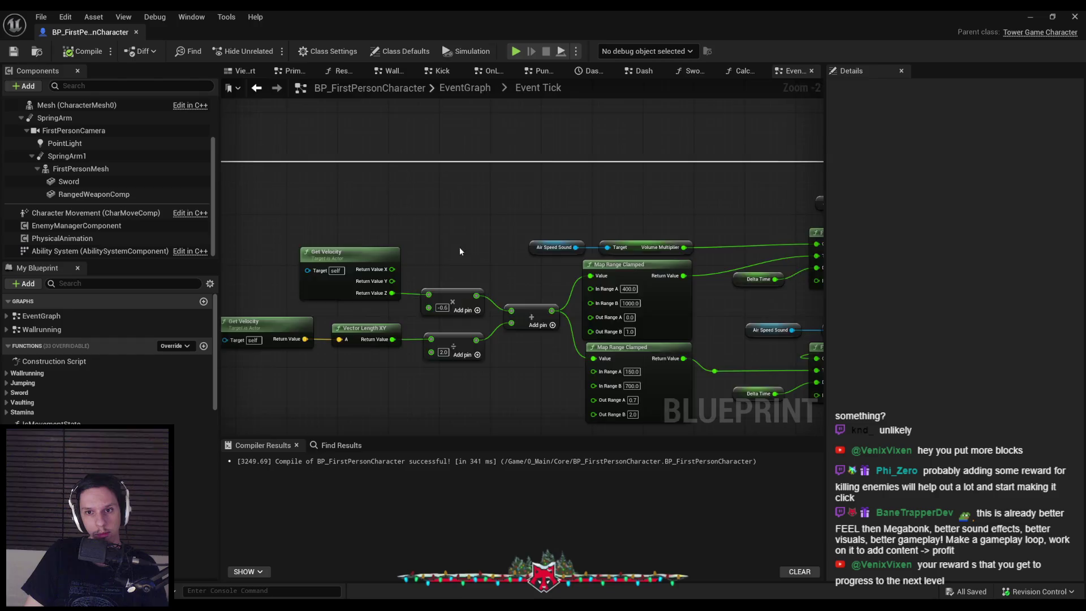
pyautogui.moveTo(461, 251); pyautogui.dragTo(413, 263)
pyautogui.moveTo(486, 266); pyautogui.dragTo(395, 272)
pyautogui.moveTo(480, 294)
pyautogui.mouseDown()
pyautogui.moveTo(430, 317)
pyautogui.moveTo(425, 281)
pyautogui.mouseUp()
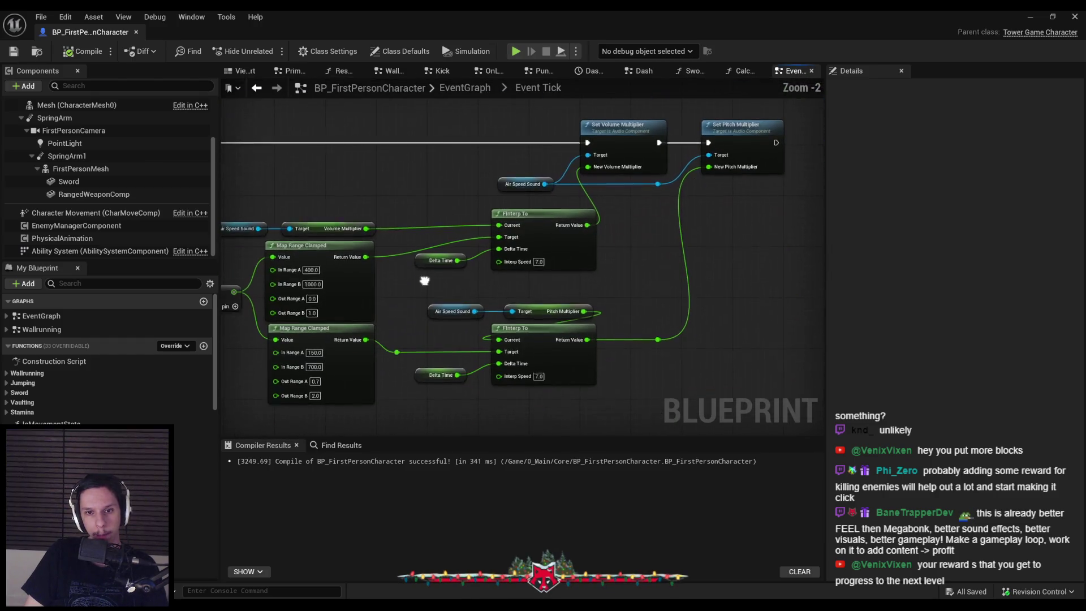
pyautogui.moveTo(418, 396)
pyautogui.mouseDown()
pyautogui.moveTo(421, 237)
pyautogui.moveTo(458, 260)
pyautogui.mouseUp()
pyautogui.click(463, 408)
# Nudge the Air Speed Sound and Delta Time nodes left, then save and recompile the Blueprint.
pyautogui.moveTo(463, 408); pyautogui.dragTo(424, 243)
pyautogui.moveTo(452, 310); pyautogui.dragTo(446, 310)
pyautogui.click(14, 51)
pyautogui.click(77, 53)
pyautogui.scroll(1, 364, 230)
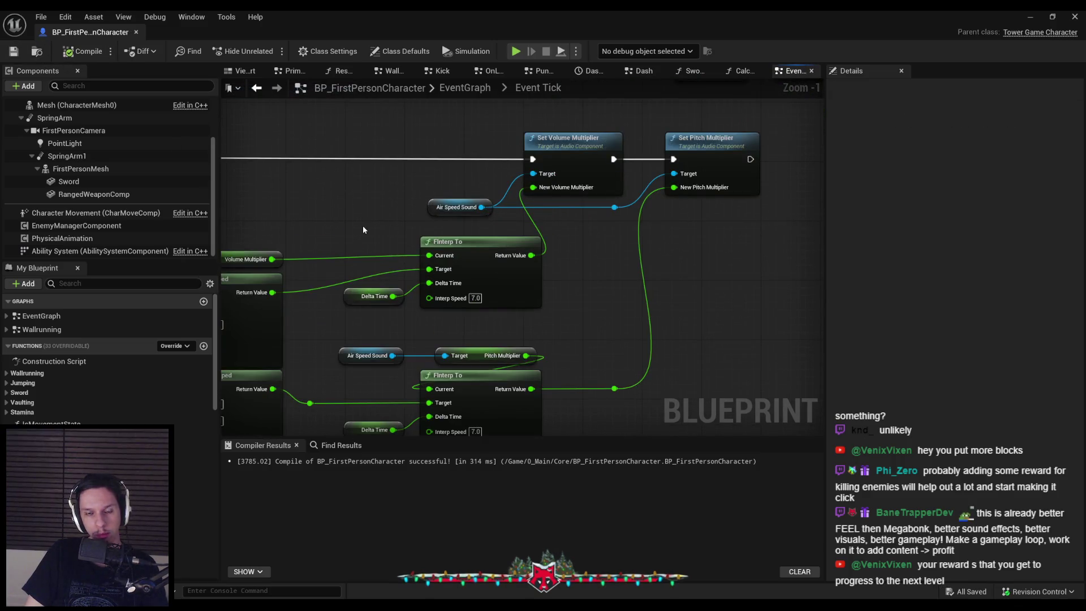
pyautogui.moveTo(407, 177)
pyautogui.mouseDown()
pyautogui.moveTo(487, 220)
pyautogui.moveTo(445, 207)
pyautogui.mouseUp()
pyautogui.click(13, 51)
pyautogui.click(77, 51)
pyautogui.scroll(-2, 449, 242)
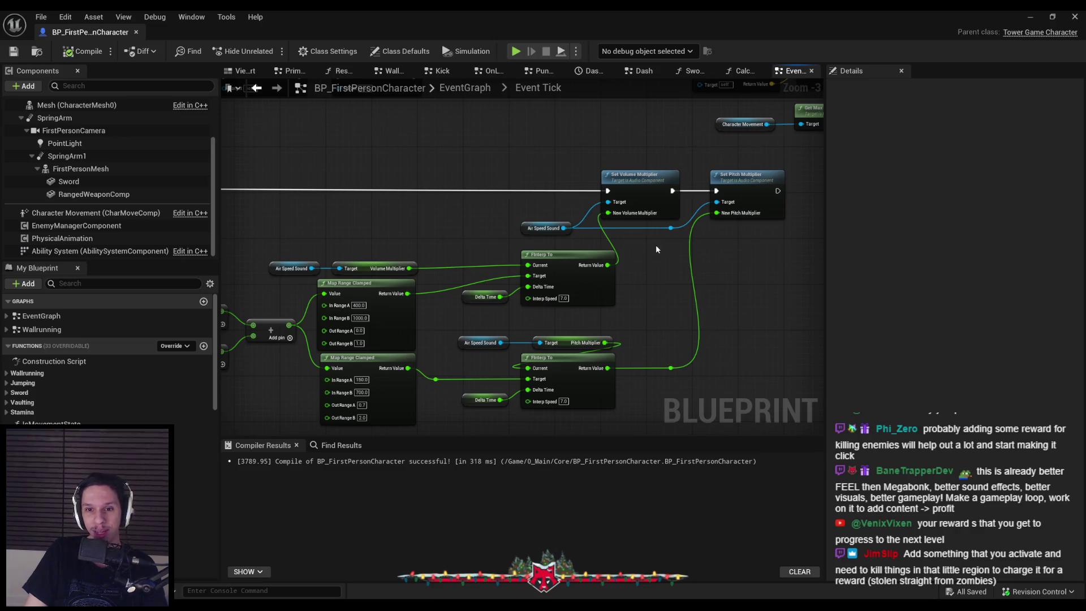
# Add a reroute point on the Map Range Clamped Return Value to FInterp To Target wire.
pyautogui.scroll(-2, 658, 243)
pyautogui.moveTo(688, 344)
pyautogui.mouseDown()
pyautogui.moveTo(339, 236)
pyautogui.moveTo(306, 239)
pyautogui.moveTo(364, 252)
pyautogui.mouseUp()
pyautogui.click(12, 52)
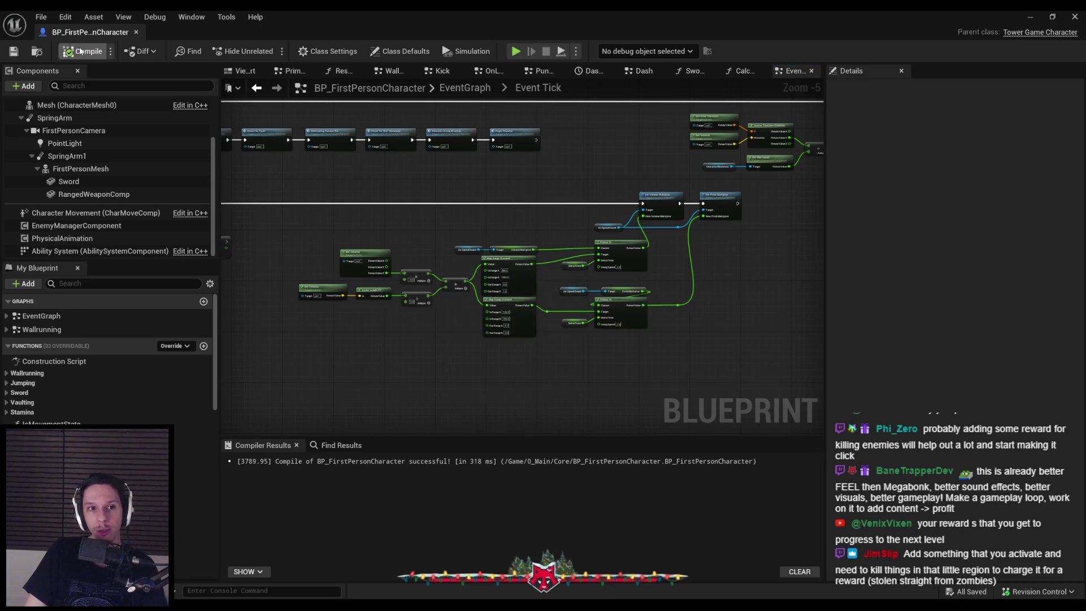
pyautogui.scroll(3, 555, 235)
pyautogui.scroll(1, 444, 225)
pyautogui.scroll(-1, 458, 202)
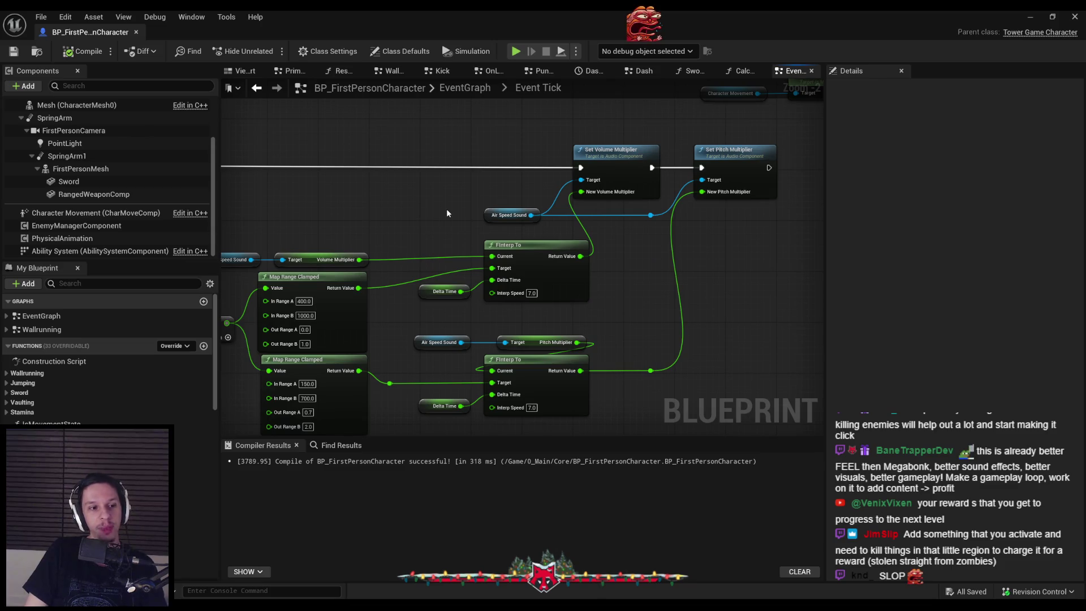
pyautogui.scroll(-1, 446, 208)
pyautogui.scroll(2, 446, 209)
pyautogui.moveTo(454, 212)
pyautogui.mouseDown()
pyautogui.moveTo(550, 233)
pyautogui.moveTo(523, 296)
pyautogui.mouseUp()
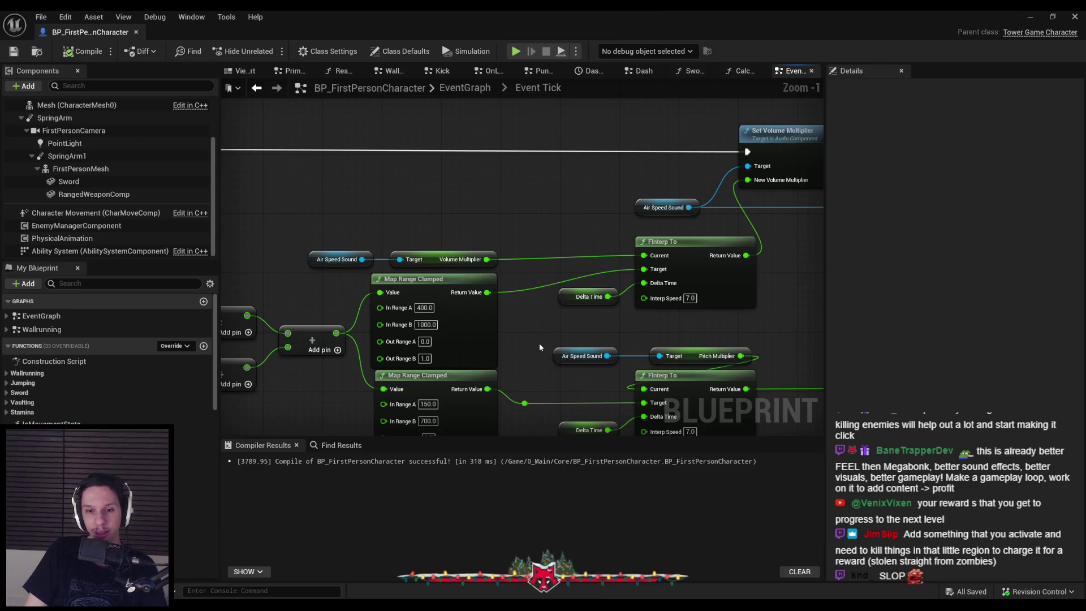
pyautogui.doubleClick(526, 290)
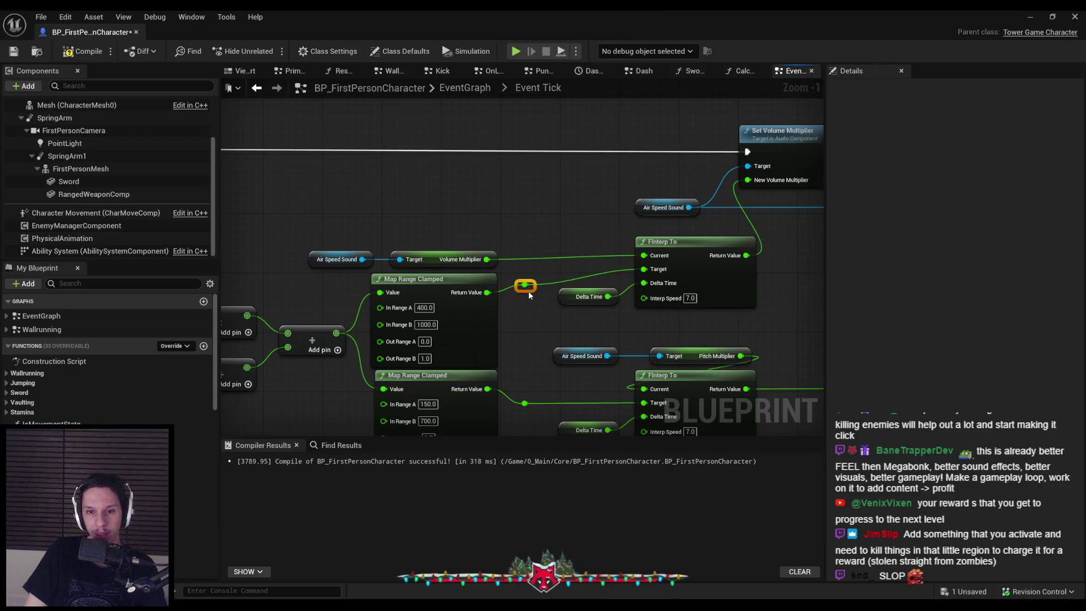
pyautogui.moveTo(526, 290); pyautogui.dragTo(525, 269)
# Move the lower pitch-multiplier node group down slightly to align it.
pyautogui.moveTo(364, 233); pyautogui.dragTo(704, 282)
pyautogui.click(524, 379)
pyautogui.moveTo(524, 378); pyautogui.dragTo(521, 332)
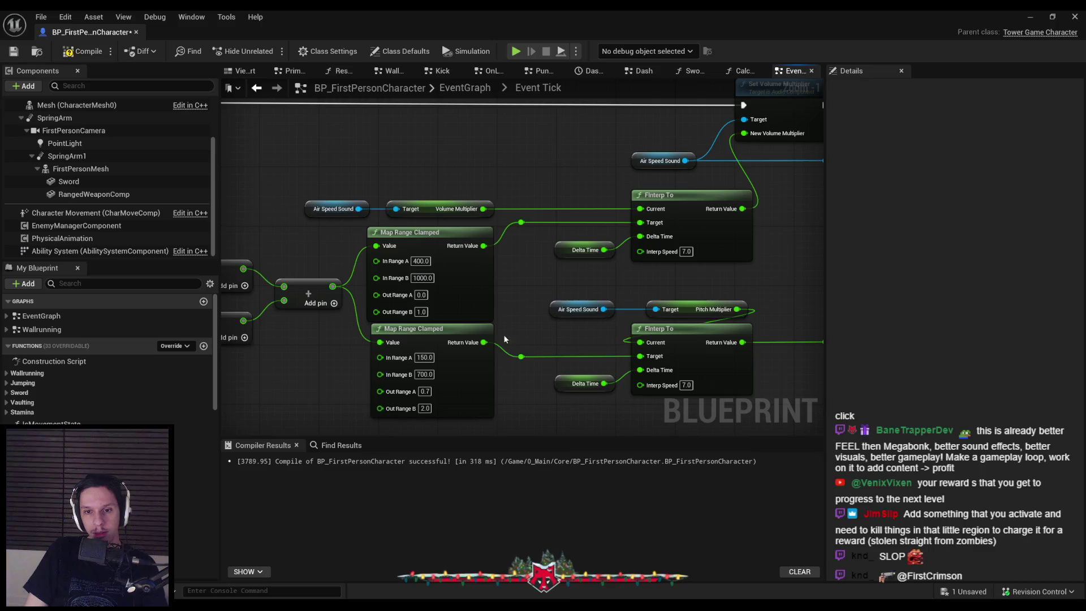
pyautogui.scroll(-1, 518, 327)
pyautogui.moveTo(691, 395)
pyautogui.mouseDown()
pyautogui.moveTo(368, 291)
pyautogui.moveTo(419, 308)
pyautogui.mouseUp()
pyautogui.click(611, 376)
pyautogui.moveTo(672, 392); pyautogui.dragTo(452, 263)
pyautogui.moveTo(519, 271); pyautogui.dragTo(519, 277)
pyautogui.click(517, 277)
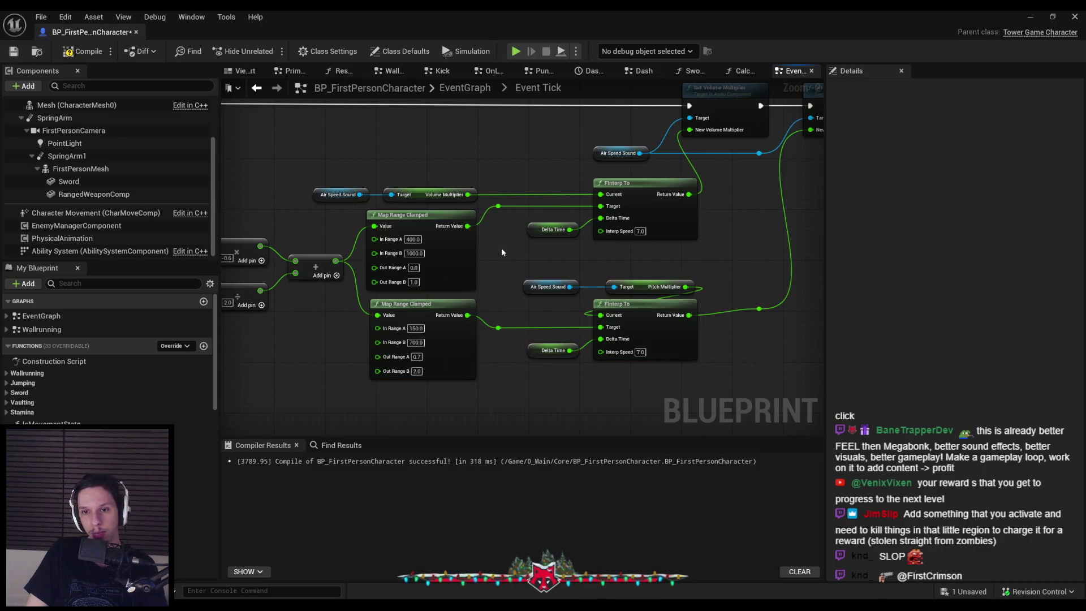
# Level the reroute point with the Return Value output of the lower Map Range Clamped node.
pyautogui.moveTo(759, 309); pyautogui.dragTo(759, 315)
pyautogui.keyDown('ctrl'); pyautogui.click(633, 303); pyautogui.keyUp('ctrl')
pyautogui.moveTo(741, 272); pyautogui.dragTo(688, 265)
pyautogui.click(688, 266)
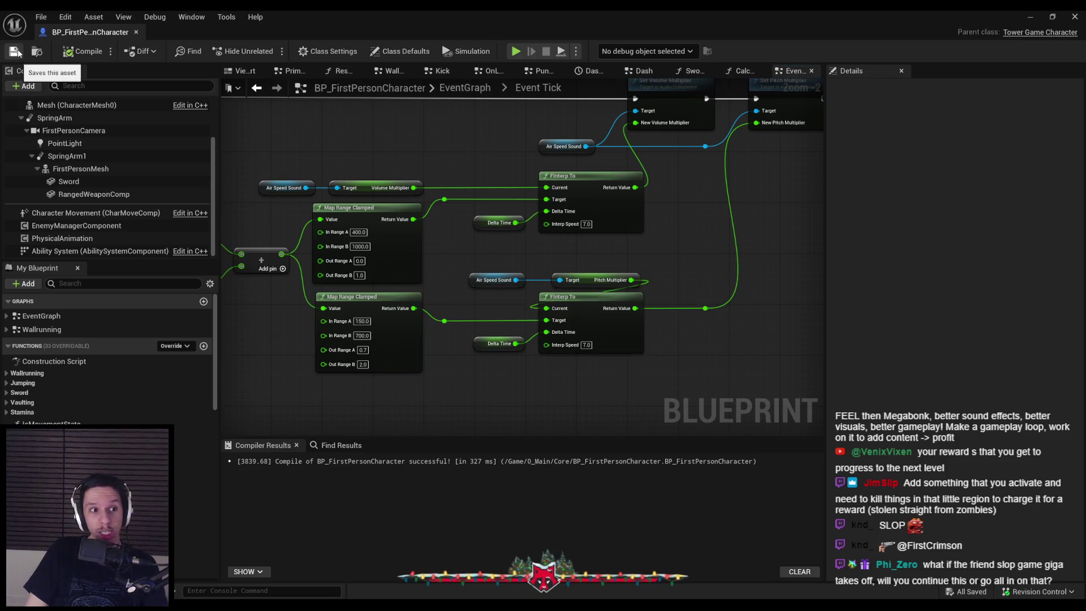
pyautogui.scroll(-2, 351, 177)
pyautogui.moveTo(352, 176)
pyautogui.mouseDown()
pyautogui.moveTo(492, 197)
pyautogui.moveTo(378, 219)
pyautogui.moveTo(412, 206)
pyautogui.mouseUp()
pyautogui.scroll(1, 367, 178)
pyautogui.scroll(1, 415, 199)
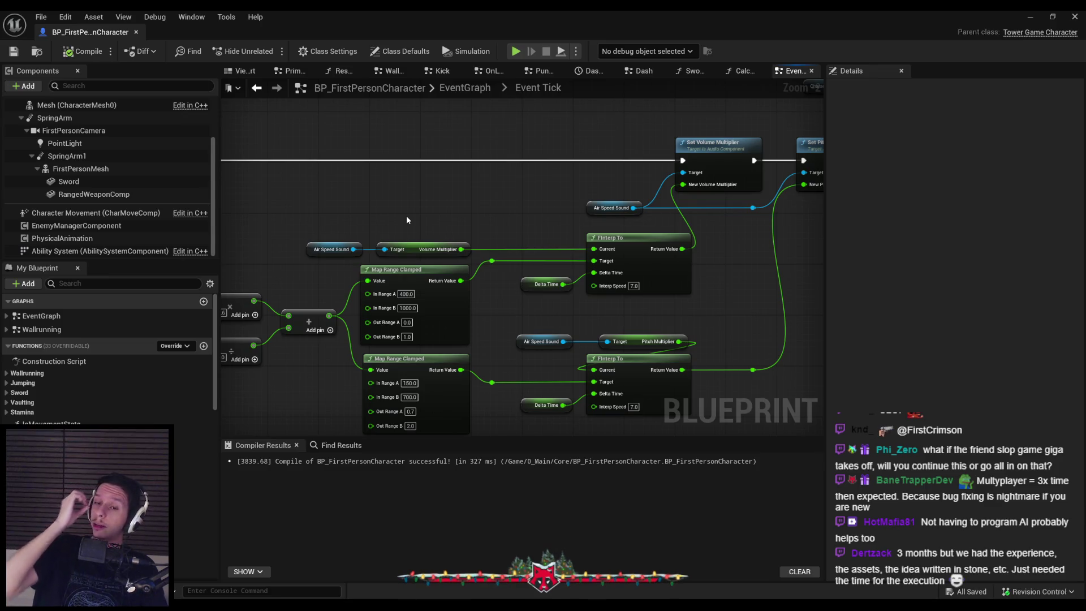
pyautogui.scroll(-1, 485, 232)
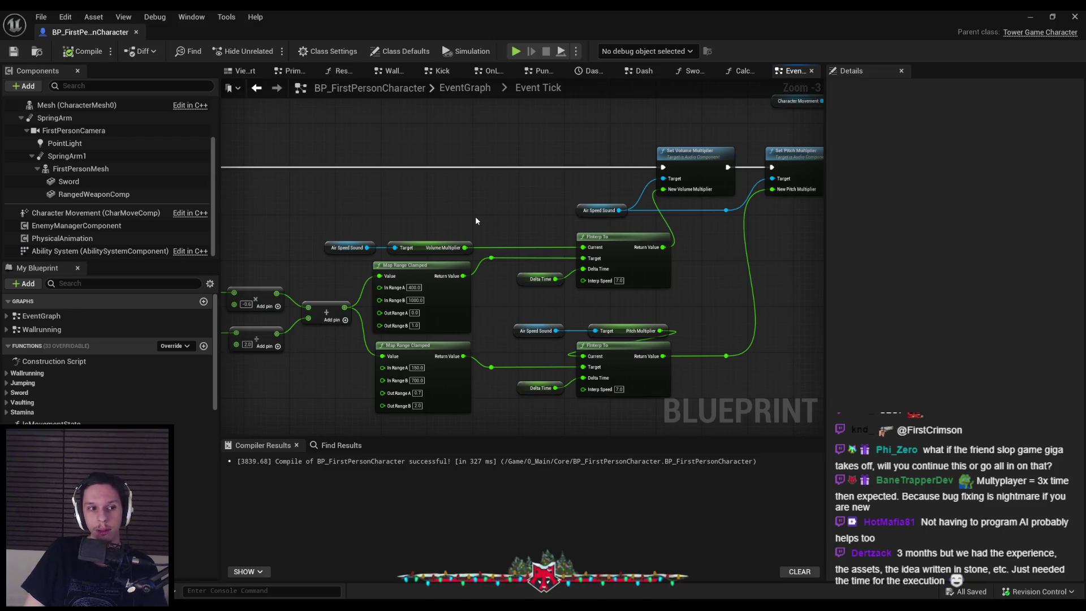
pyautogui.scroll(-1, 439, 219)
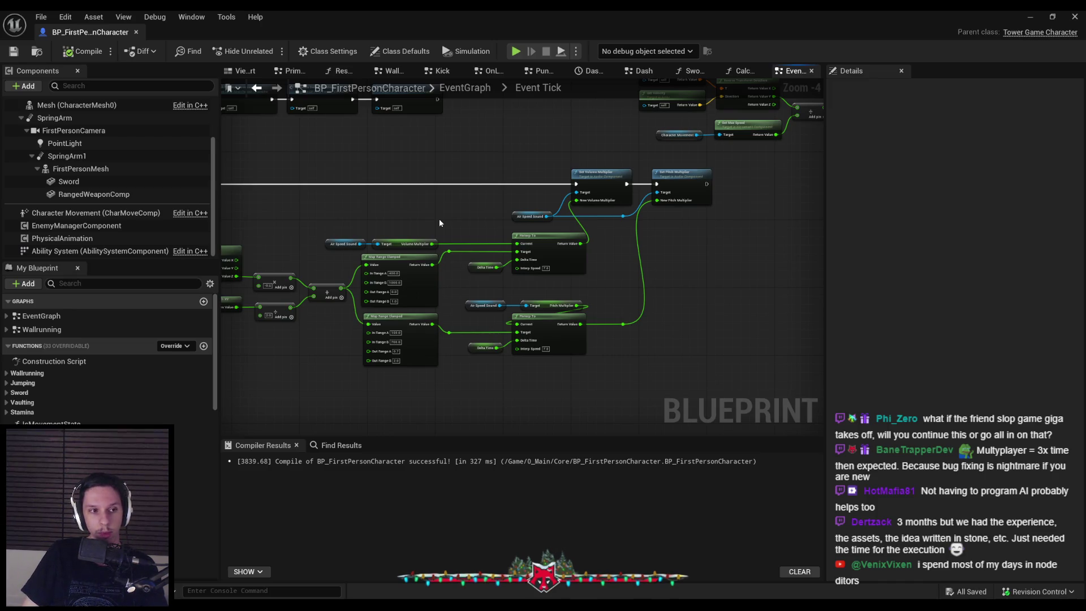
pyautogui.scroll(3, 419, 218)
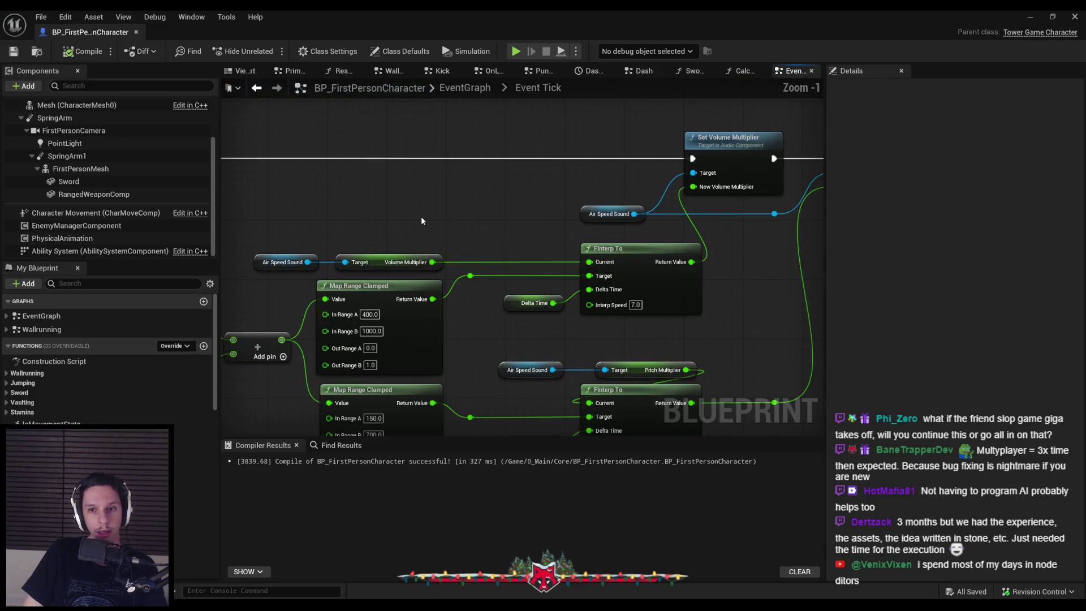
pyautogui.scroll(-1, 421, 218)
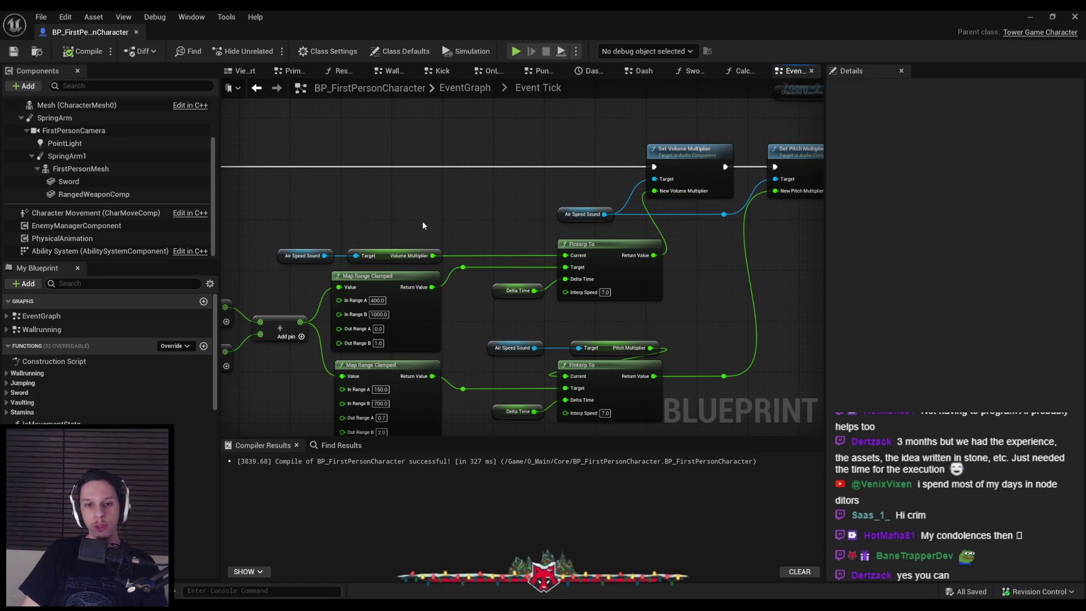
pyautogui.scroll(-1, 421, 220)
pyautogui.scroll(-1, 441, 231)
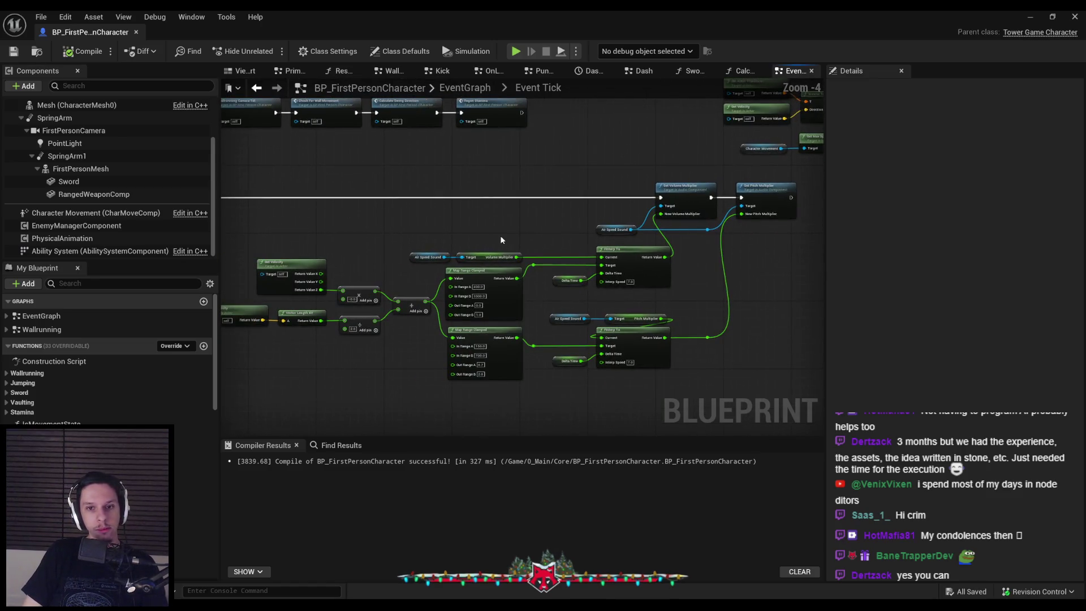
pyautogui.scroll(1, 366, 262)
pyautogui.scroll(1, 415, 280)
pyautogui.moveTo(419, 226); pyautogui.dragTo(526, 304)
pyautogui.click(534, 253)
pyautogui.scroll(-1, 534, 252)
pyautogui.hotkey('ctrl', 's')
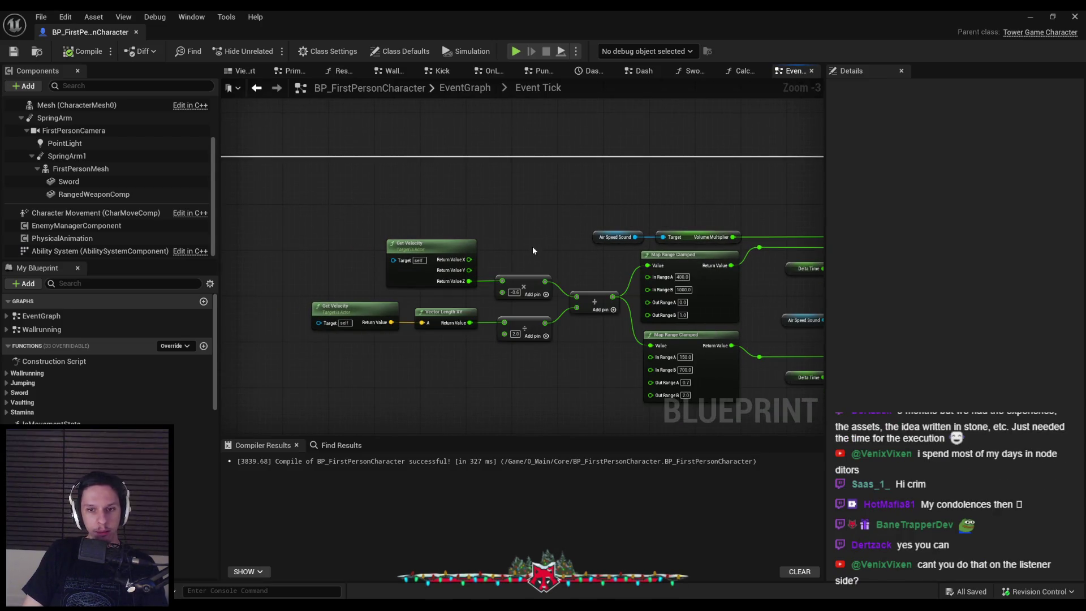
pyautogui.scroll(1, 573, 342)
pyautogui.moveTo(558, 364)
pyautogui.mouseDown()
pyautogui.moveTo(336, 334)
pyautogui.moveTo(382, 322)
pyautogui.mouseUp()
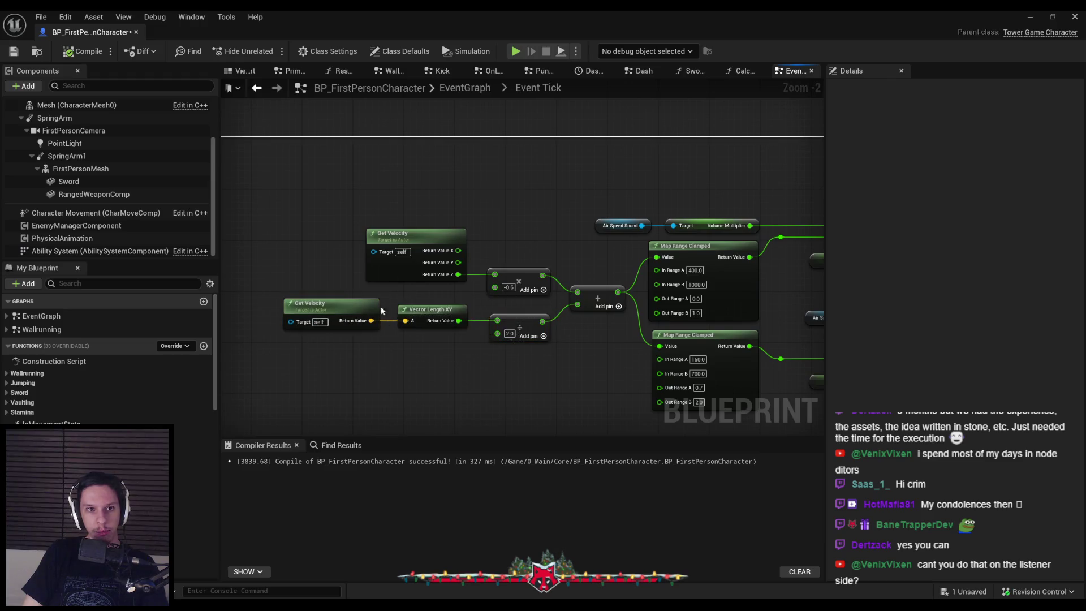
pyautogui.scroll(-2, 382, 319)
pyautogui.hotkey('ctrl', 's')
pyautogui.scroll(-1, 314, 250)
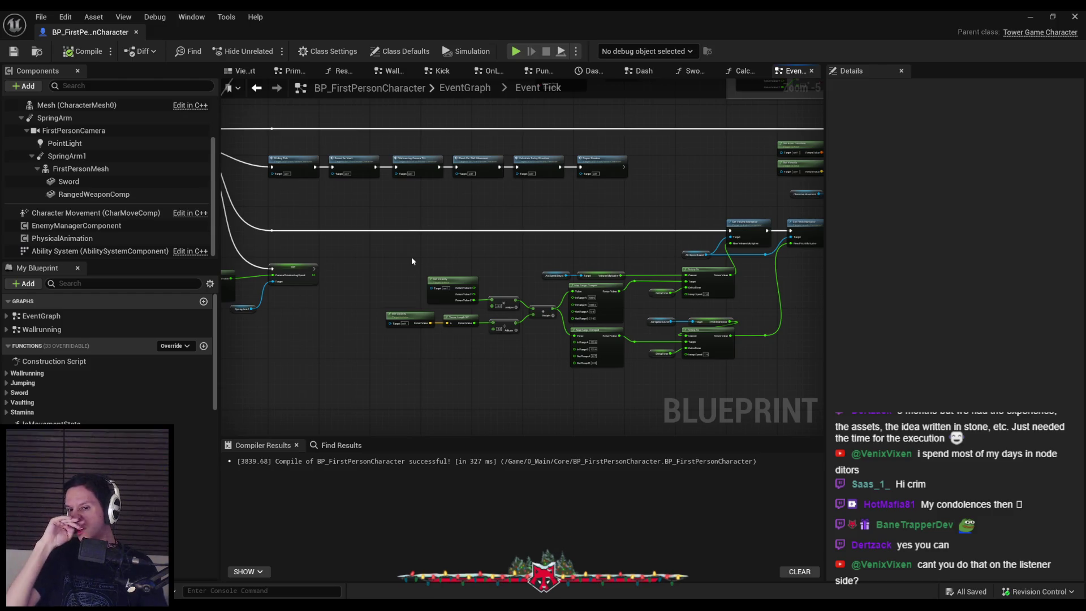
pyautogui.scroll(3, 705, 254)
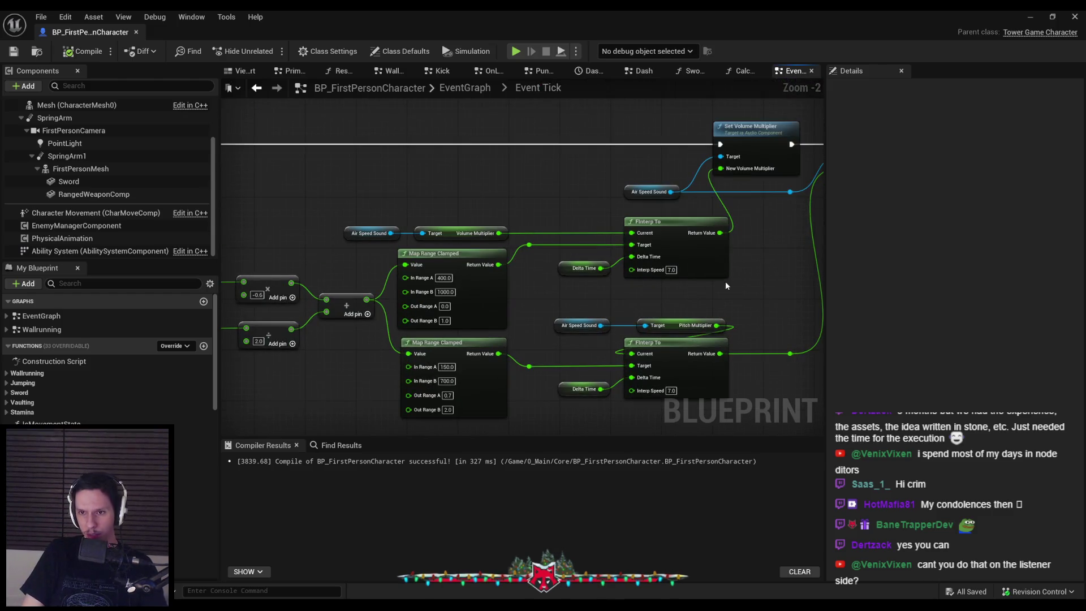
pyautogui.scroll(-2, 724, 280)
pyautogui.scroll(-1, 710, 293)
pyautogui.scroll(3, 702, 292)
pyautogui.scroll(-2, 651, 303)
pyautogui.moveTo(616, 312)
pyautogui.mouseDown()
pyautogui.moveTo(612, 246)
pyautogui.moveTo(497, 254)
pyautogui.moveTo(687, 312)
pyautogui.mouseUp()
pyautogui.scroll(2, 334, 236)
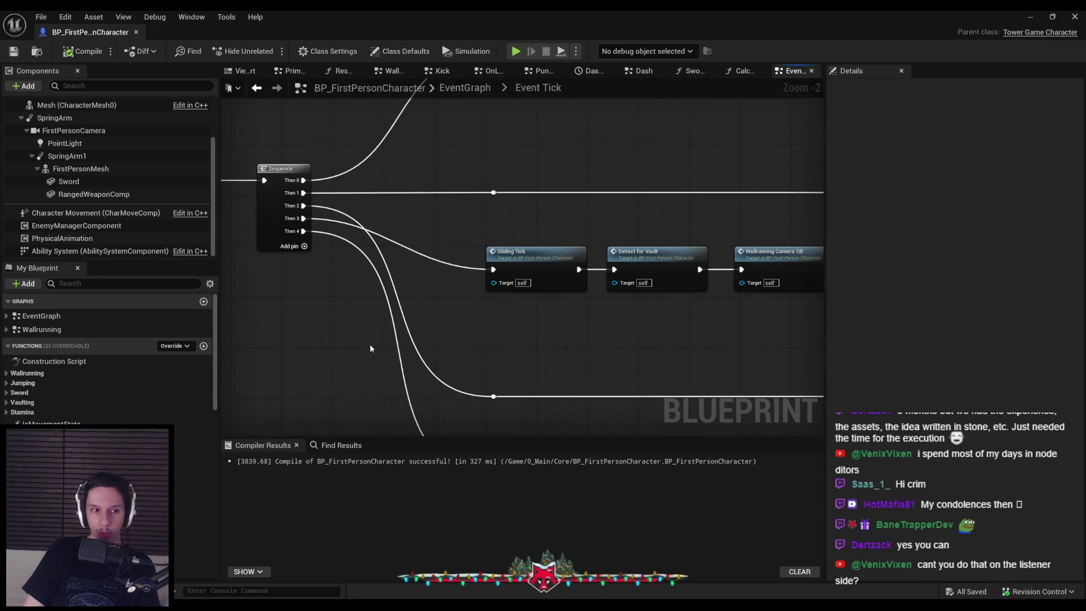
pyautogui.scroll(-1, 372, 338)
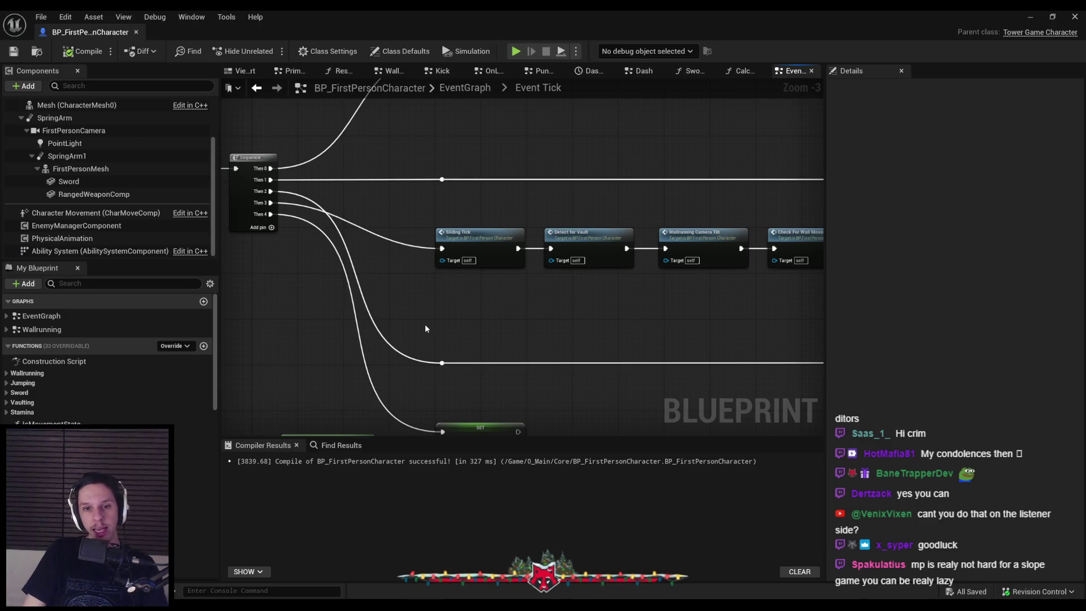
pyautogui.scroll(-2, 425, 324)
pyautogui.scroll(2, 452, 303)
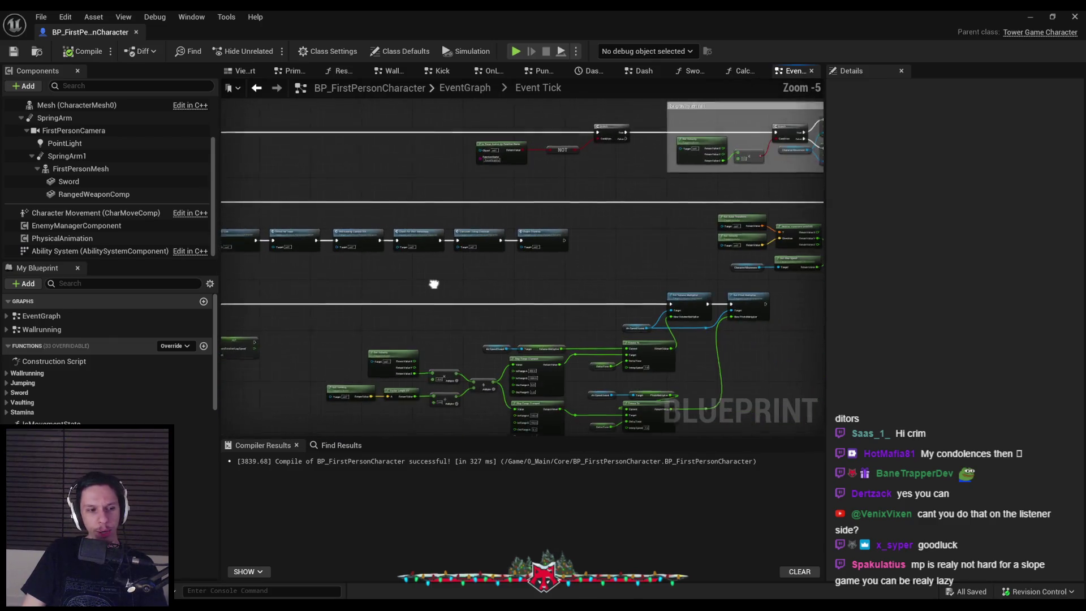
pyautogui.scroll(-2, 581, 304)
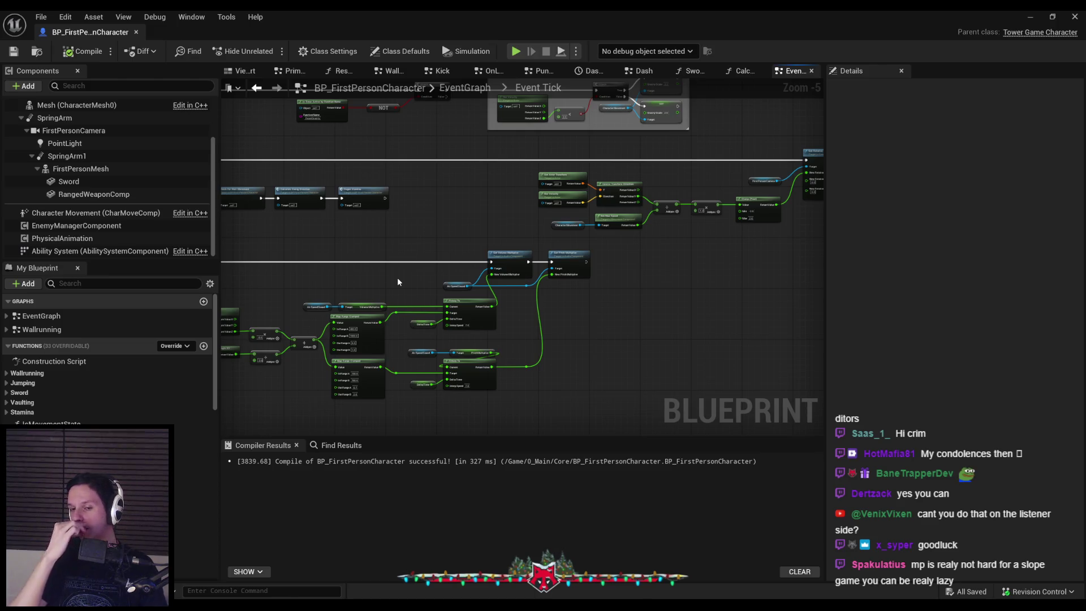
pyautogui.scroll(2, 398, 281)
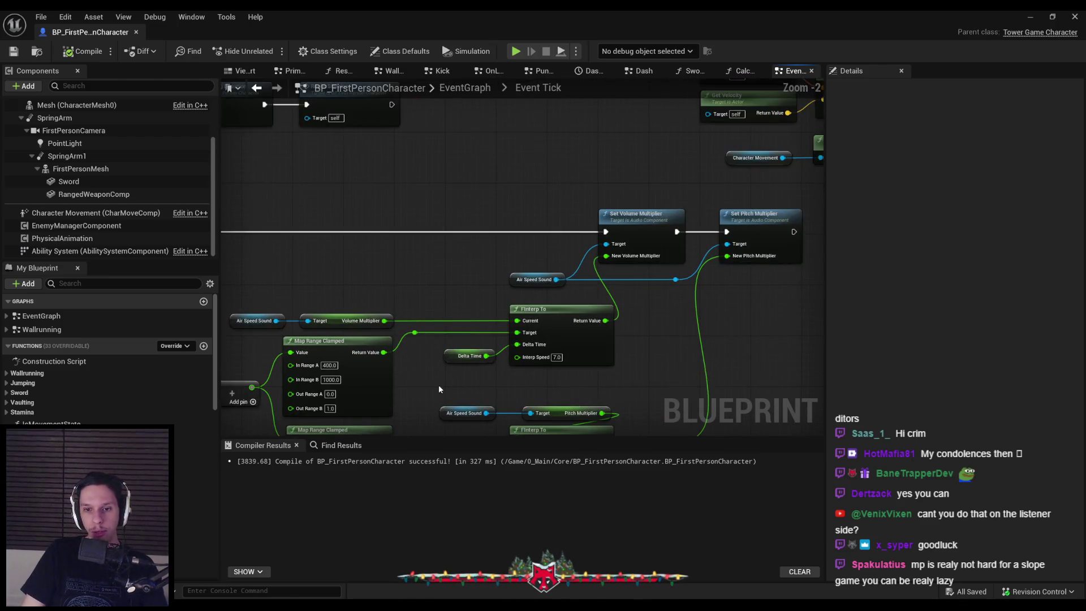
pyautogui.moveTo(419, 336)
pyautogui.mouseDown()
pyautogui.moveTo(407, 307)
pyautogui.moveTo(477, 309)
pyautogui.moveTo(520, 319)
pyautogui.moveTo(499, 317)
pyautogui.moveTo(562, 351)
pyautogui.moveTo(527, 295)
pyautogui.moveTo(450, 355)
pyautogui.mouseUp()
pyautogui.scroll(-2, 497, 311)
pyautogui.moveTo(440, 196); pyautogui.dragTo(334, 223)
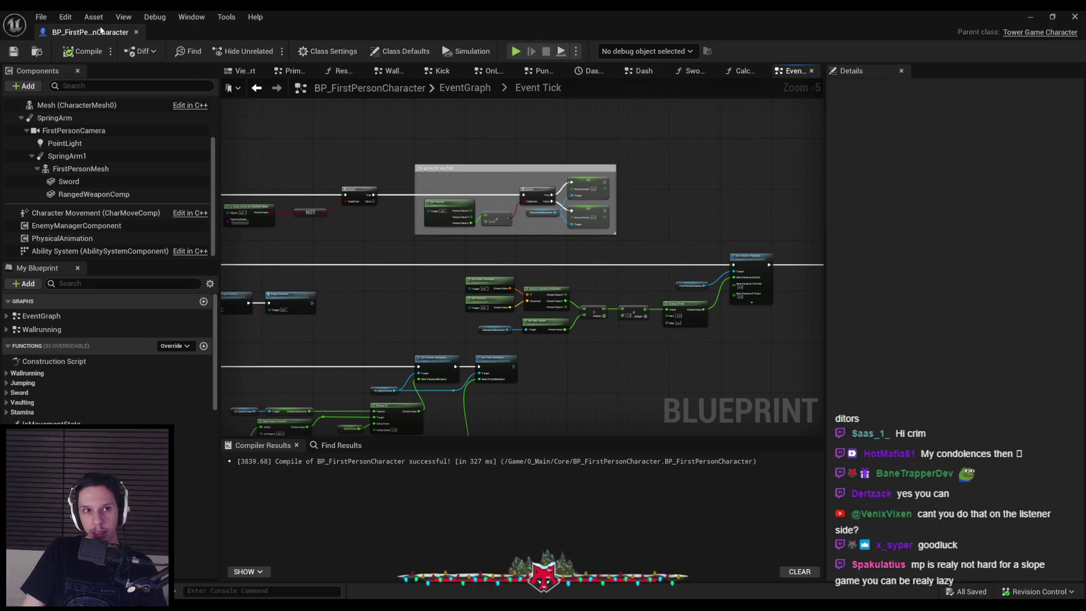
# Close and reopen BP_FirstPersonCharacter from the Content Browser, then switch to the Notion design doc.
pyautogui.middleClick(101, 30)
pyautogui.click(673, 467)
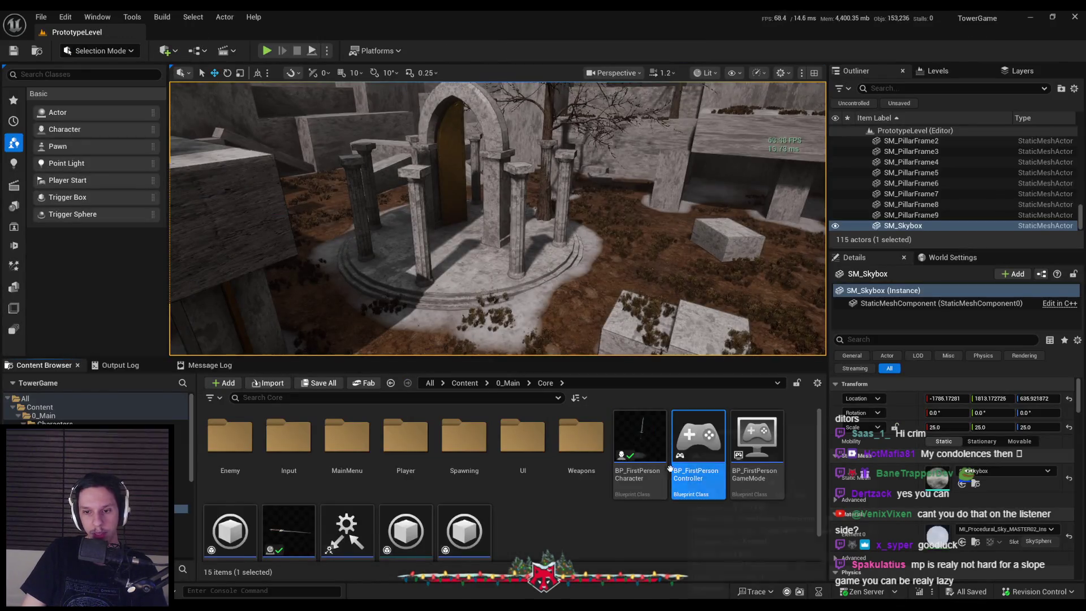
pyautogui.doubleClick(650, 481)
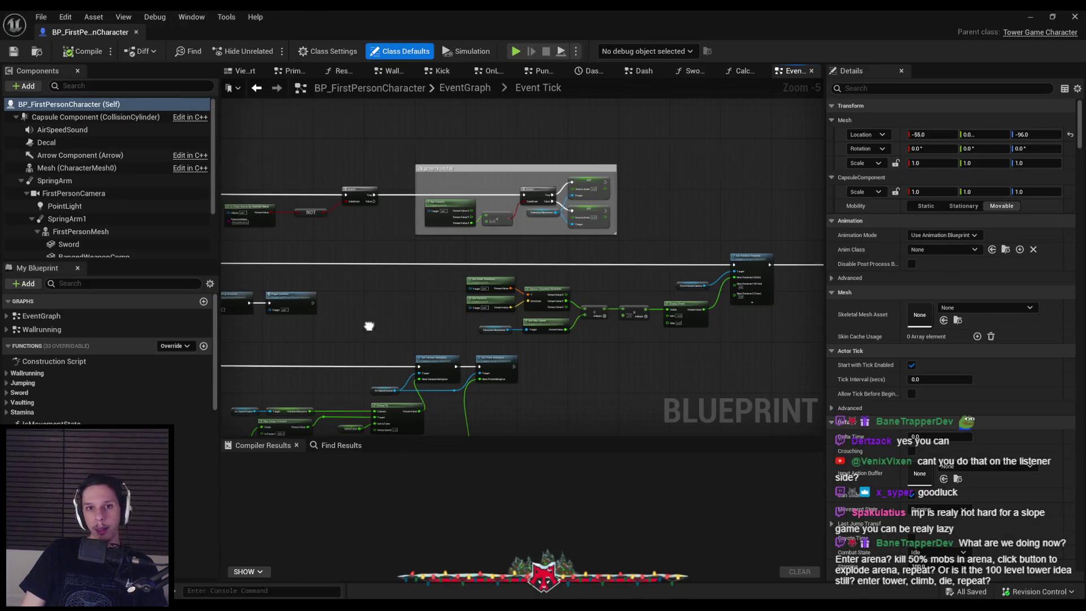
pyautogui.scroll(-2, 791, 258)
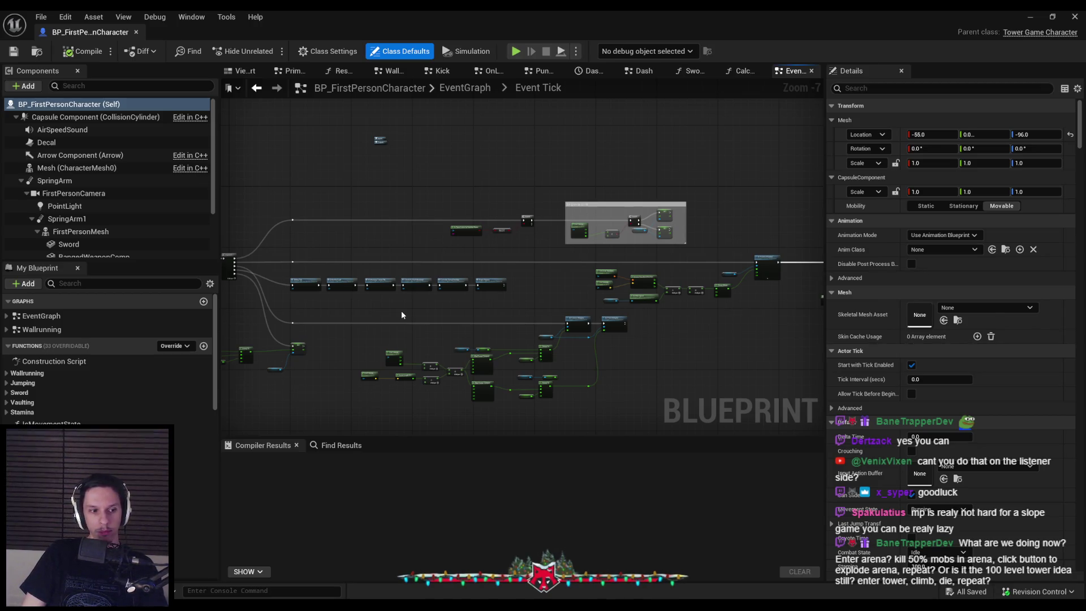
pyautogui.hotkey('alt', 'Tab')
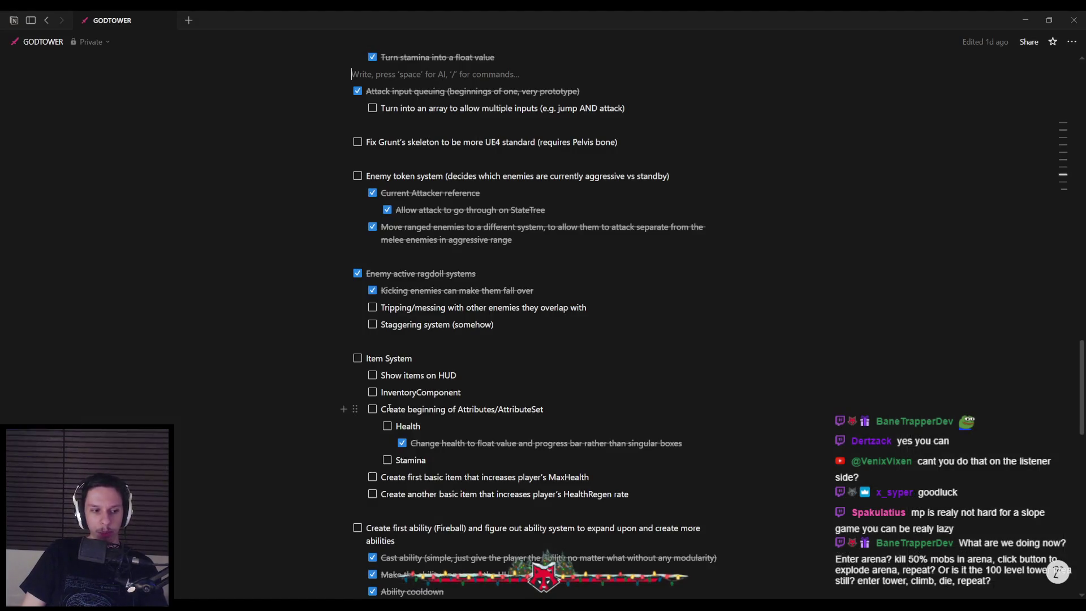
pyautogui.scroll(-7, 382, 408)
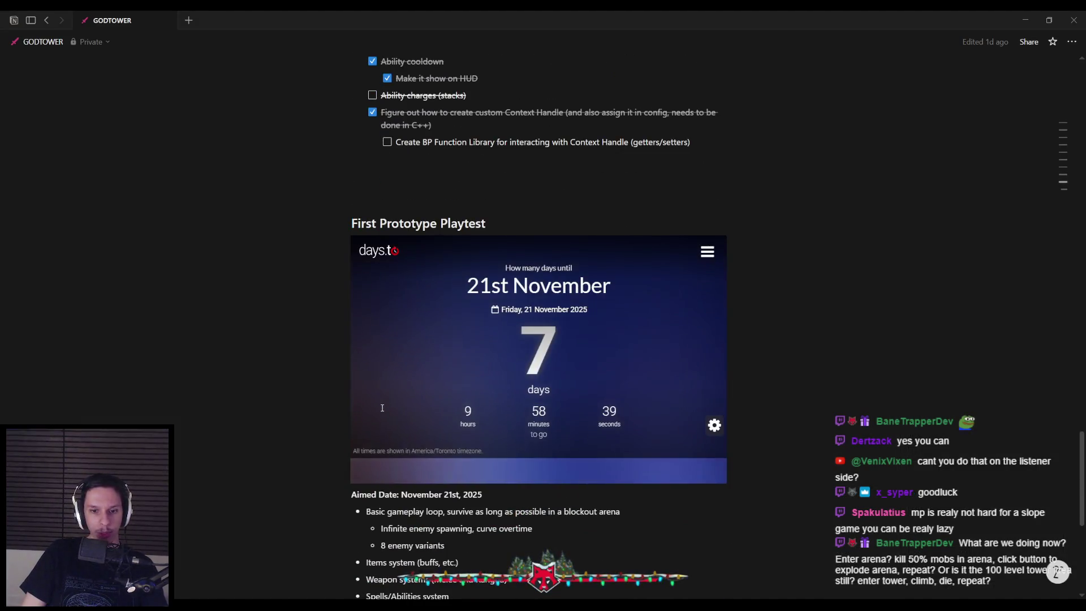
pyautogui.scroll(15, 382, 408)
pyautogui.scroll(14, 381, 407)
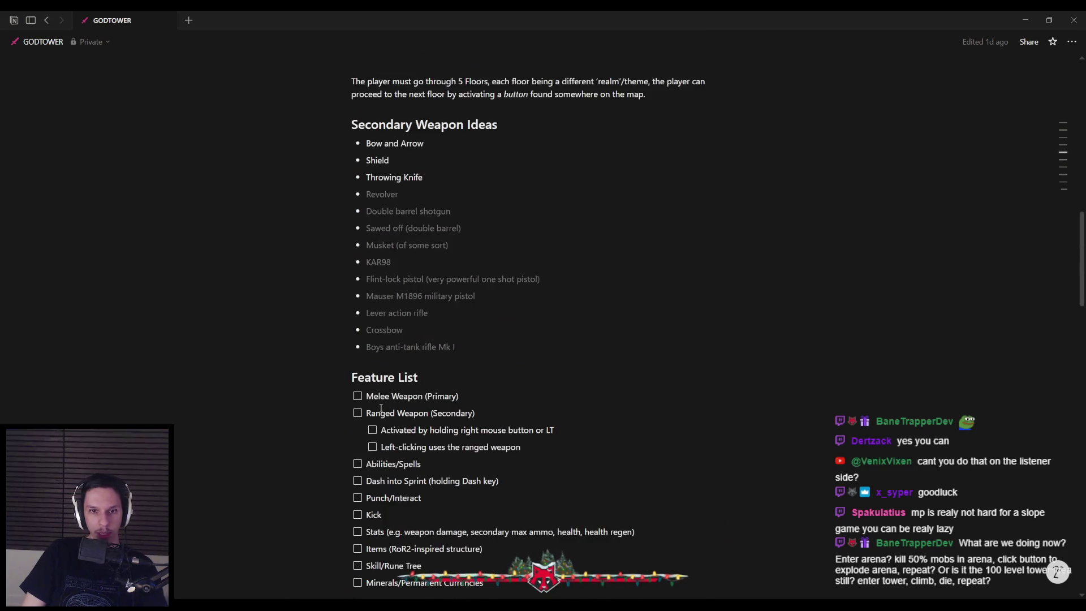
pyautogui.scroll(4, 381, 408)
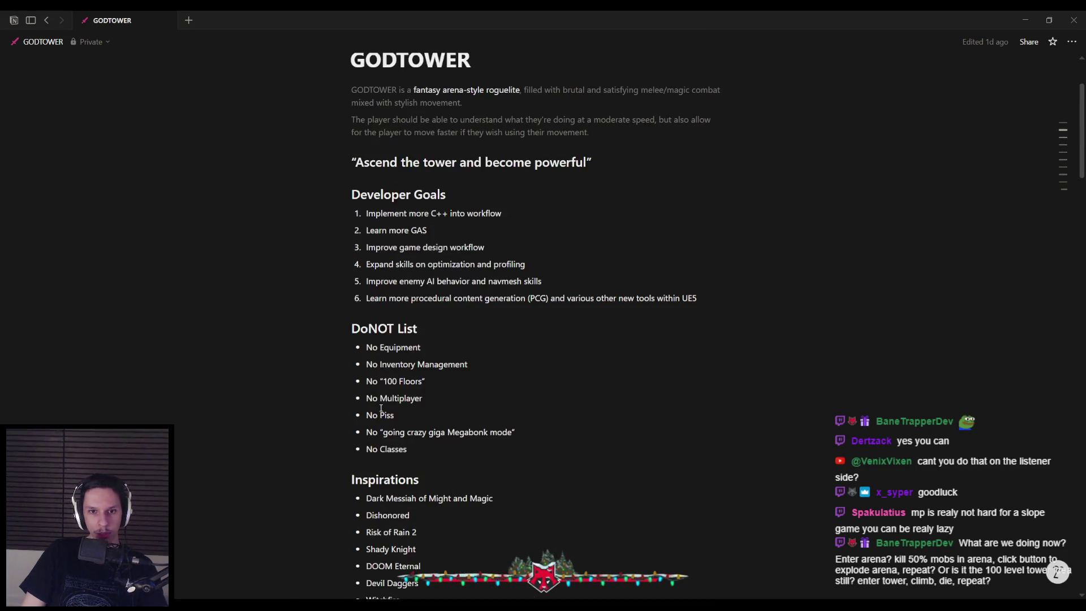
pyautogui.scroll(-1, 381, 408)
pyautogui.scroll(2, 380, 407)
pyautogui.scroll(-10, 381, 408)
pyautogui.moveTo(394, 300)
pyautogui.mouseDown()
pyautogui.moveTo(625, 293)
pyautogui.moveTo(652, 296)
pyautogui.moveTo(651, 309)
pyautogui.mouseUp()
pyautogui.click(652, 309)
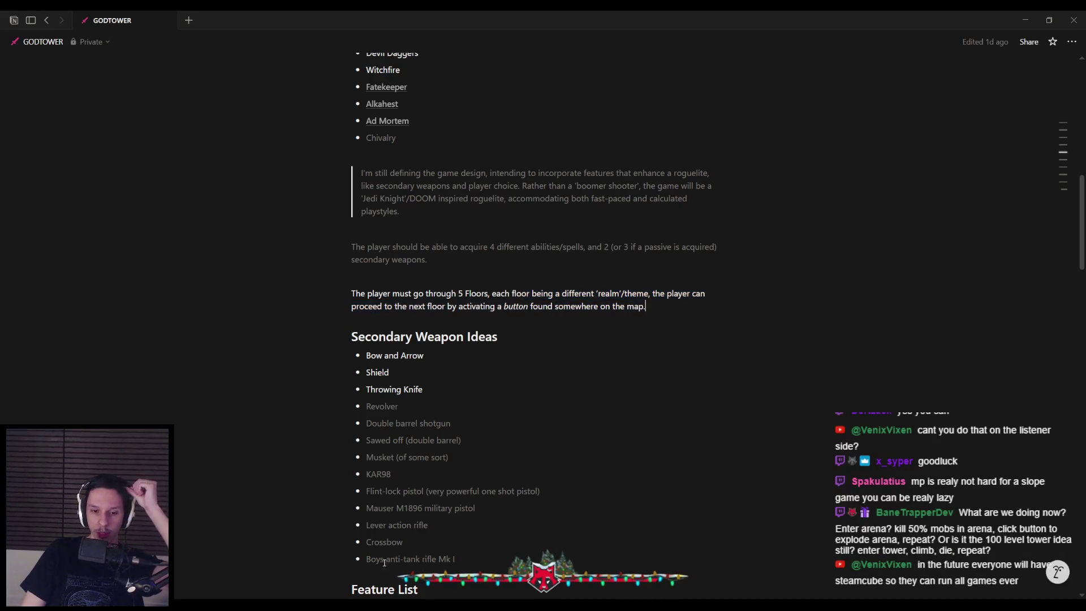
pyautogui.click(362, 557)
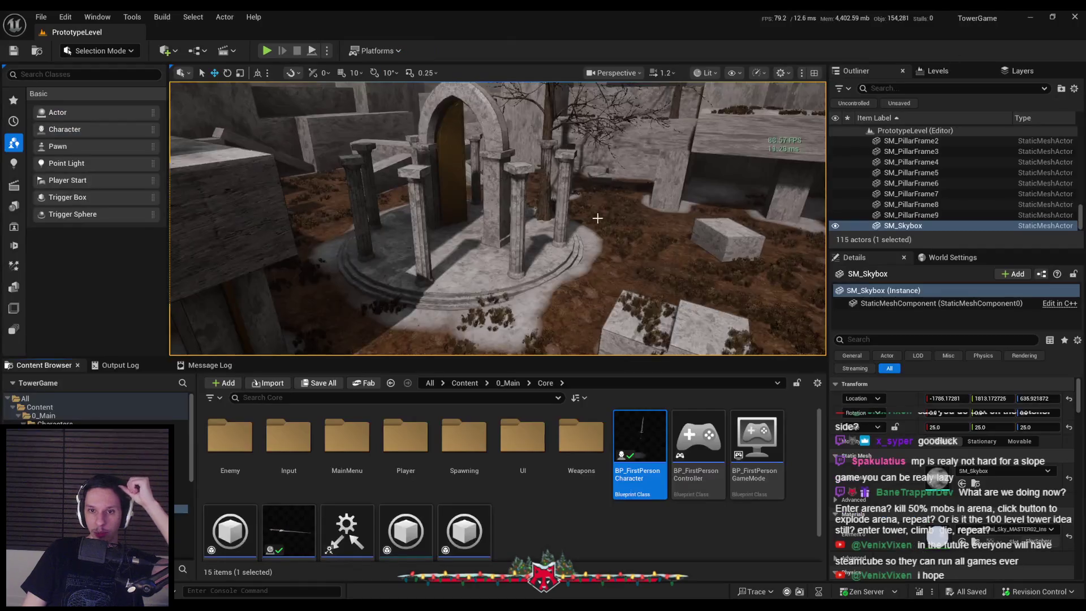
pyautogui.moveTo(597, 217); pyautogui.dragTo(596, 220)
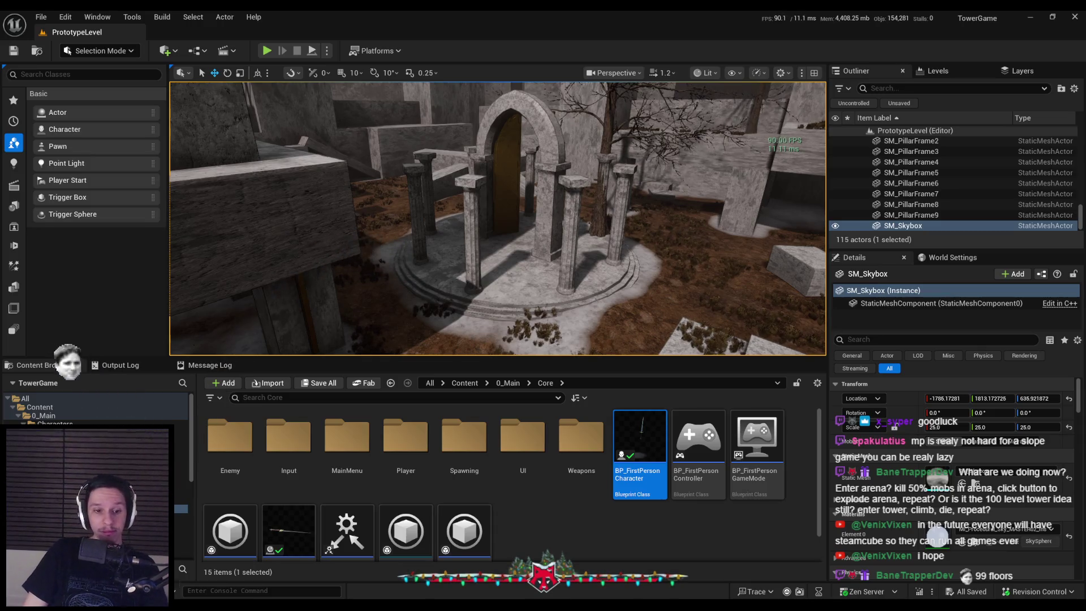
pyautogui.hotkey('alt', 'Tab')
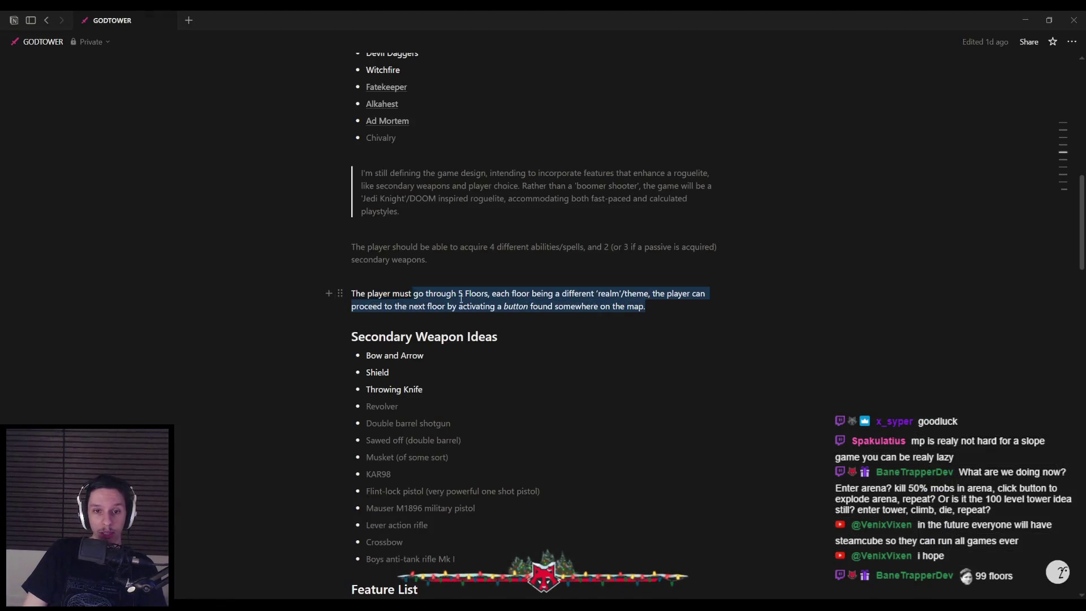
pyautogui.click(662, 314)
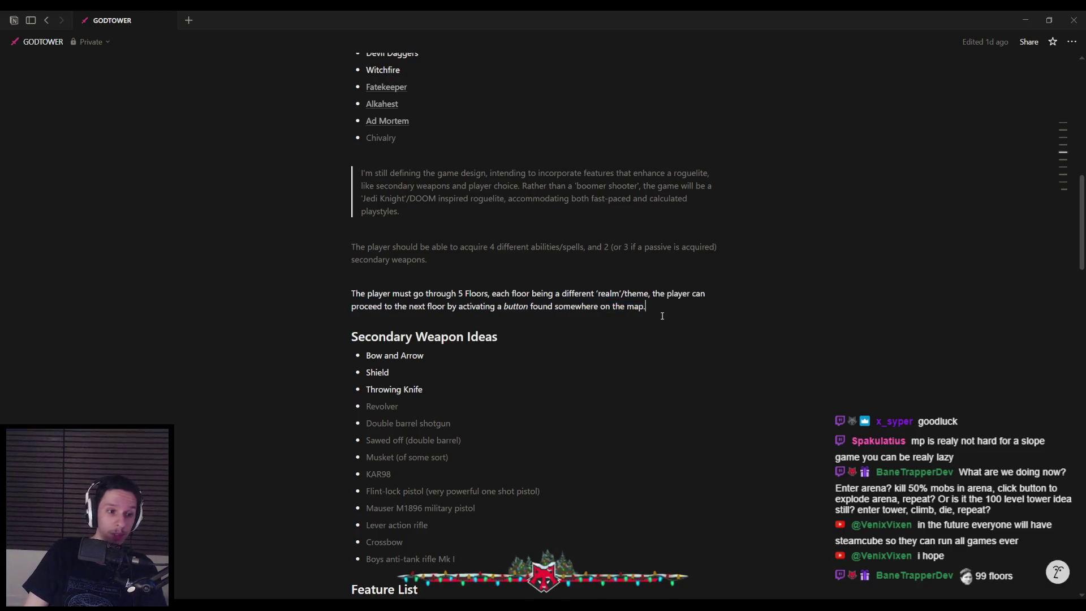
pyautogui.press('Escape')
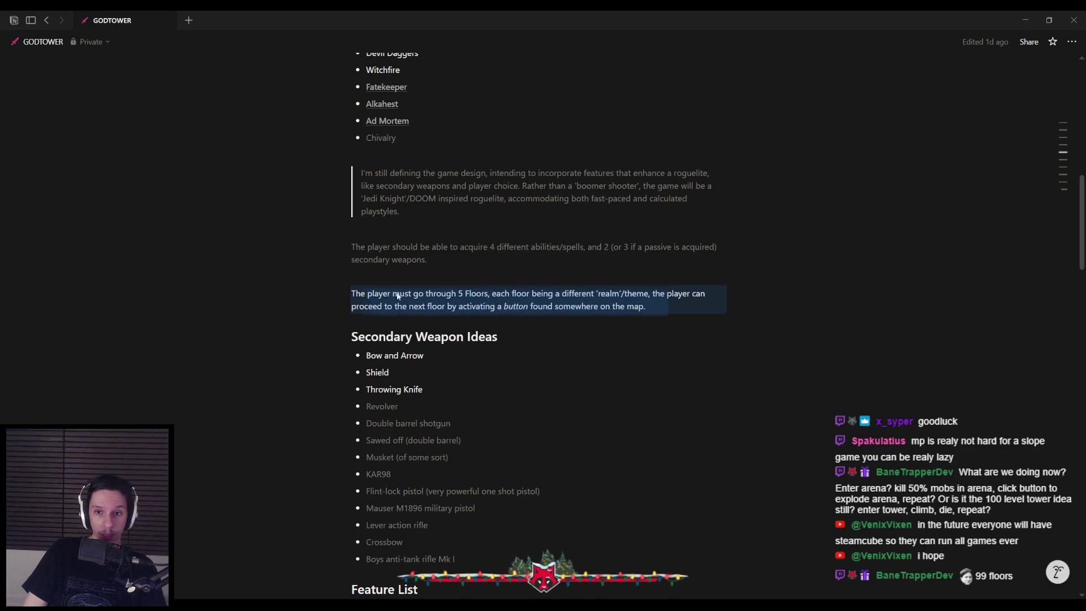
pyautogui.click(668, 308)
pyautogui.moveTo(666, 306); pyautogui.dragTo(368, 294)
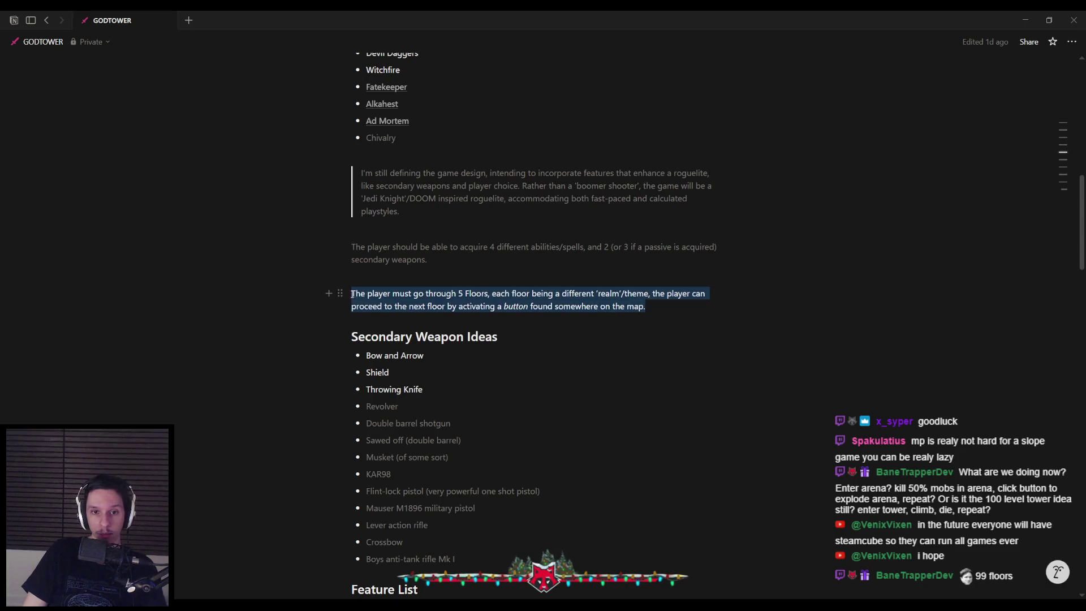
pyautogui.click(655, 308)
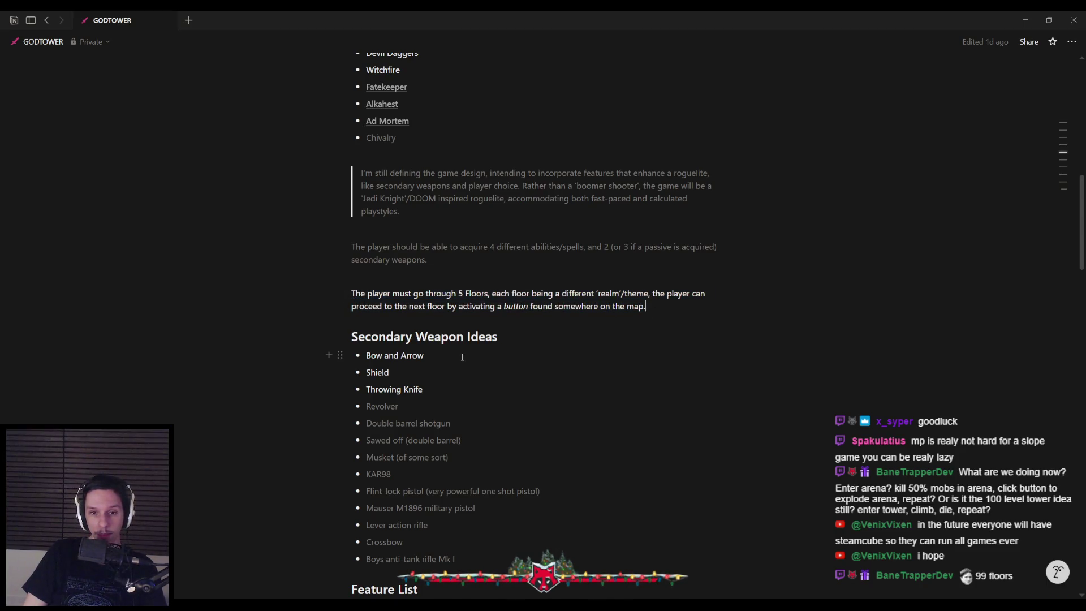
pyautogui.scroll(-10, 462, 357)
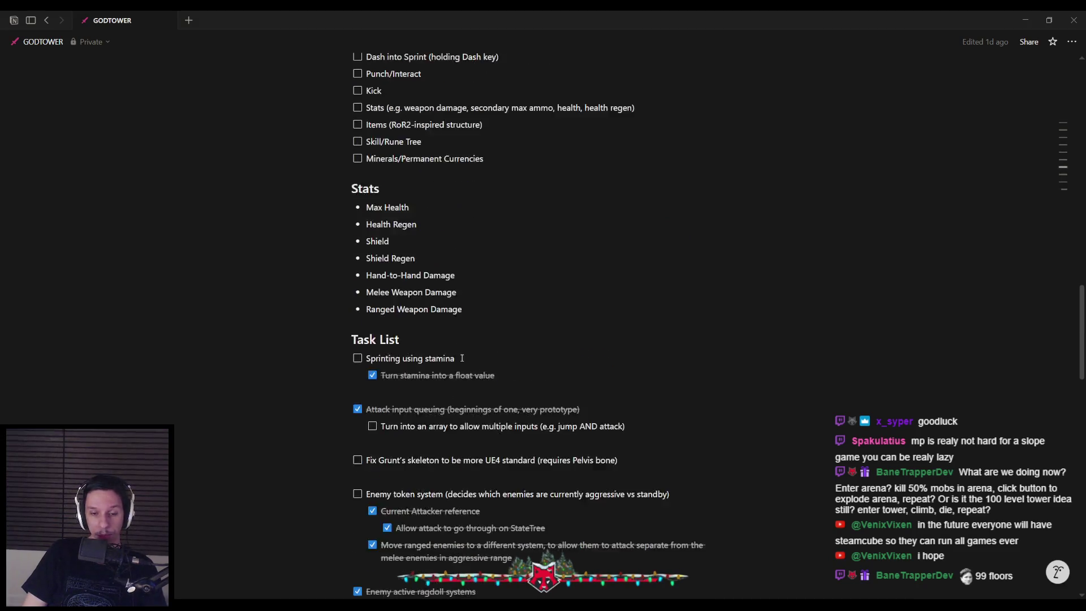
pyautogui.scroll(-2, 462, 358)
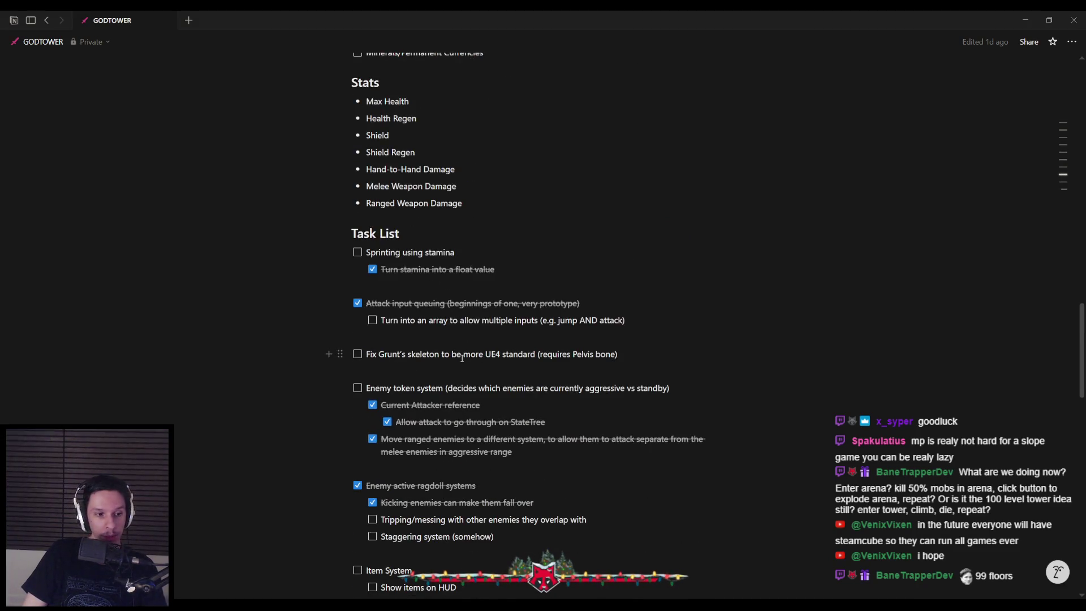
pyautogui.scroll(-2, 462, 357)
pyautogui.hotkey('alt', 'Tab')
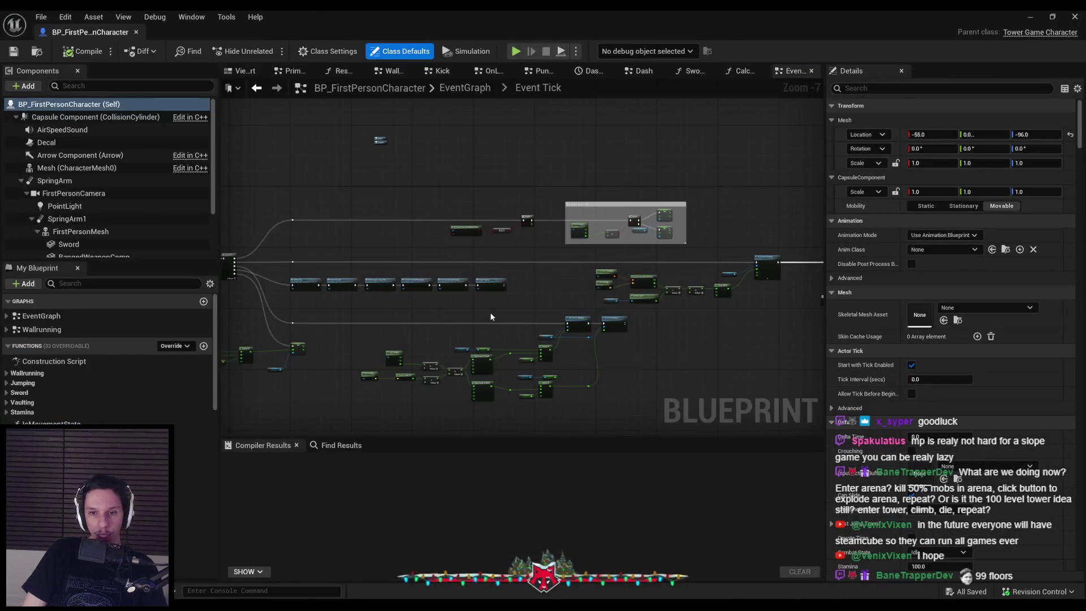
pyautogui.moveTo(546, 299)
pyautogui.mouseDown()
pyautogui.moveTo(496, 272)
pyautogui.moveTo(433, 265)
pyautogui.mouseUp()
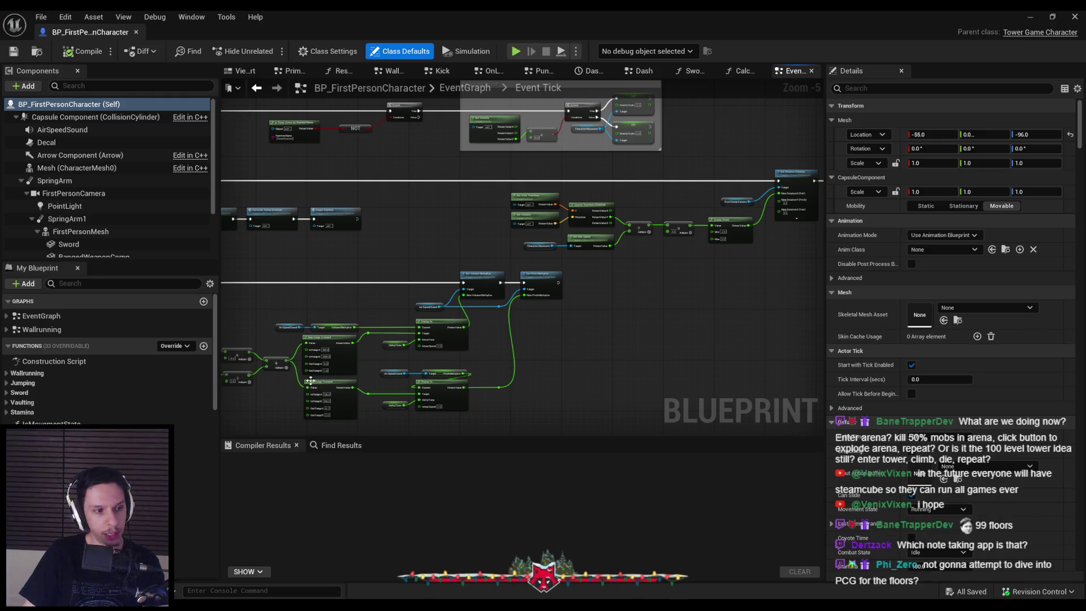
pyautogui.scroll(-1, 508, 327)
pyautogui.moveTo(508, 327)
pyautogui.mouseDown()
pyautogui.moveTo(502, 308)
pyautogui.moveTo(456, 293)
pyautogui.moveTo(239, 356)
pyautogui.moveTo(507, 305)
pyautogui.mouseUp()
pyautogui.scroll(1, 405, 310)
pyautogui.scroll(2, 582, 265)
pyautogui.scroll(-3, 583, 259)
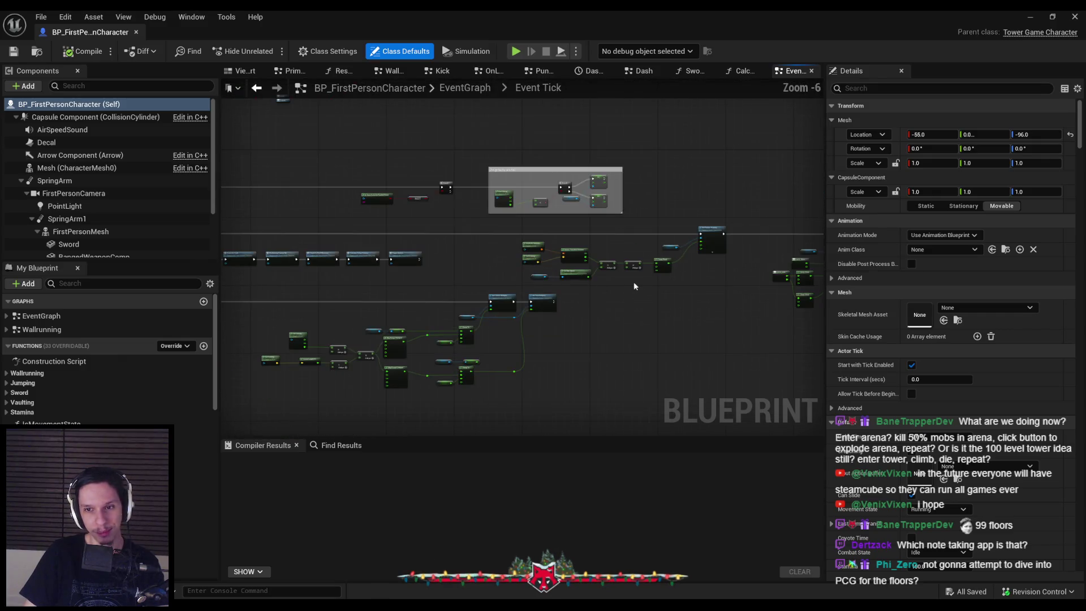
pyautogui.scroll(2, 627, 283)
pyautogui.scroll(-1, 620, 286)
pyautogui.moveTo(595, 306); pyautogui.dragTo(442, 269)
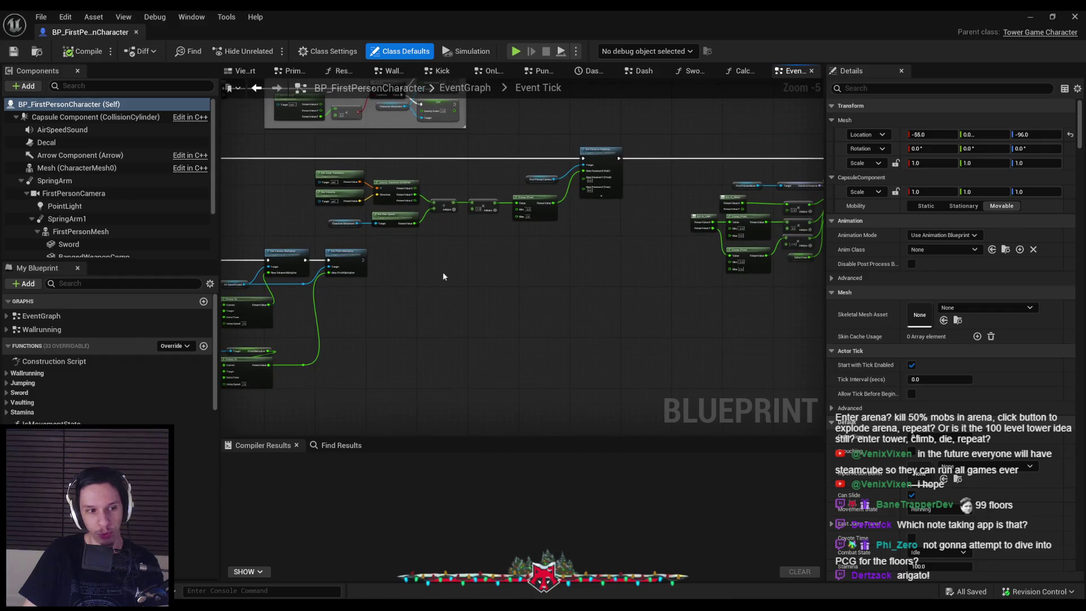
pyautogui.moveTo(402, 303); pyautogui.dragTo(538, 304)
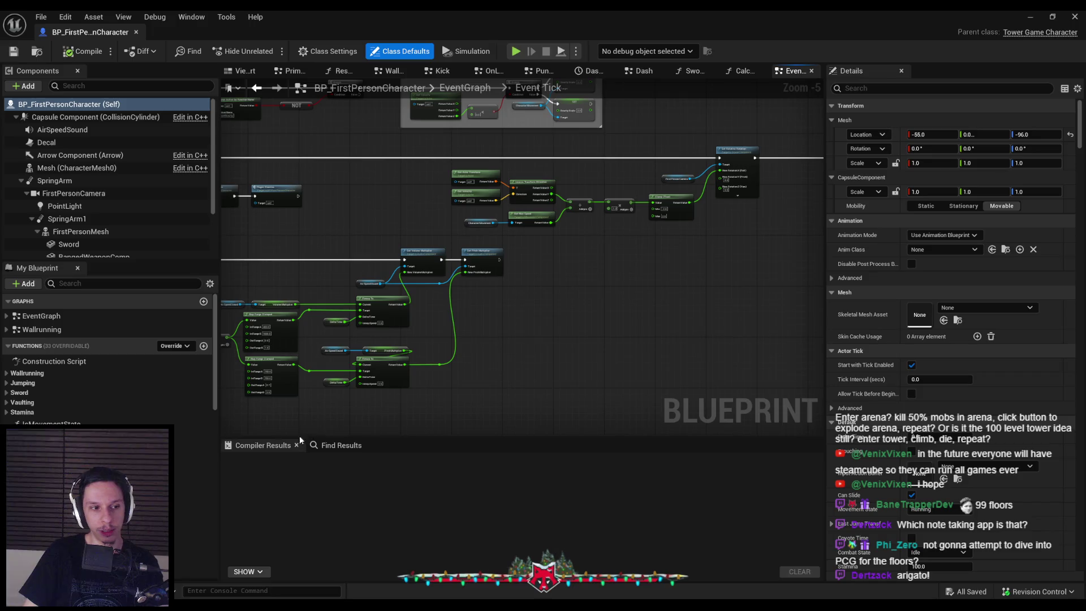
pyautogui.hotkey('alt', 'Tab')
pyautogui.scroll(10, 417, 347)
pyautogui.scroll(10, 417, 347)
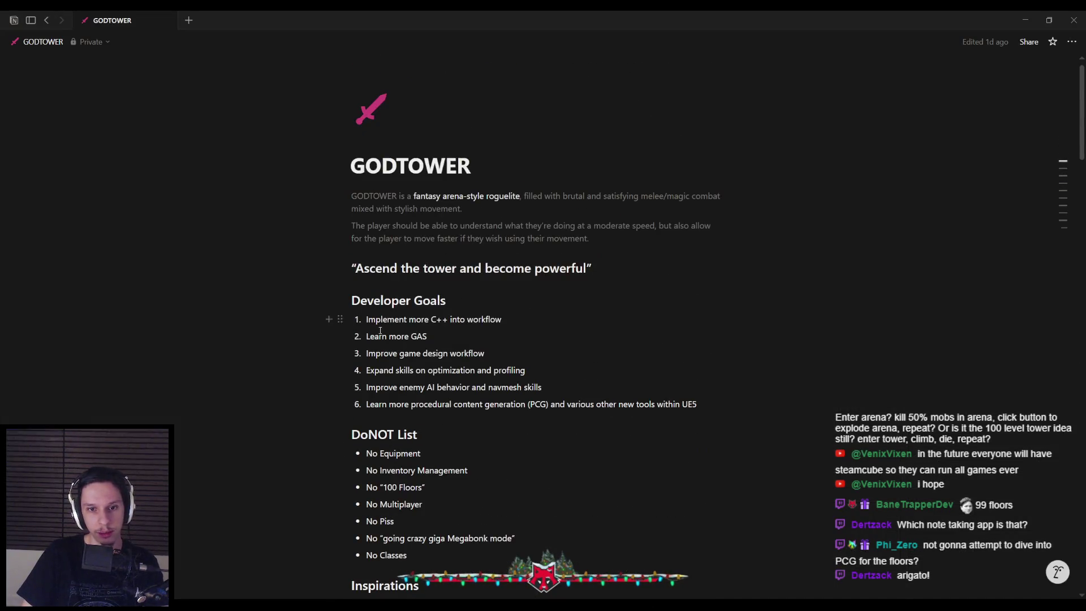
# Select the first five GODTOWER Developer Goals, then return to the Unreal Blueprint editor.
pyautogui.moveTo(367, 404)
pyautogui.mouseDown()
pyautogui.moveTo(701, 405)
pyautogui.moveTo(596, 405)
pyautogui.moveTo(379, 316)
pyautogui.mouseUp()
pyautogui.tripleClick(559, 412)
pyautogui.click(366, 407)
pyautogui.click(542, 386)
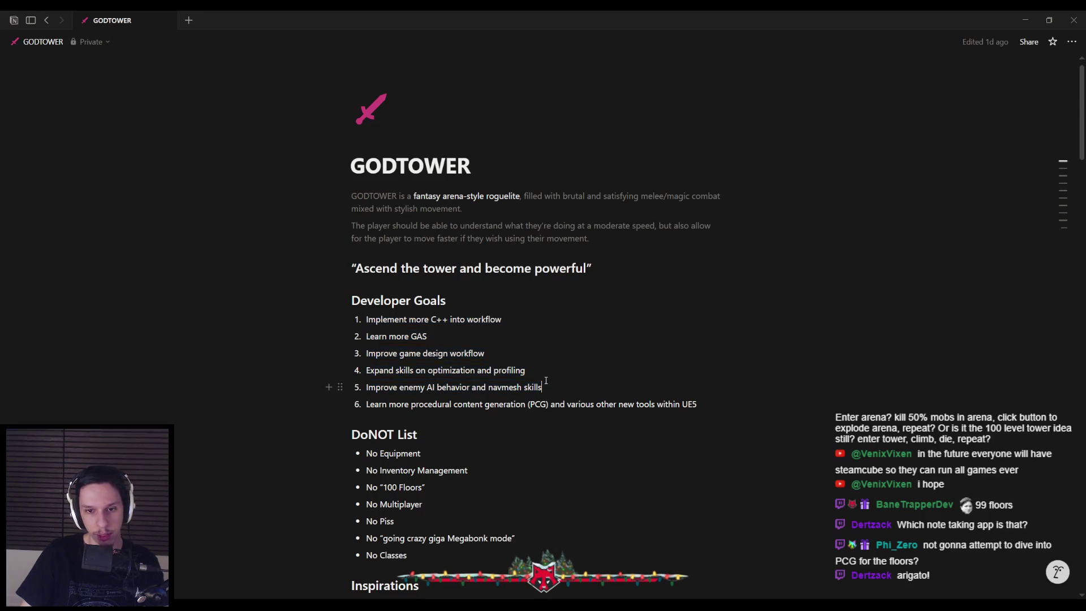
pyautogui.hotkey('alt', 'Tab')
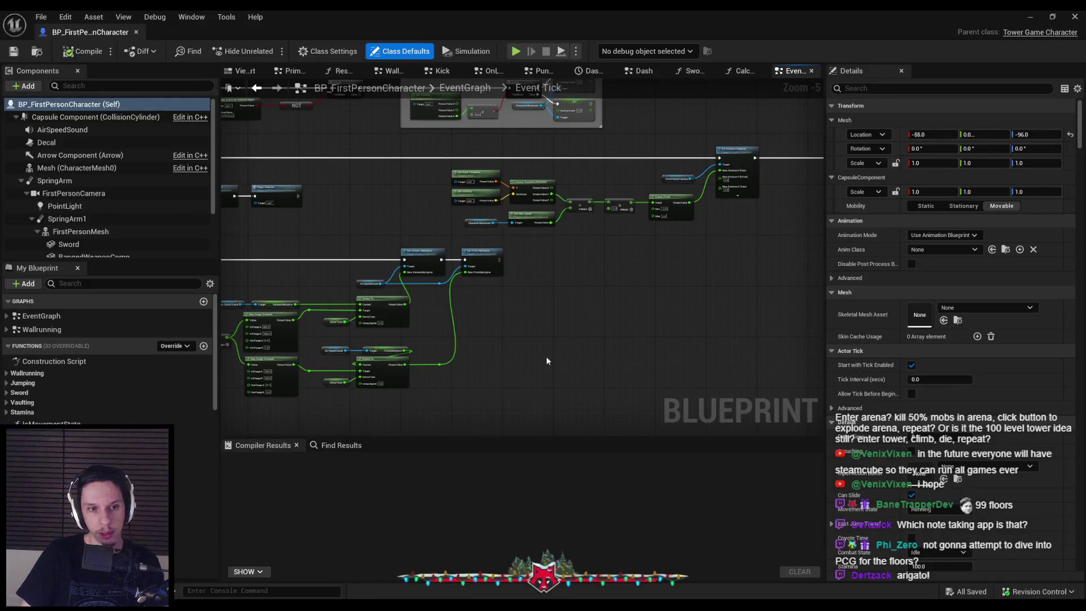
pyautogui.scroll(1, 439, 309)
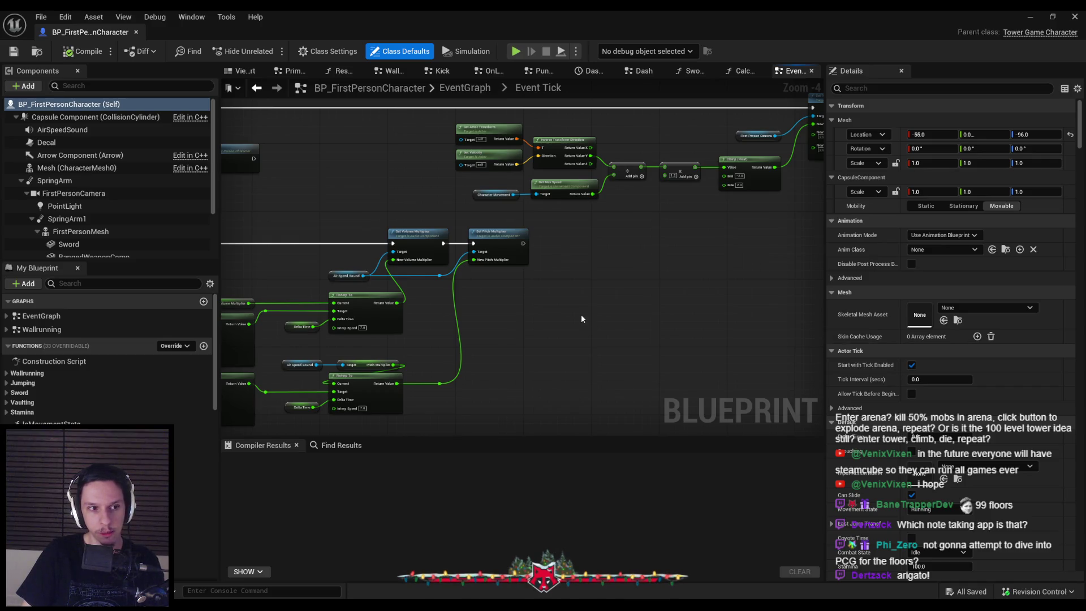
pyautogui.scroll(-1, 546, 308)
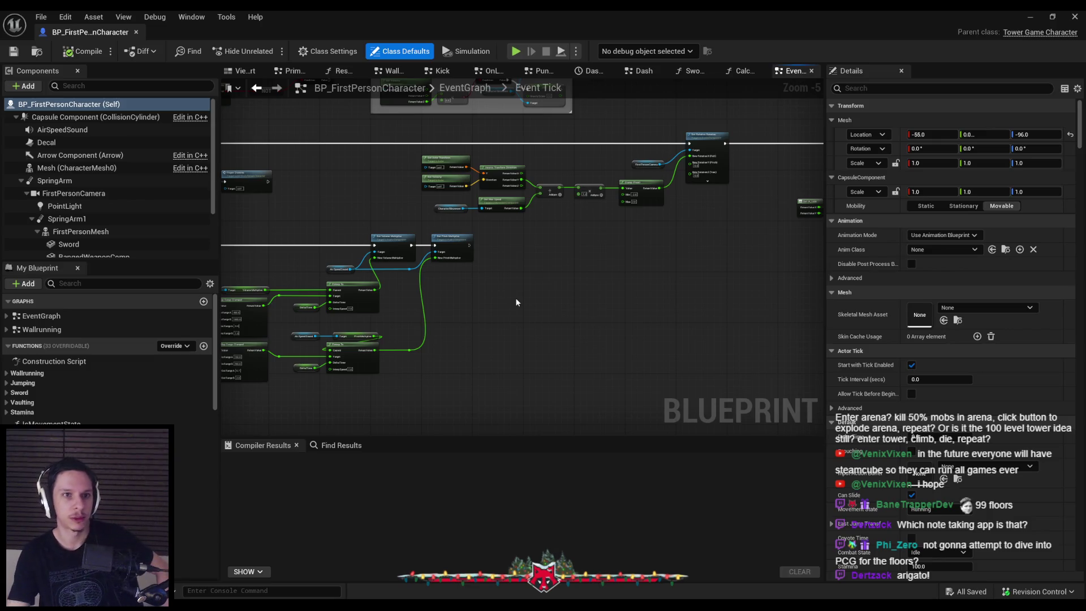
pyautogui.click(1030, 17)
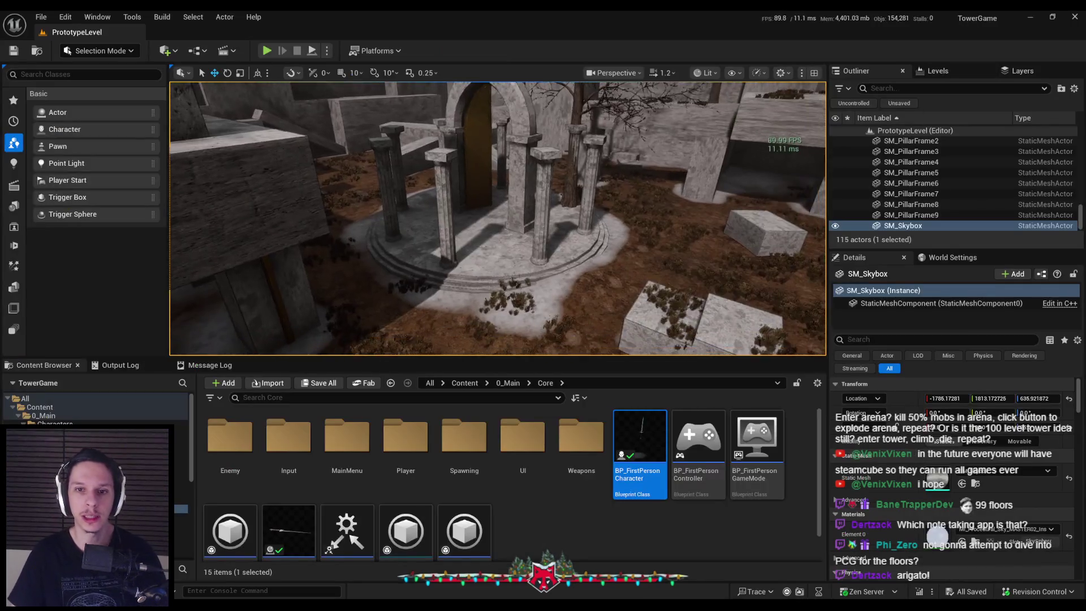
pyautogui.scroll(-10, 498, 219)
pyautogui.scroll(8, 497, 219)
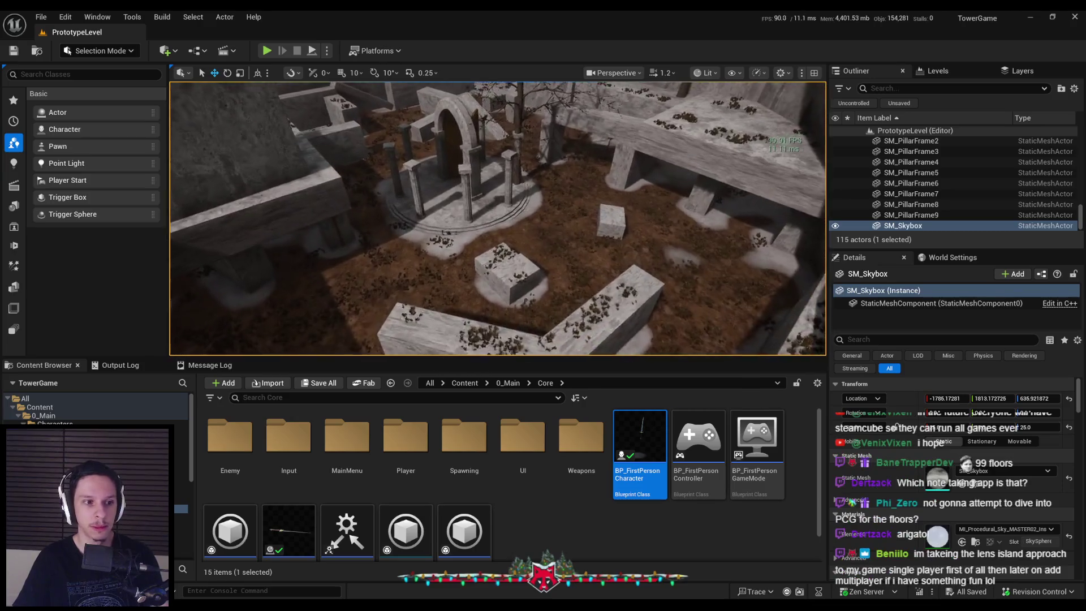
pyautogui.scroll(8, 498, 219)
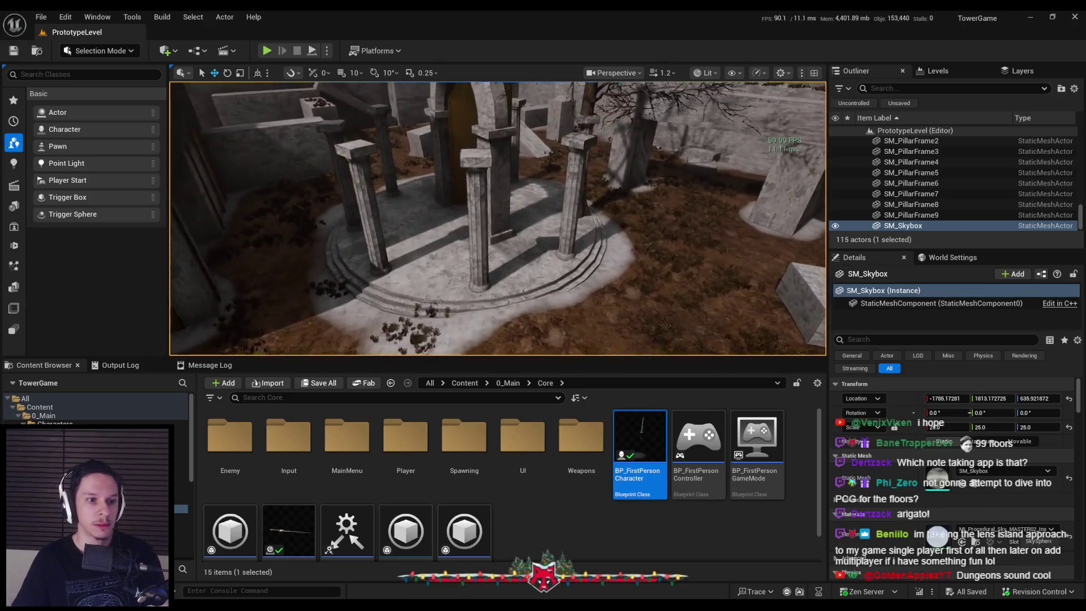
pyautogui.scroll(-3, 567, 309)
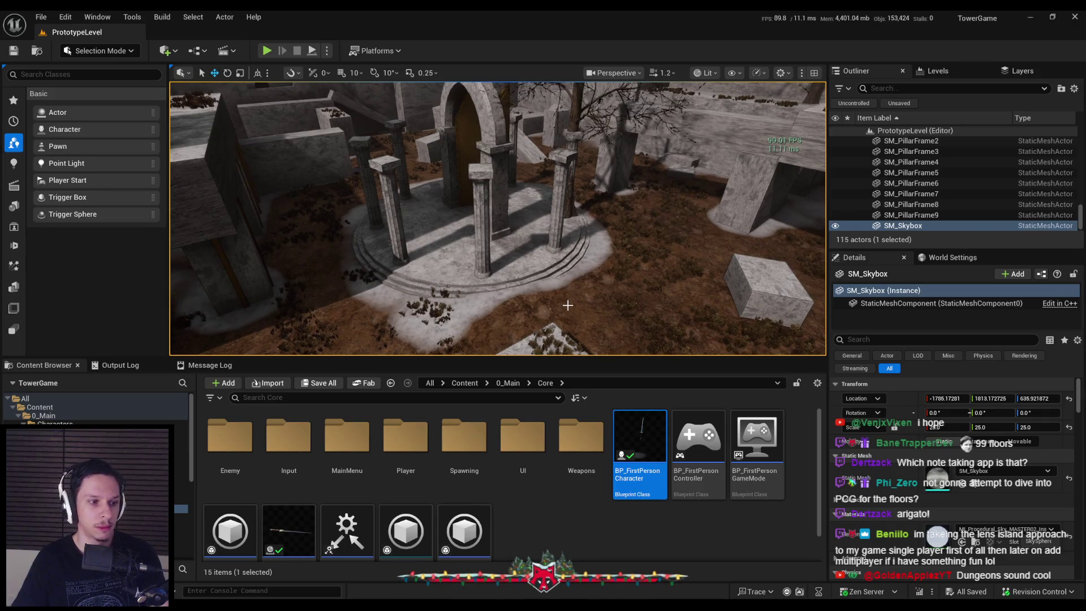
pyautogui.doubleClick(288, 530)
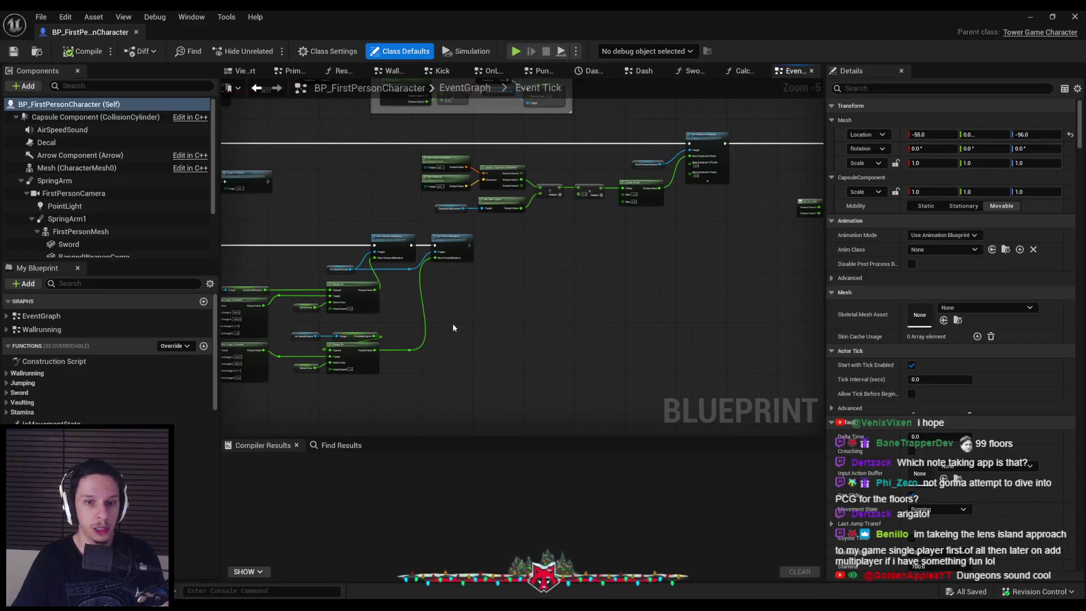
pyautogui.scroll(1, 453, 323)
pyautogui.moveTo(453, 323)
pyautogui.mouseDown()
pyautogui.moveTo(488, 234)
pyautogui.moveTo(562, 286)
pyautogui.moveTo(659, 307)
pyautogui.moveTo(622, 279)
pyautogui.mouseUp()
pyautogui.scroll(-1, 659, 307)
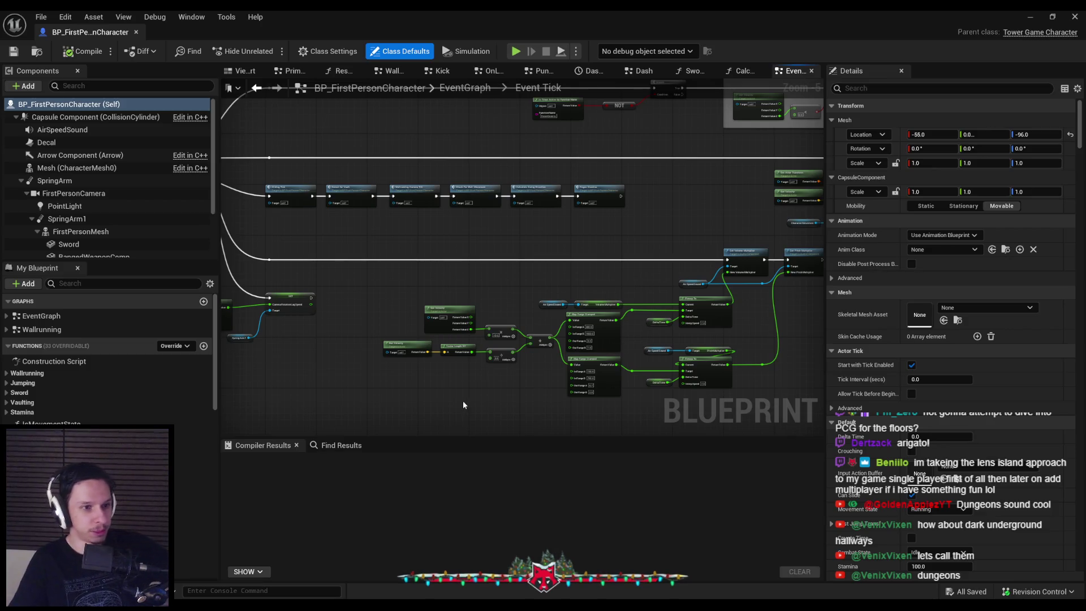
pyautogui.scroll(-2, 417, 369)
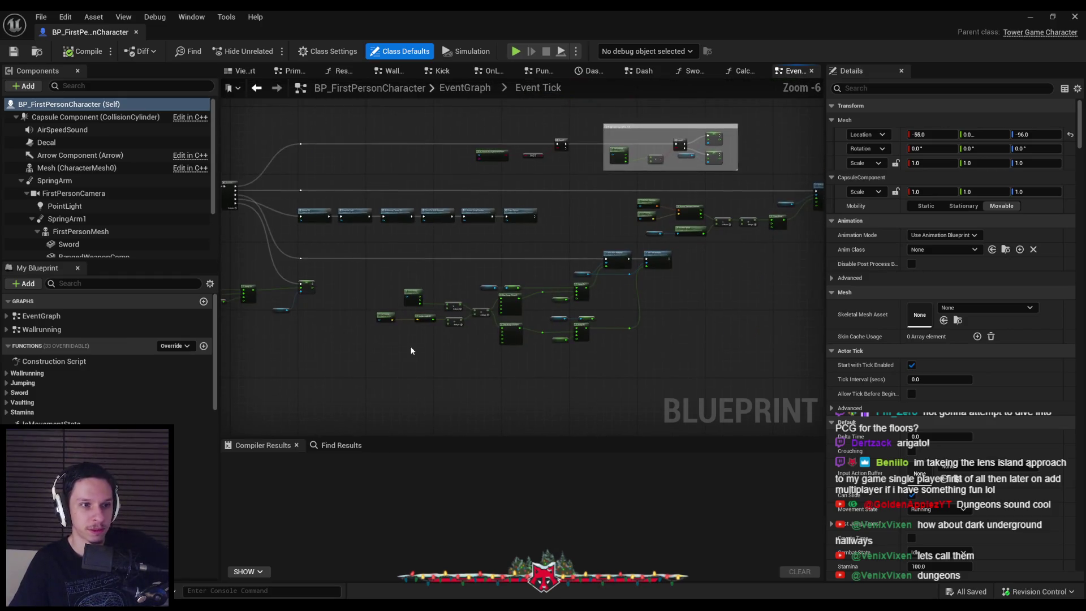
pyautogui.scroll(1, 436, 324)
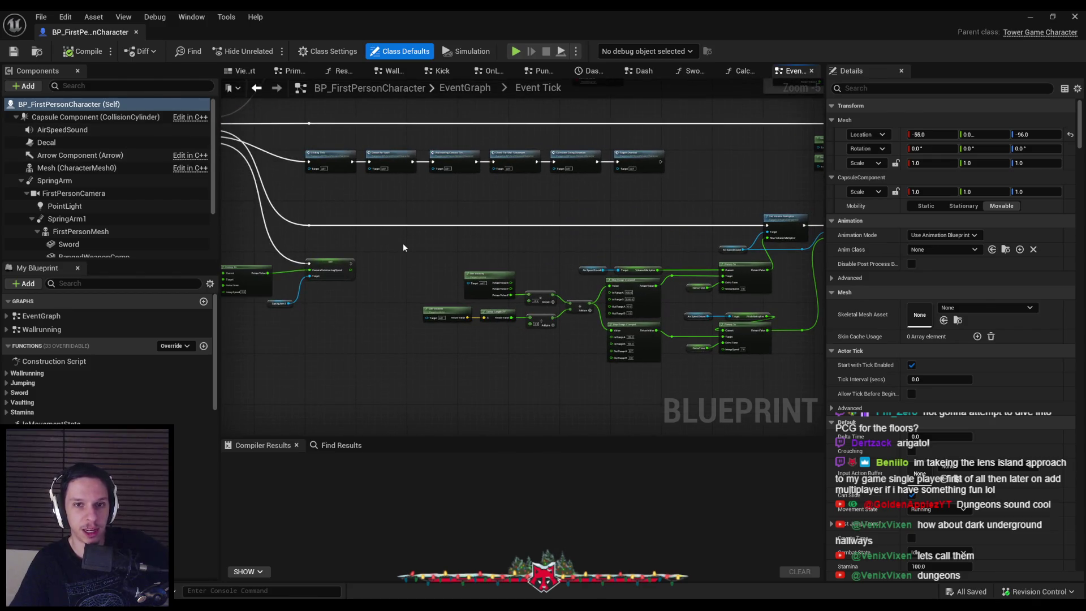
pyautogui.hotkey('alt', 'Tab')
pyautogui.scroll(-10, 449, 344)
pyautogui.scroll(-12, 449, 345)
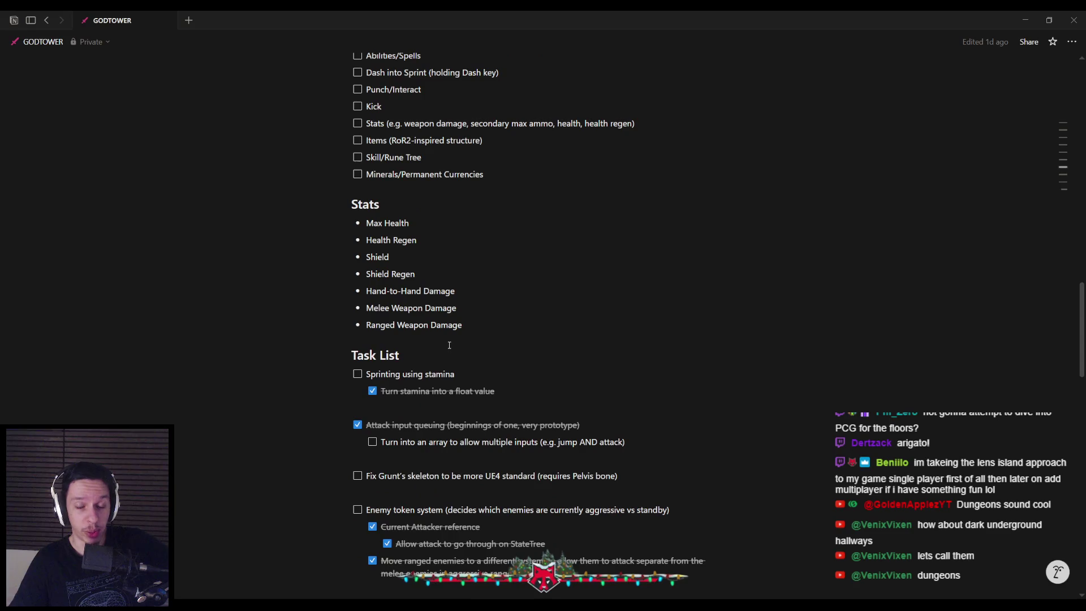
pyautogui.scroll(-1, 448, 344)
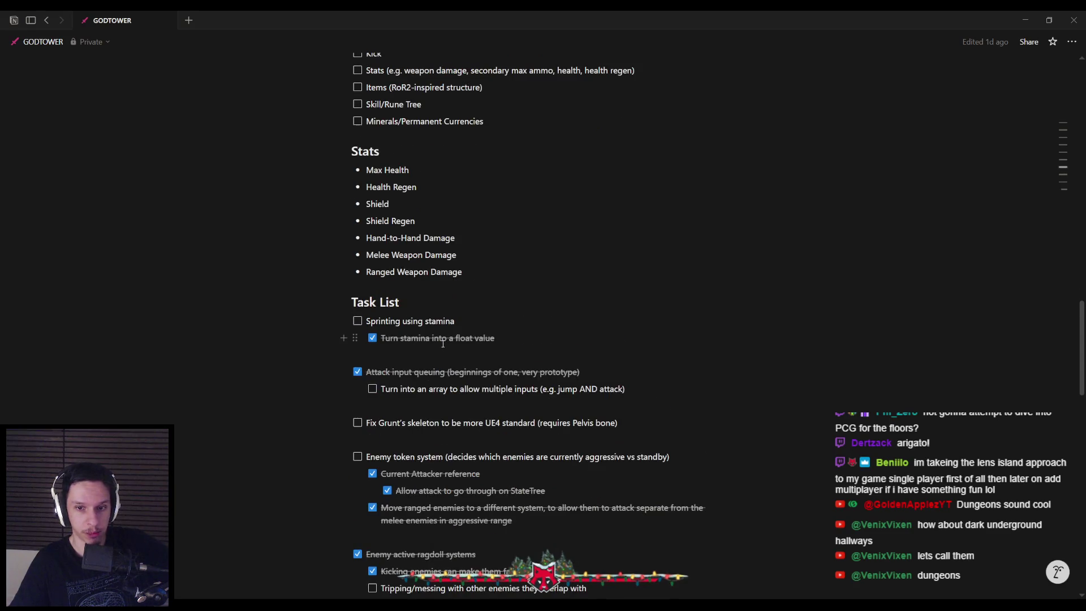
pyautogui.scroll(-1, 442, 343)
pyautogui.scroll(-1, 442, 343)
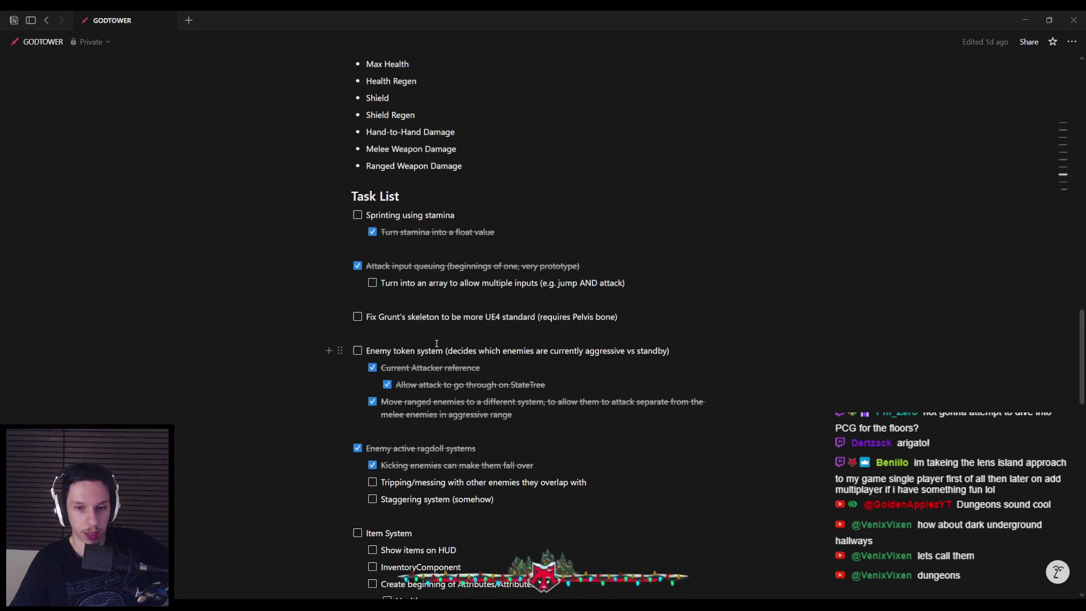
pyautogui.hotkey('alt', 'Tab')
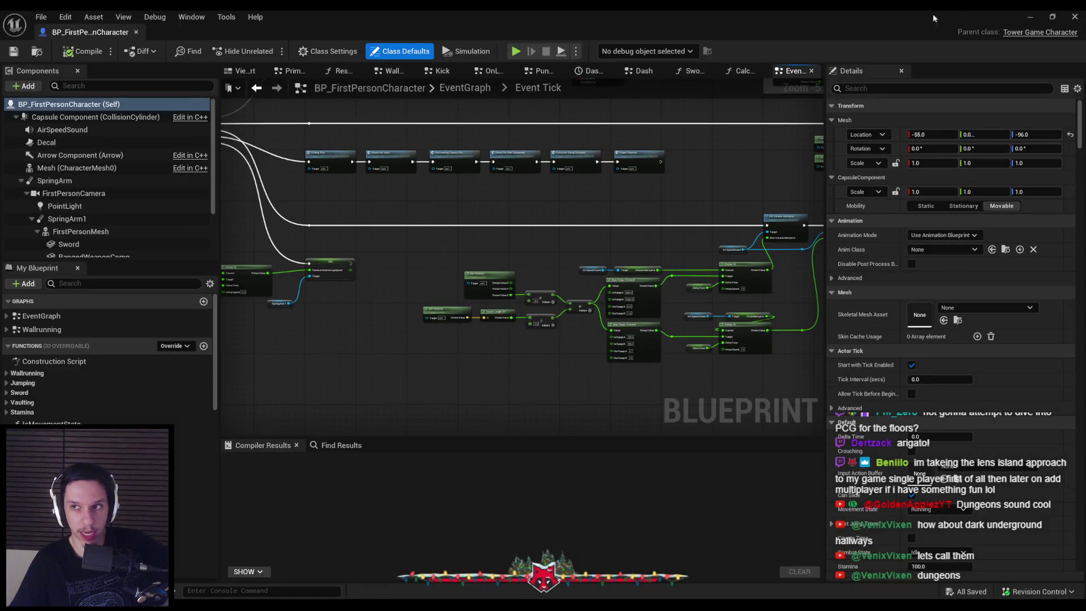
# Minimize the Blueprint editor, clear the Content Browser selection, and start Play-In-Editor with Alt+P.
pyautogui.click(1029, 16)
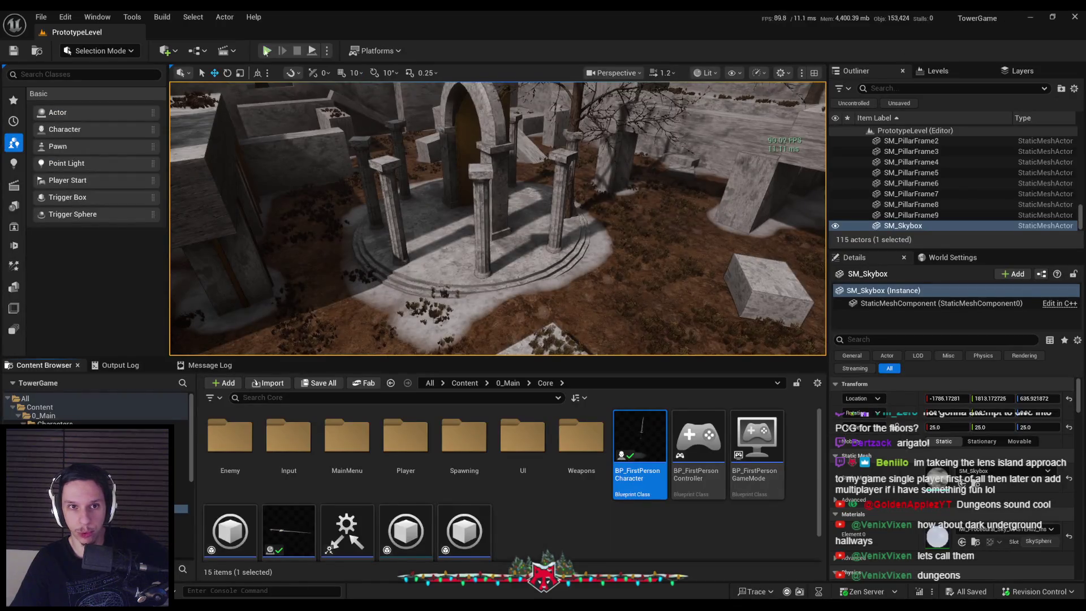
pyautogui.click(509, 551)
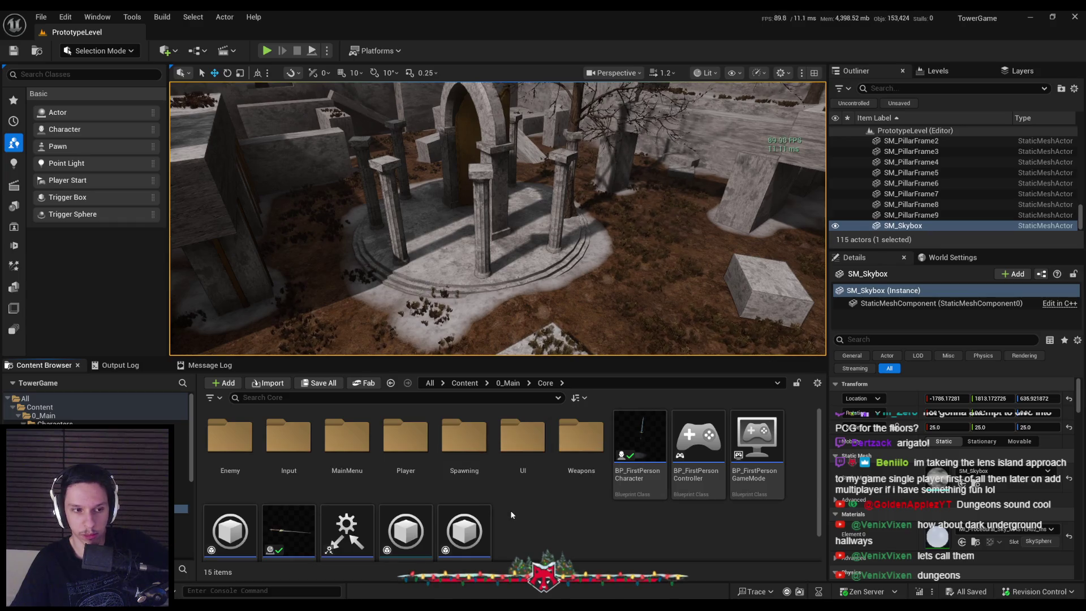
pyautogui.hotkey('alt', 'p')
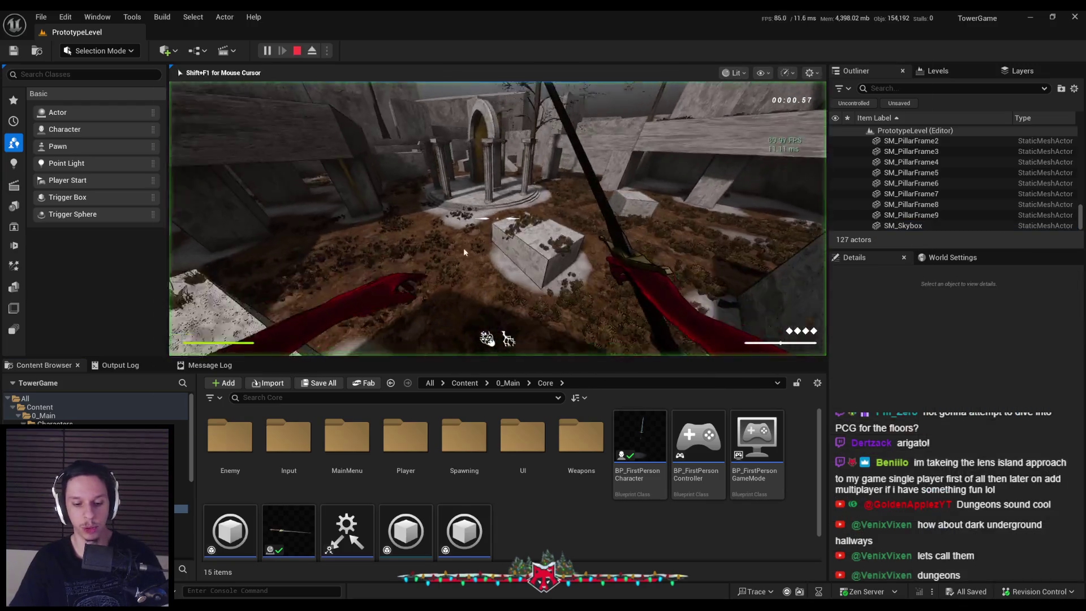
# Walk forward through the dark stone corridor out into the courtyard.
pyautogui.press('F11')
pyautogui.press('w')
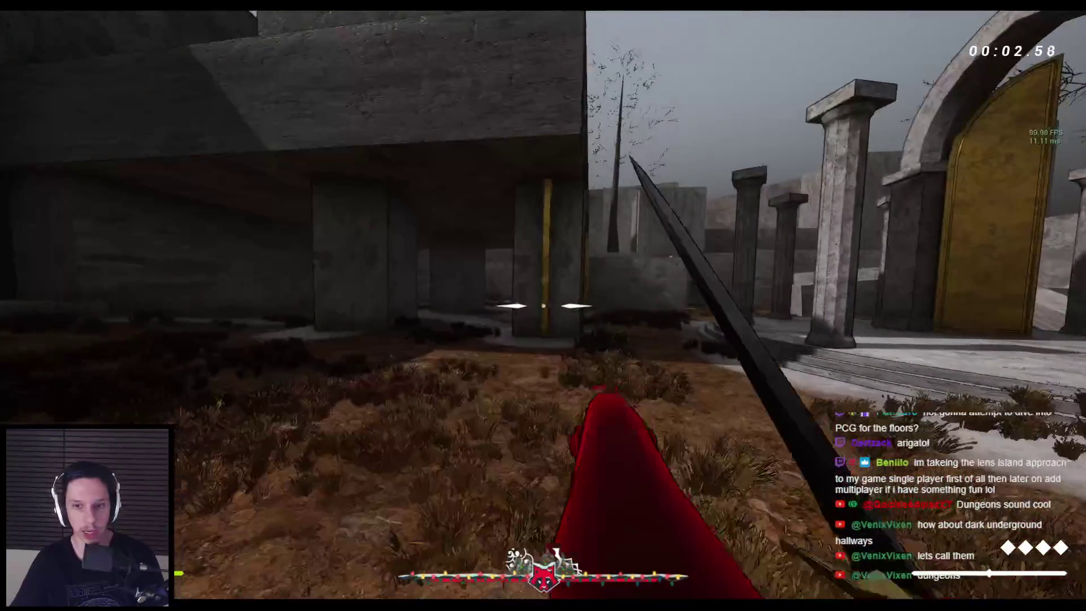
pyautogui.press('w')
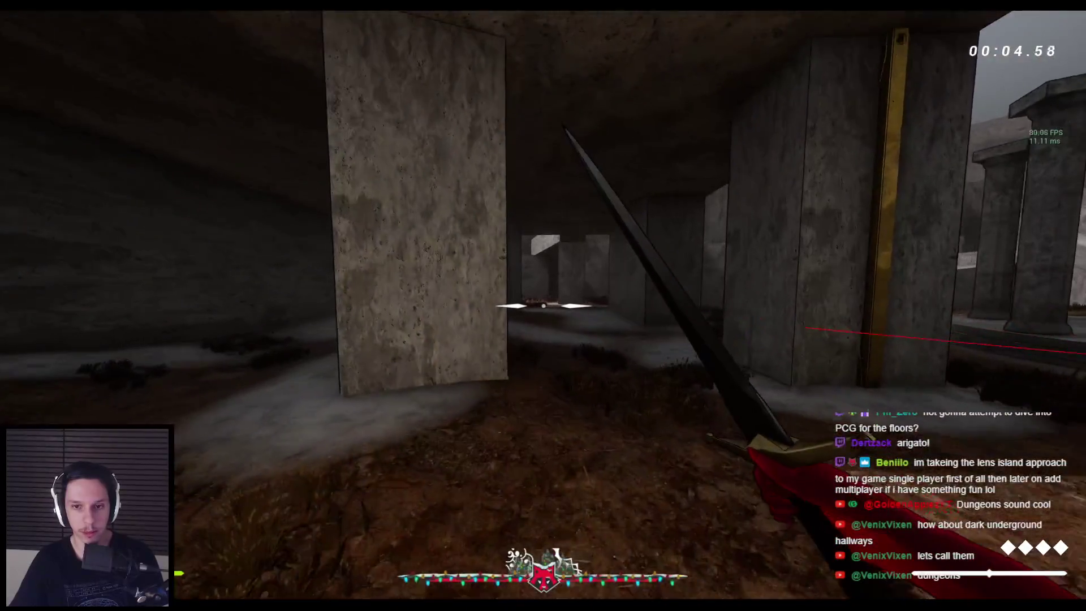
pyautogui.press('w')
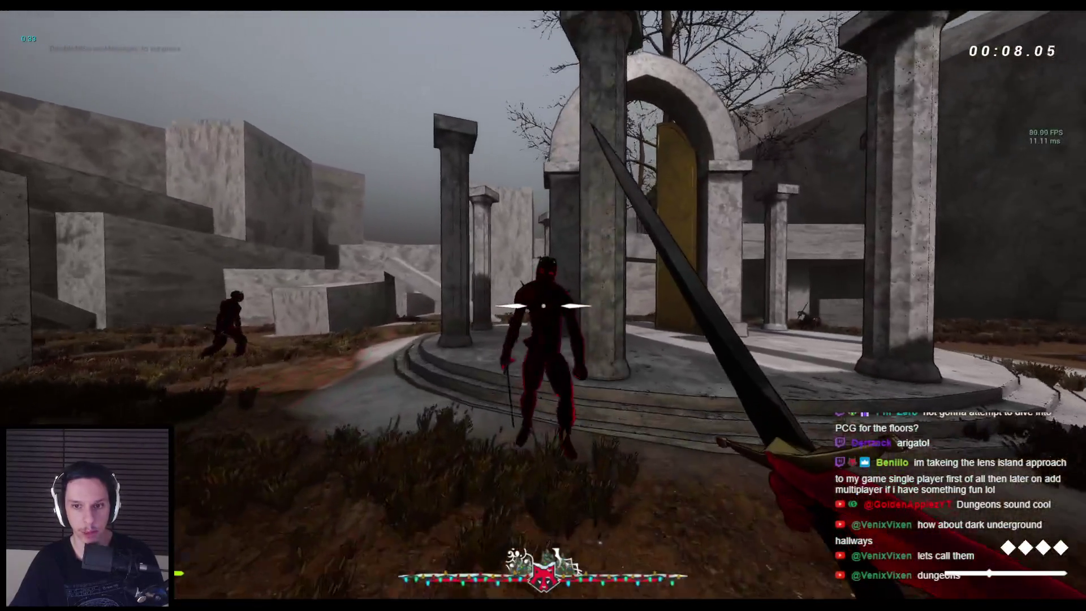
# Slash the enemies in the courtyard and by the arch with a sword combo.
pyautogui.click(543, 306)
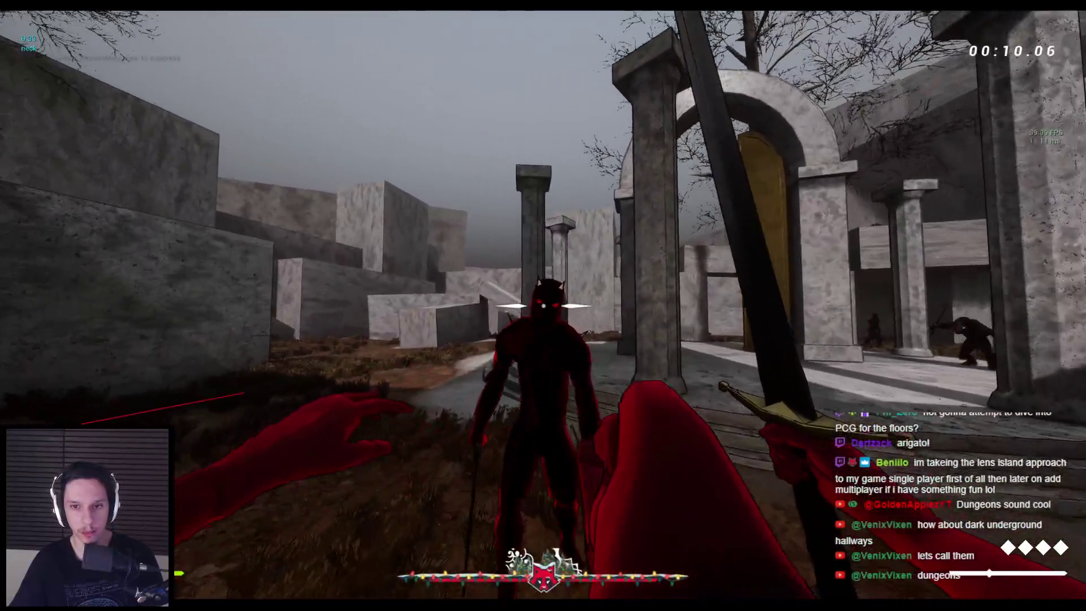
pyautogui.click(543, 306)
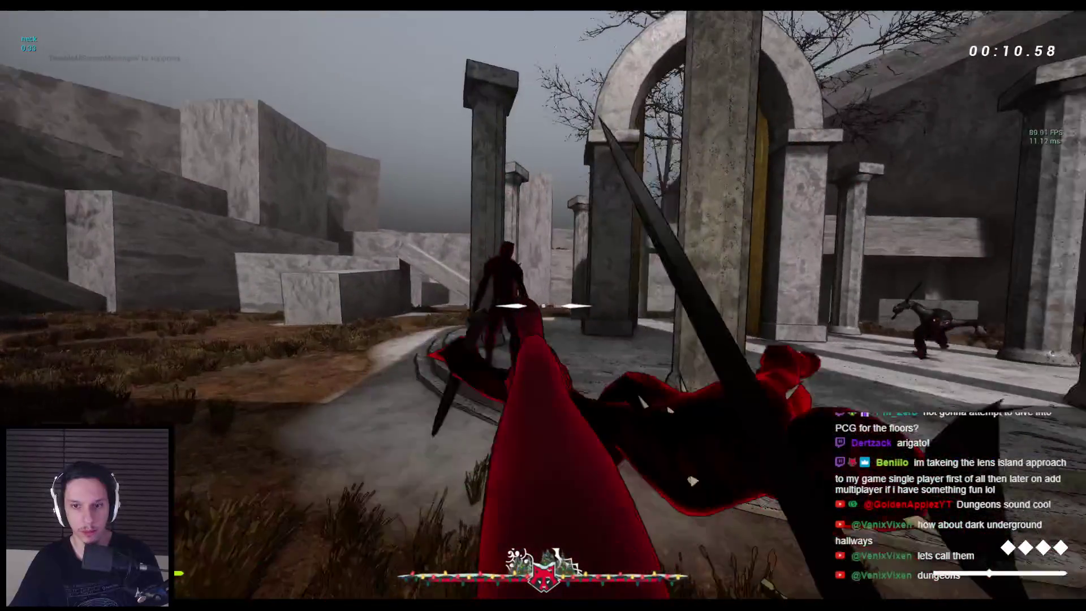
pyautogui.click(543, 306)
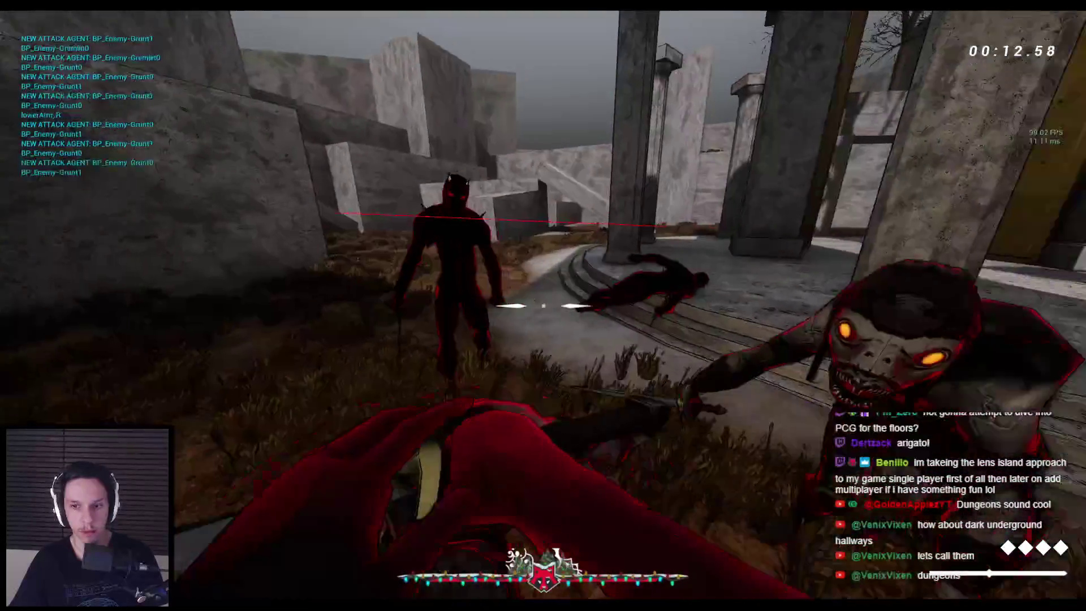
pyautogui.click(543, 306)
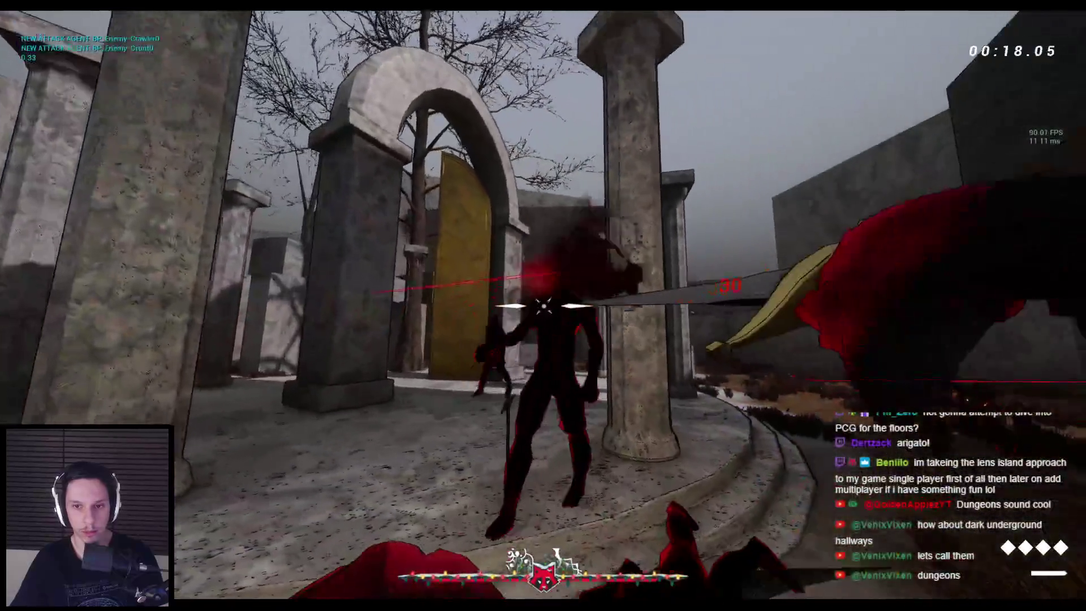
pyautogui.click(543, 306)
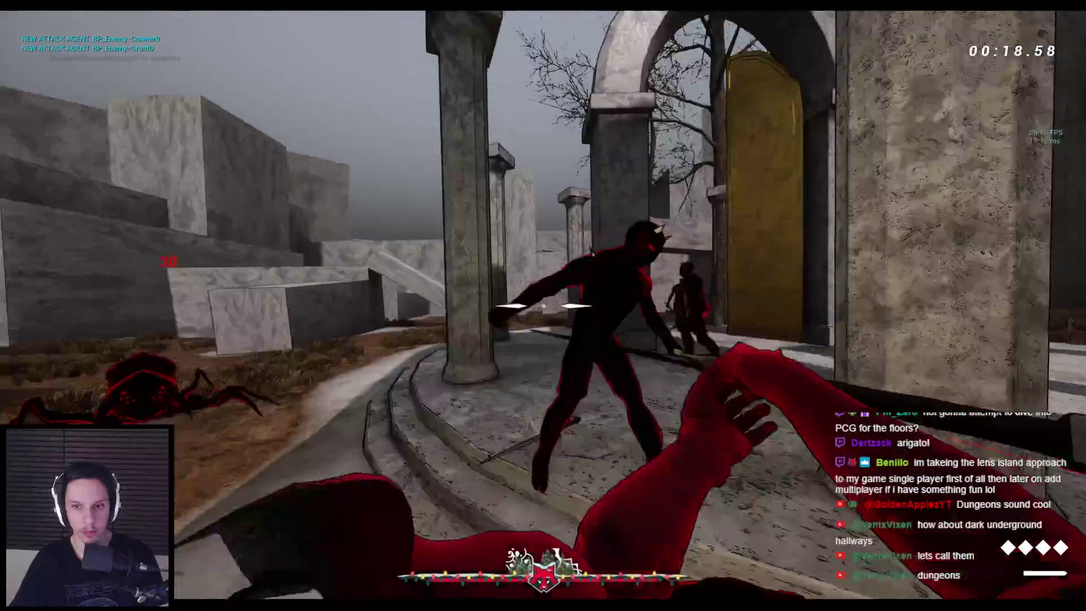
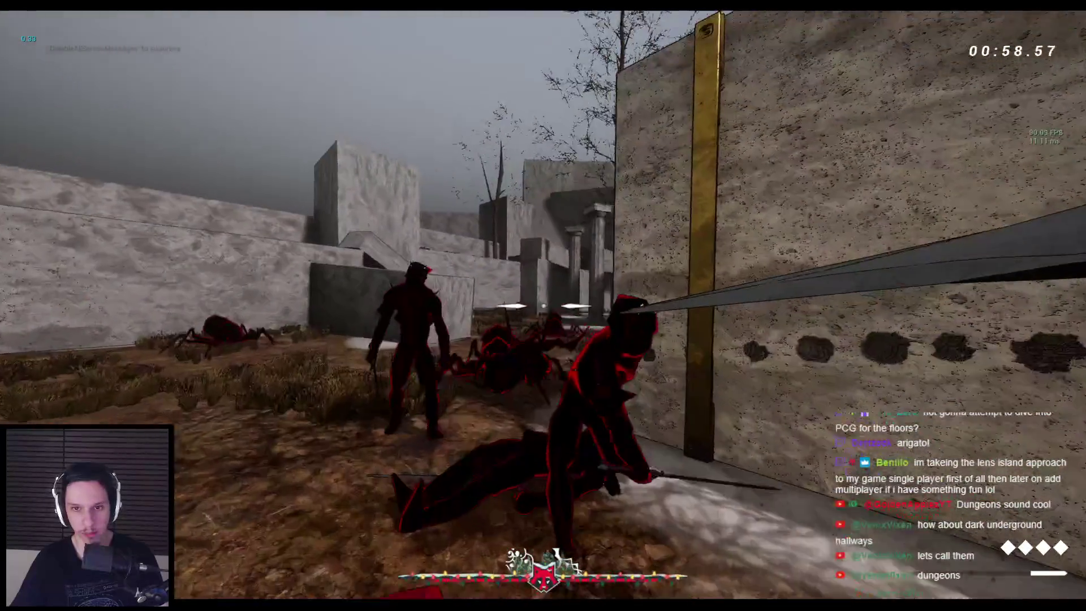
# Stop the play test, dismiss the warnings notice, and switch to the BP_FirstPersonCharacter Blueprint.
pyautogui.press('Escape')
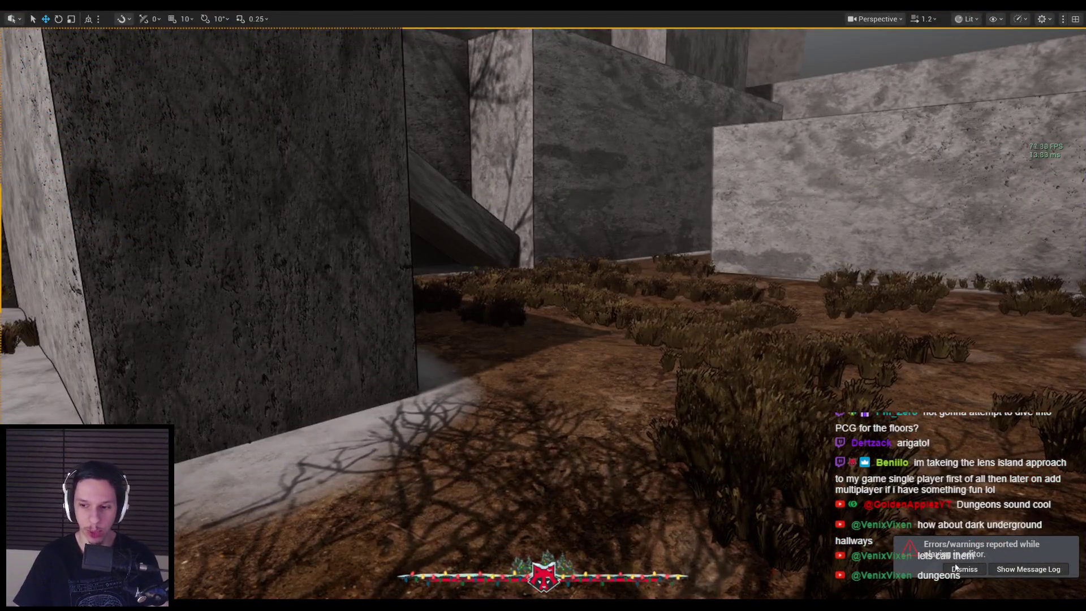
pyautogui.click(956, 568)
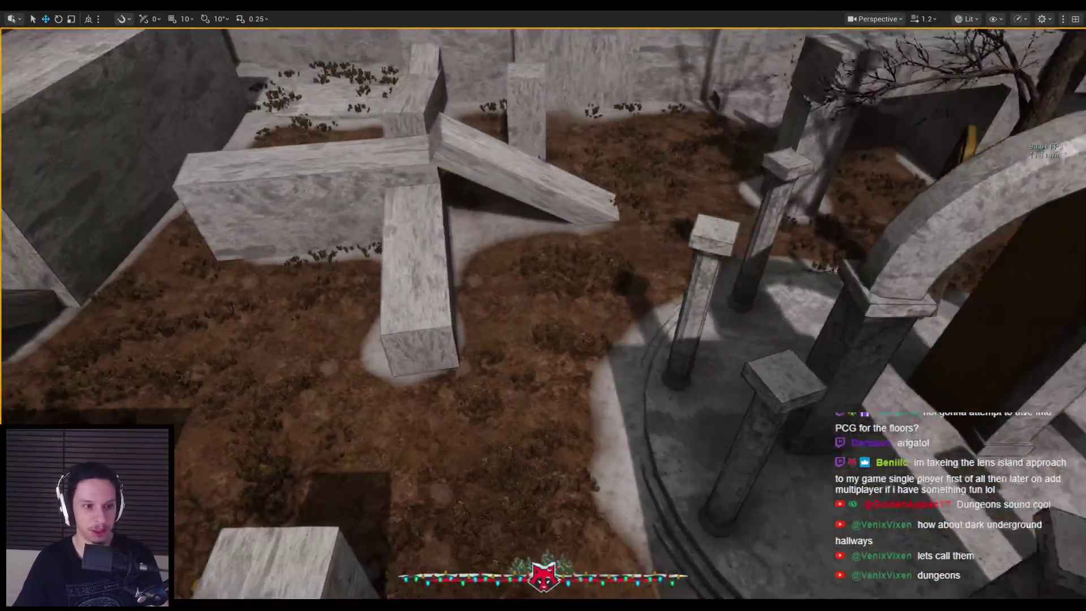
pyautogui.press('s')
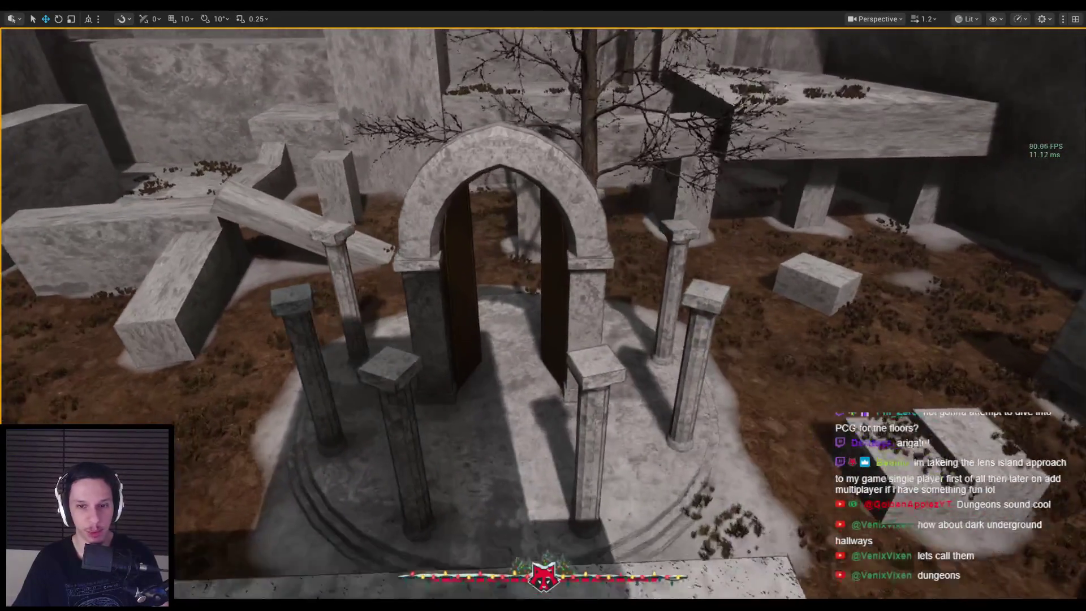
pyautogui.press('w')
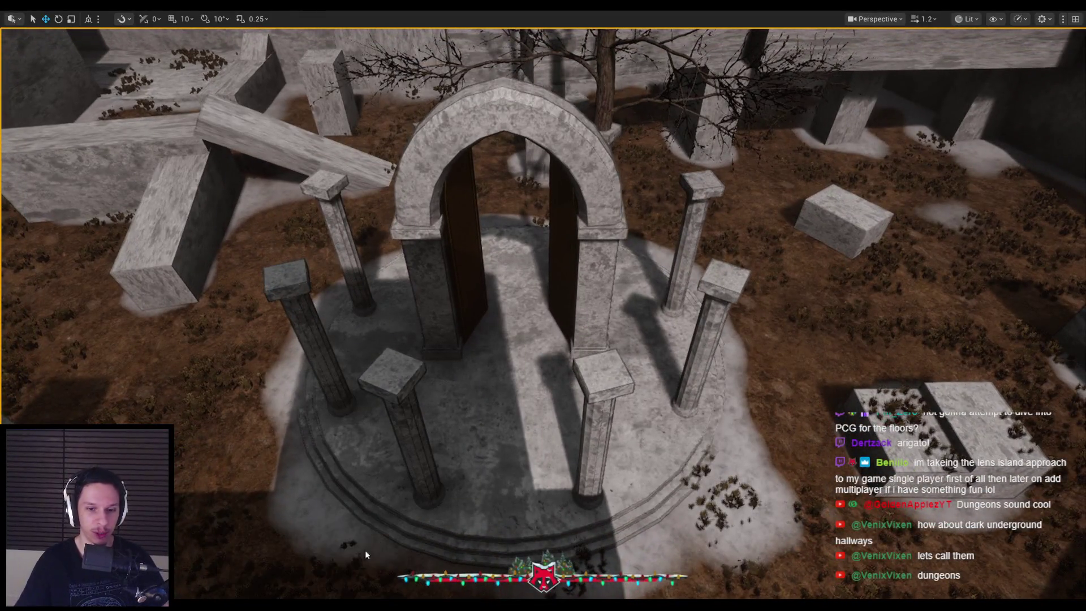
pyautogui.hotkey('alt', 'Tab')
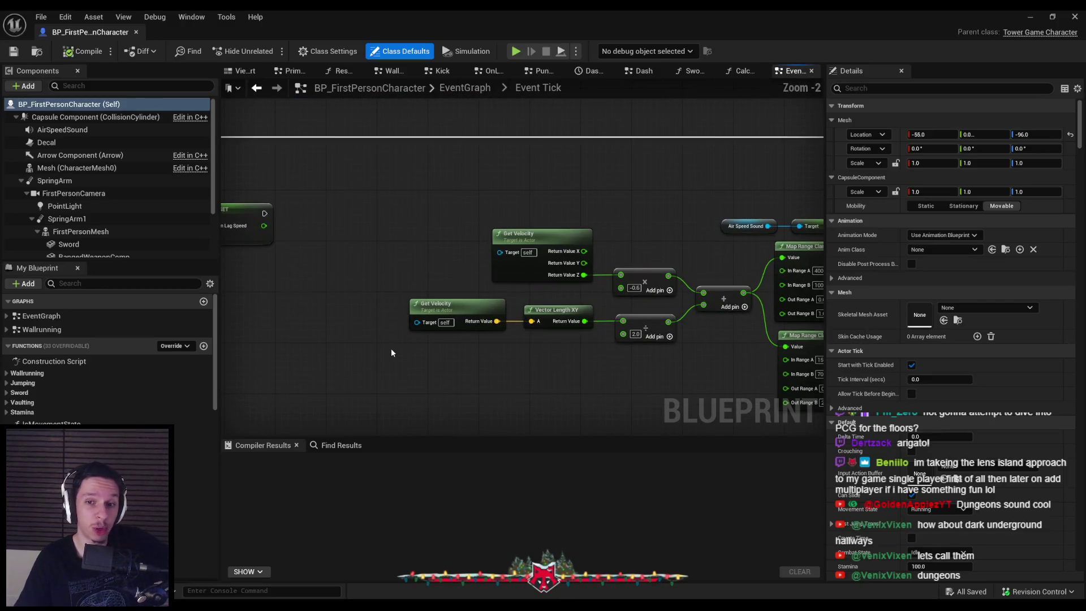
# Look over the Event Tick nodes, then return to the top-level EventGraph via the breadcrumb.
pyautogui.scroll(-3, 384, 350)
pyautogui.moveTo(405, 261)
pyautogui.mouseDown()
pyautogui.moveTo(361, 226)
pyautogui.moveTo(382, 321)
pyautogui.moveTo(279, 295)
pyautogui.moveTo(412, 278)
pyautogui.moveTo(510, 306)
pyautogui.moveTo(500, 275)
pyautogui.mouseUp()
pyautogui.scroll(1, 279, 296)
pyautogui.moveTo(633, 385); pyautogui.dragTo(707, 350)
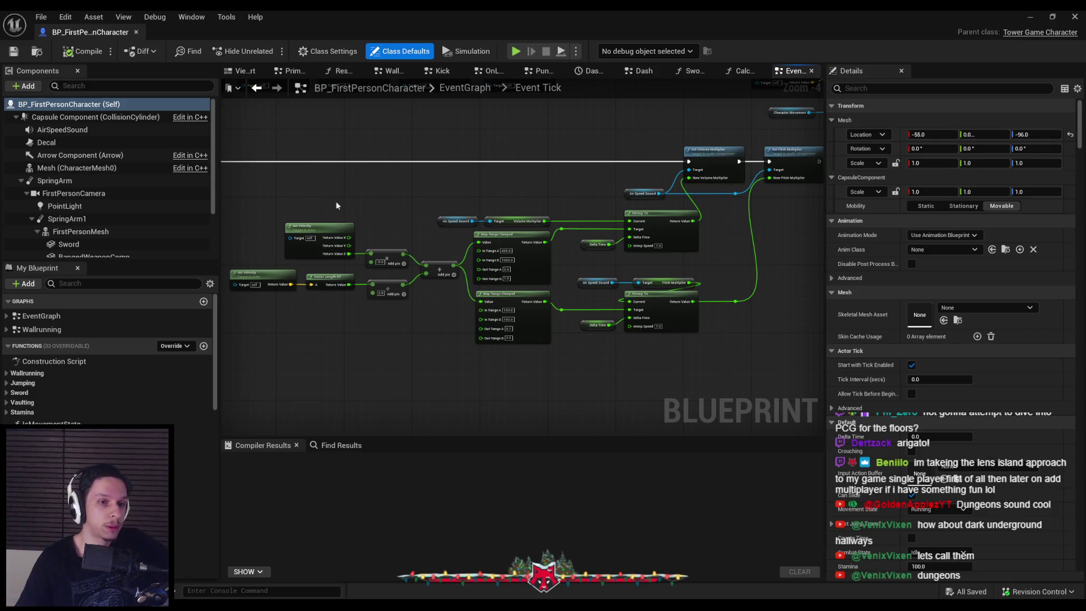
pyautogui.click(465, 87)
pyautogui.scroll(4, 423, 218)
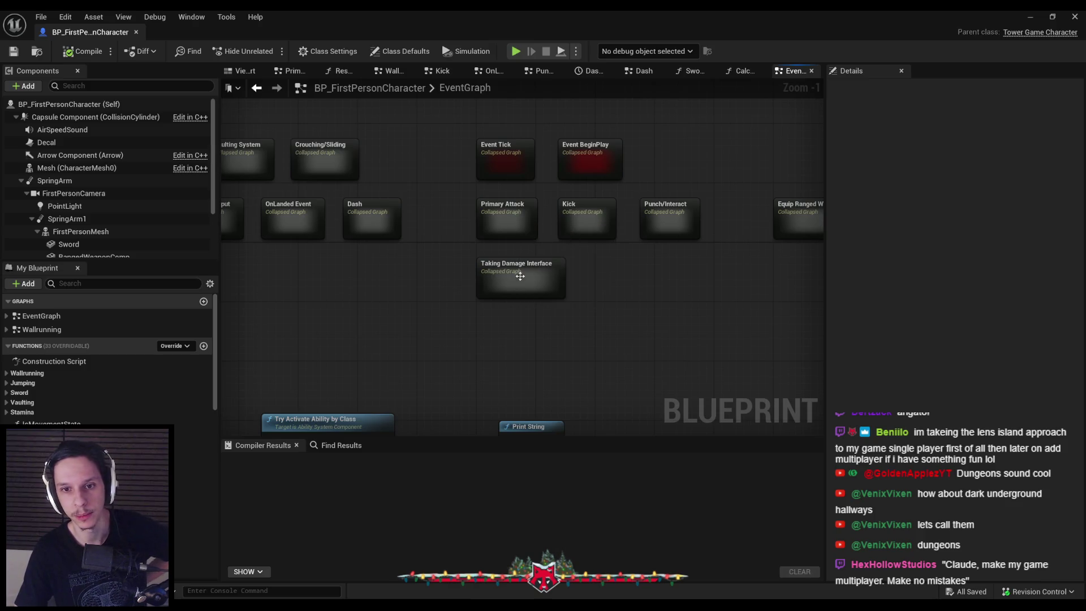
# Open the Kick collapsed graph and select its Box Trace Attack node.
pyautogui.doubleClick(575, 218)
pyautogui.scroll(2, 577, 246)
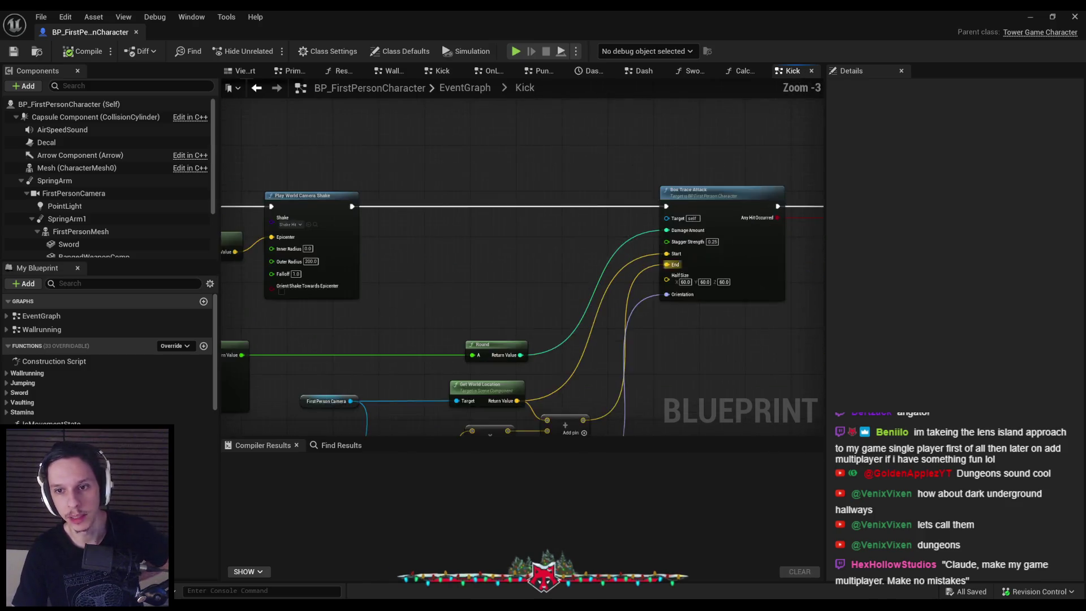
pyautogui.moveTo(659, 264); pyautogui.dragTo(480, 277)
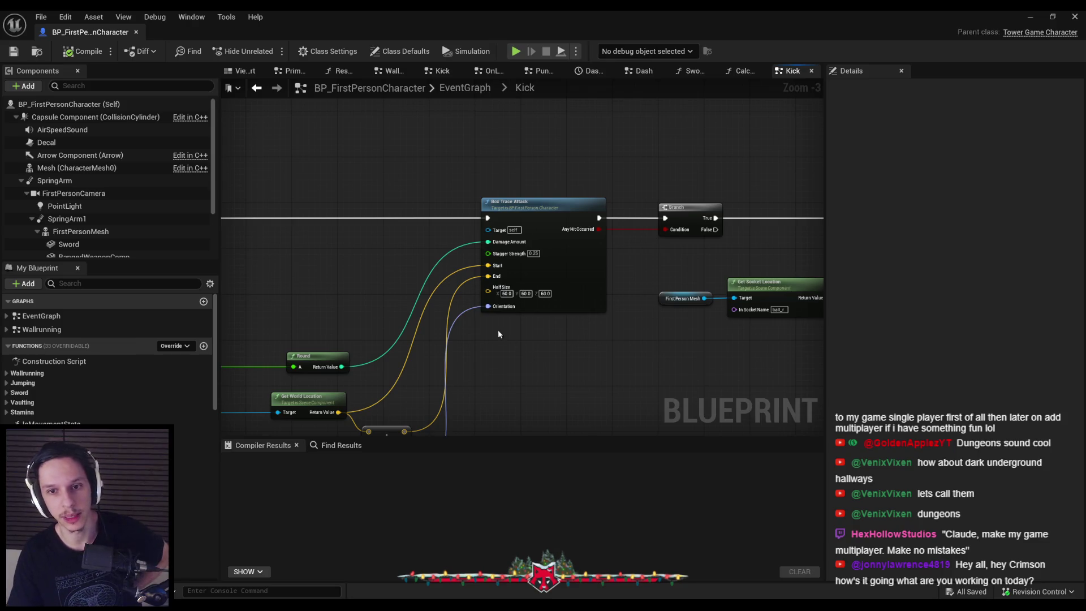
pyautogui.moveTo(510, 337); pyautogui.dragTo(470, 305)
pyautogui.click(513, 198)
pyautogui.moveTo(513, 198)
pyautogui.mouseDown()
pyautogui.moveTo(266, 291)
pyautogui.moveTo(391, 305)
pyautogui.moveTo(573, 274)
pyautogui.mouseUp()
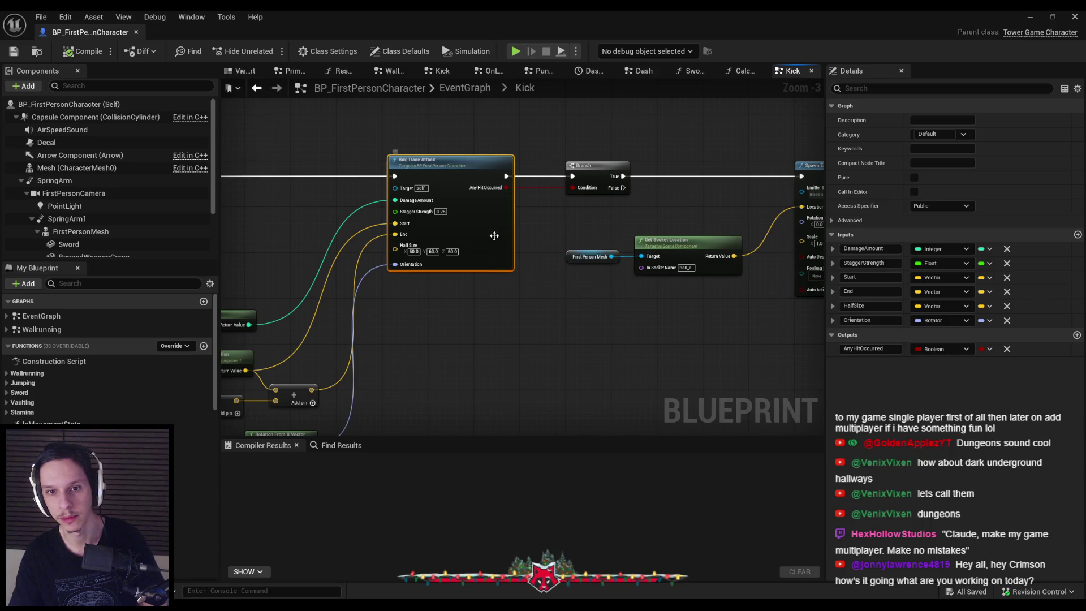
# Open the BoxTraceAttack function, then the DamageActor interface definition from its call.
pyautogui.doubleClick(495, 236)
pyautogui.scroll(-1, 618, 240)
pyautogui.click(642, 225)
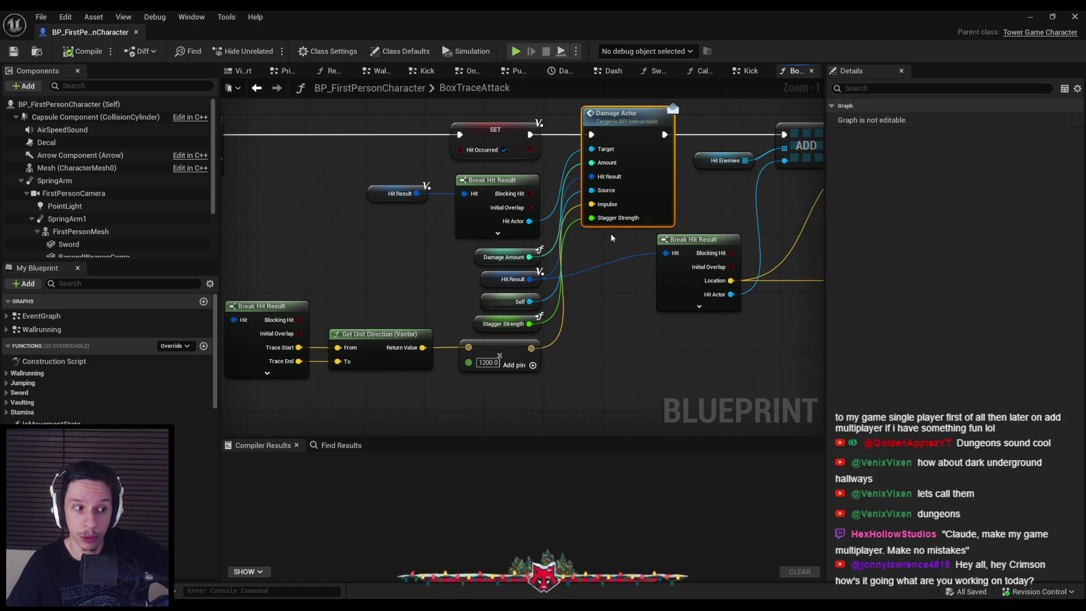
pyautogui.doubleClick(651, 177)
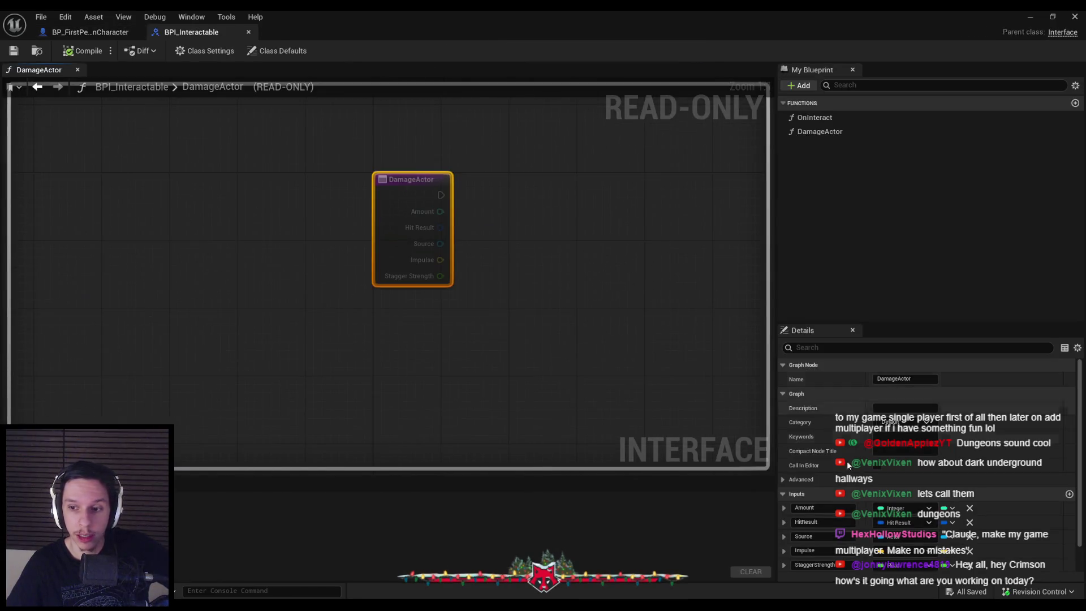
# Add a DamageTags input of type Gameplay Tag Container to DamageActor.
pyautogui.click(1069, 464)
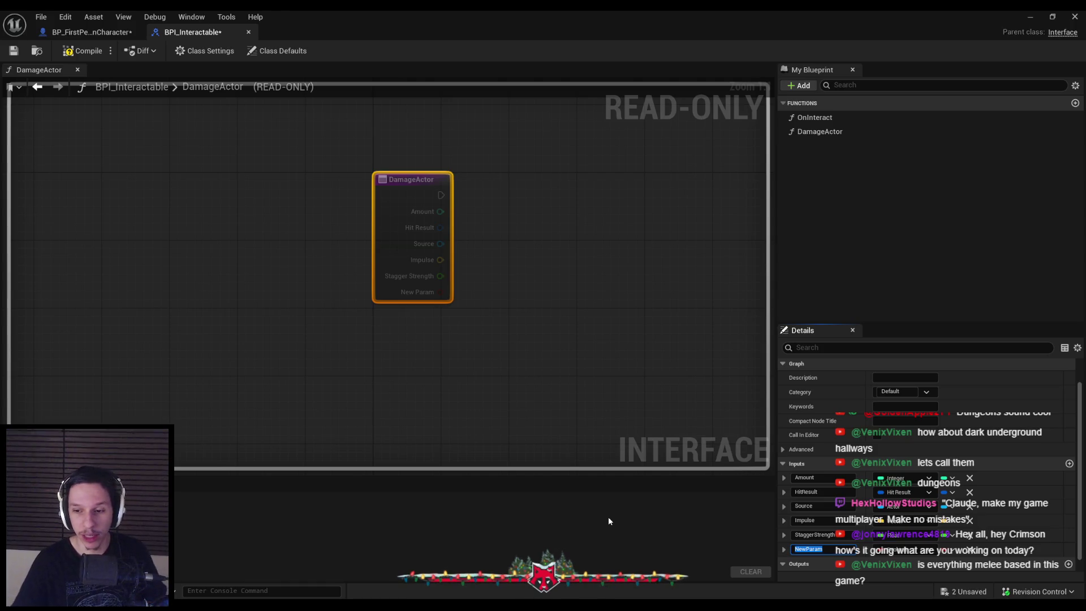
pyautogui.write('Da')
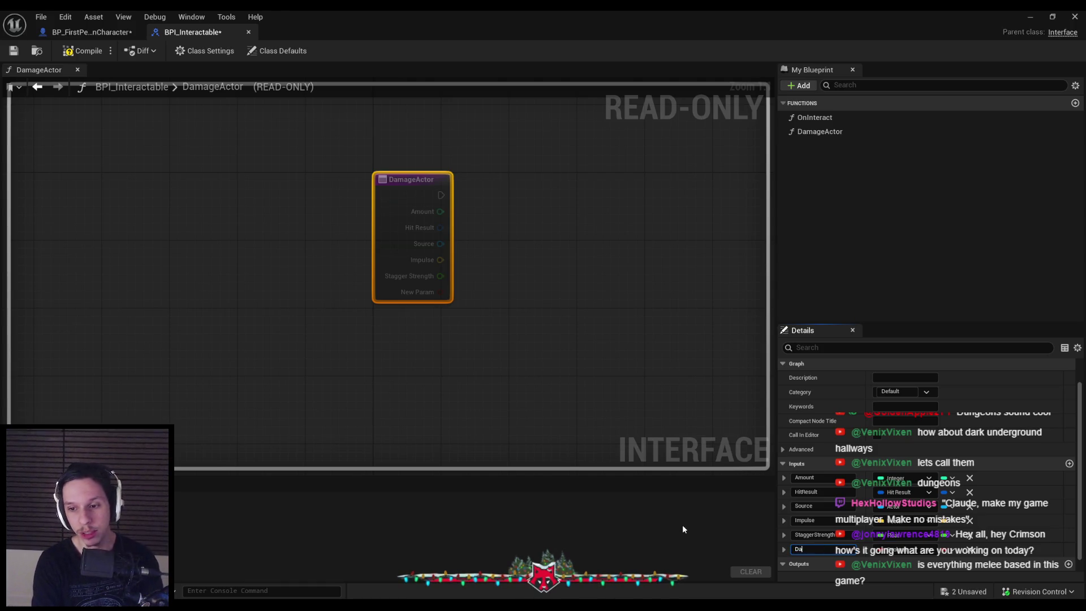
pyautogui.write('mageTags')
pyautogui.press('Return')
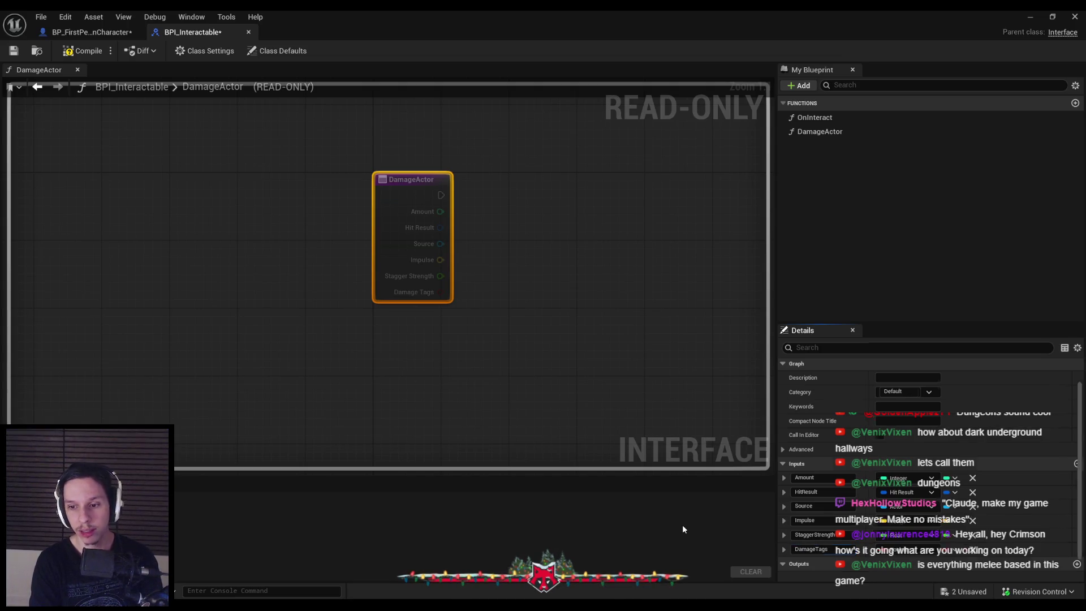
pyautogui.click(915, 552)
pyautogui.write('tag container')
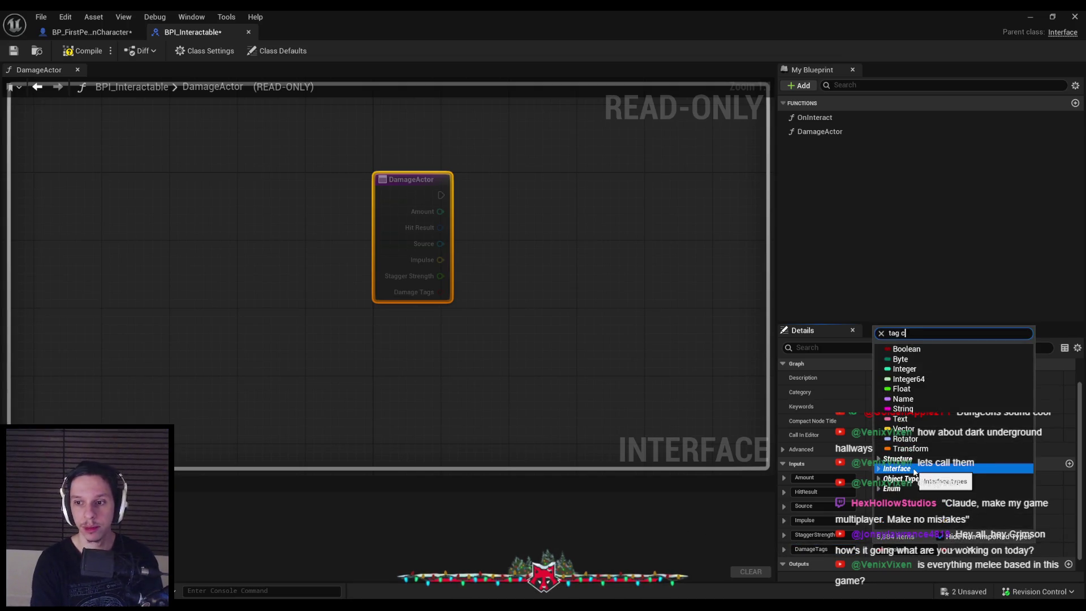
pyautogui.click(939, 359)
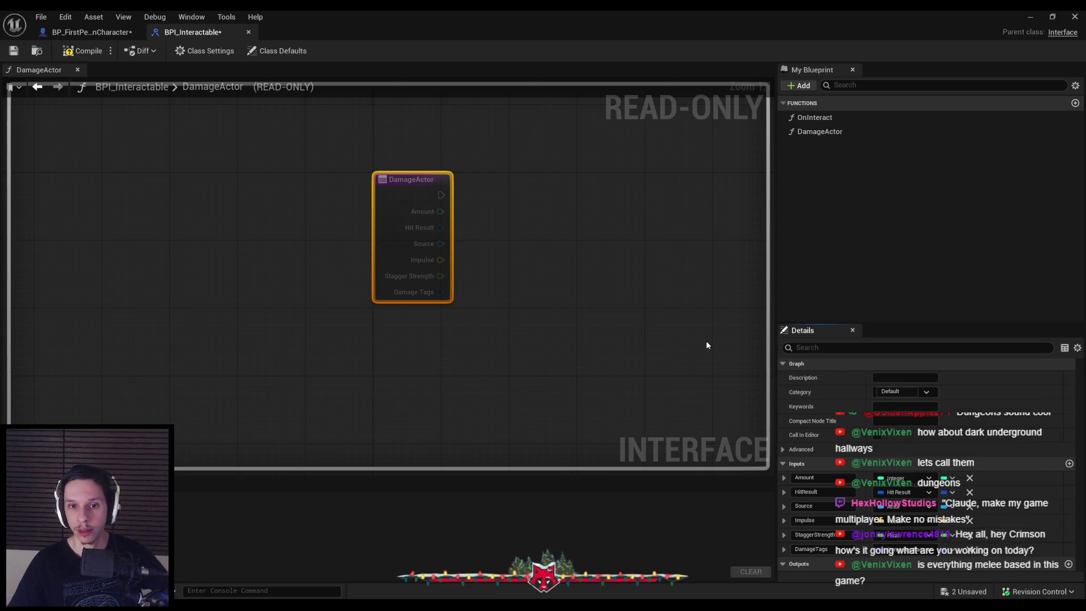
# Compile, check out, close and save the BPI_Interactable interface.
pyautogui.click(14, 52)
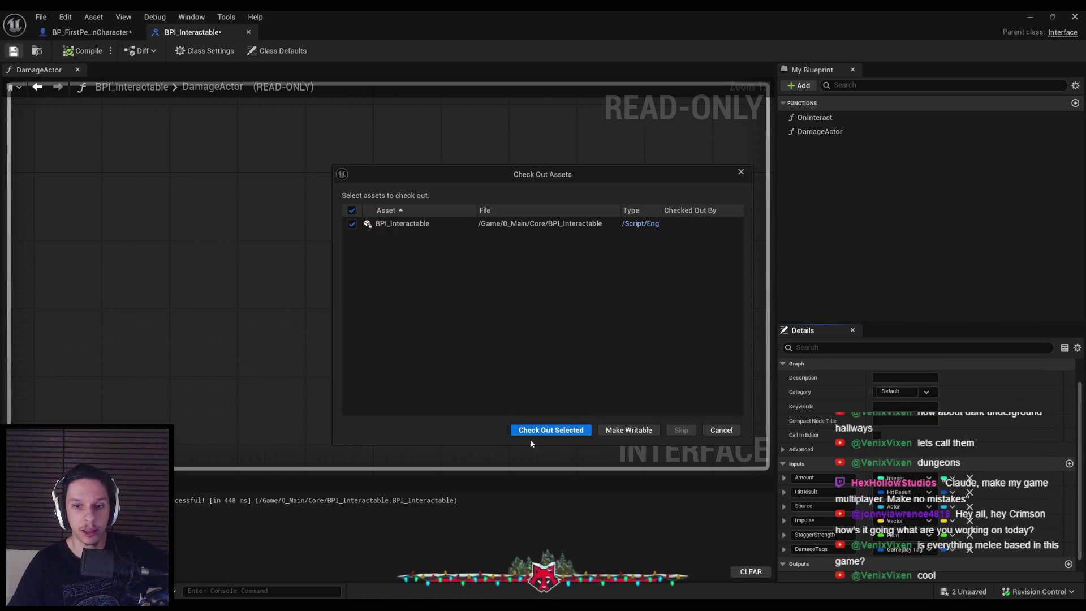
pyautogui.click(534, 431)
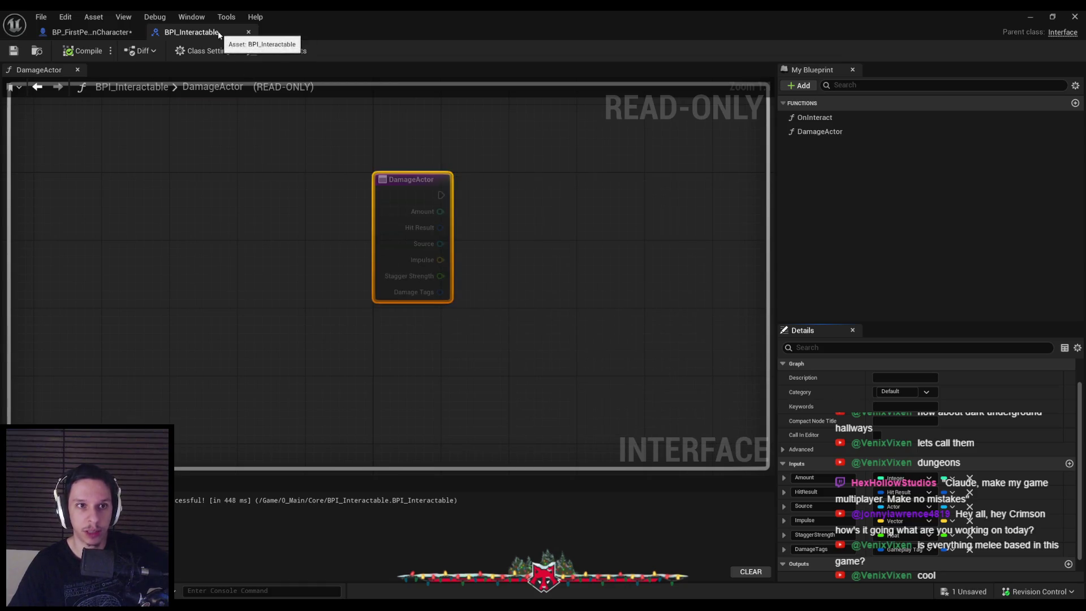
pyautogui.click(248, 31)
pyautogui.click(16, 51)
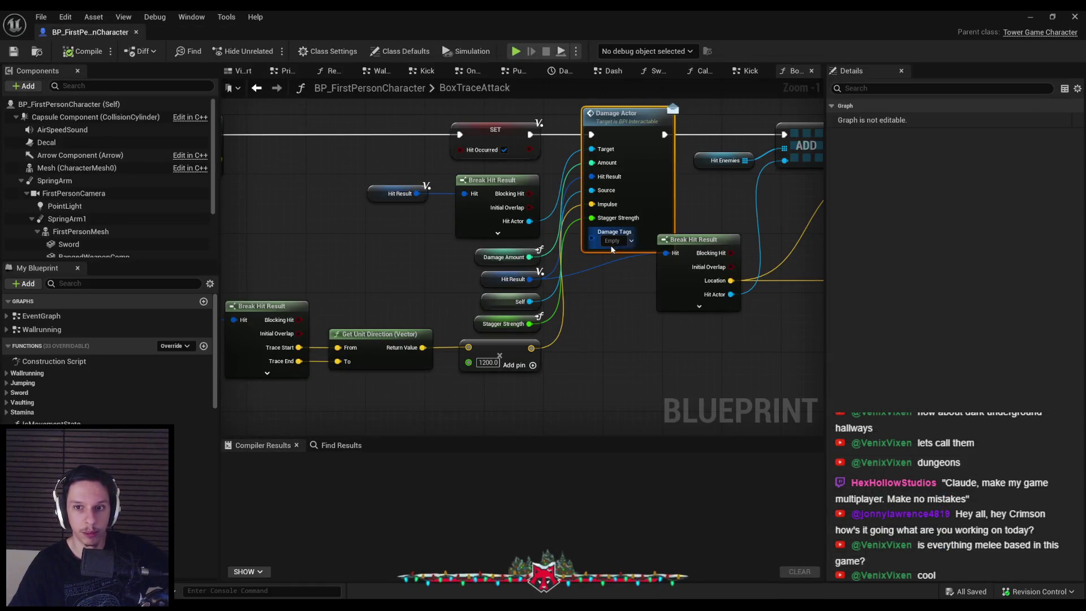
# Add a Damage Tags input to the BoxTraceAttack function entry.
pyautogui.scroll(-2, 507, 285)
pyautogui.scroll(1, 507, 286)
pyautogui.moveTo(436, 291); pyautogui.dragTo(368, 298)
pyautogui.scroll(-2, 368, 298)
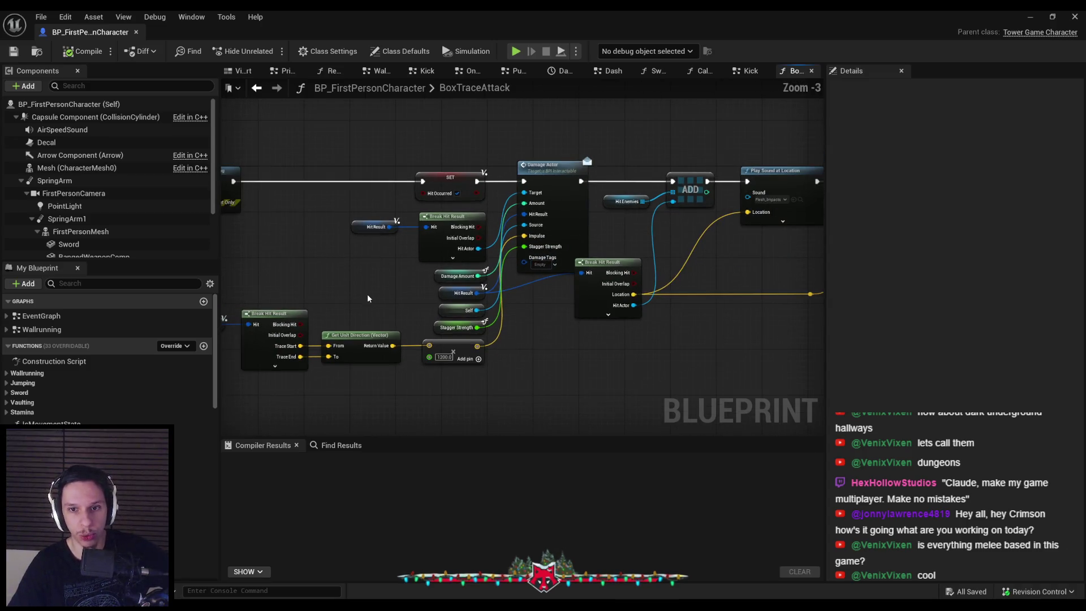
pyautogui.moveTo(541, 258)
pyautogui.mouseDown()
pyautogui.moveTo(429, 272)
pyautogui.moveTo(324, 239)
pyautogui.mouseUp()
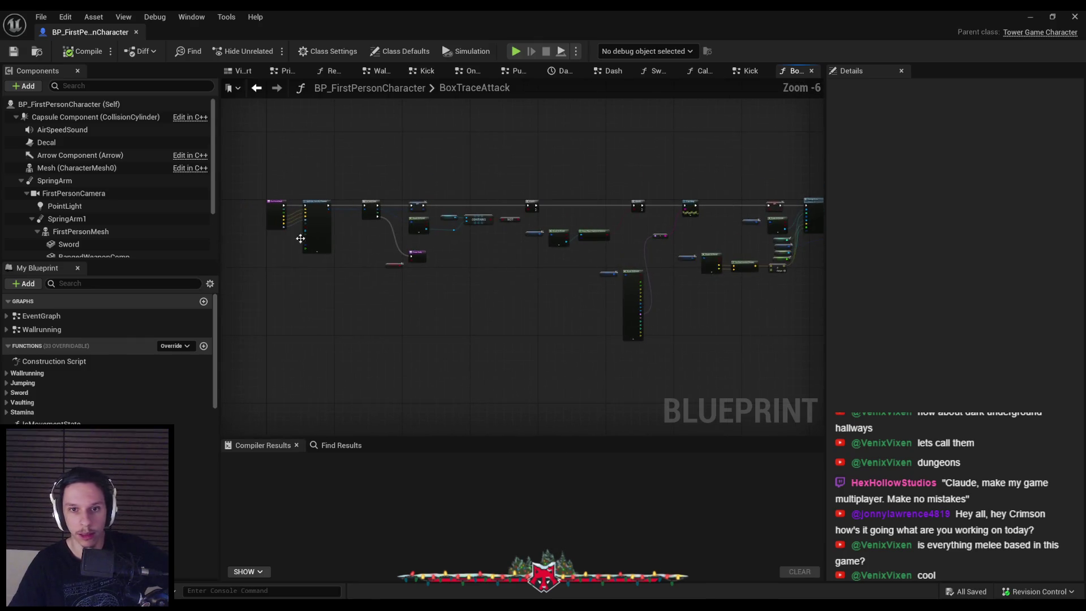
pyautogui.scroll(3, 325, 239)
pyautogui.scroll(-4, 256, 252)
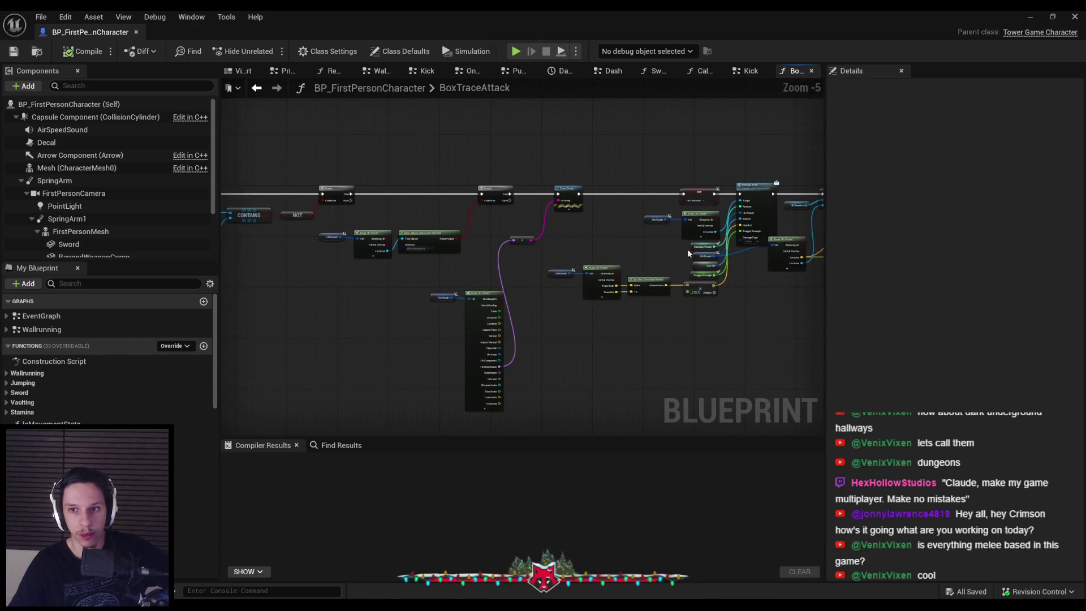
pyautogui.moveTo(740, 237)
pyautogui.mouseDown()
pyautogui.moveTo(534, 248)
pyautogui.moveTo(352, 279)
pyautogui.moveTo(543, 232)
pyautogui.moveTo(530, 333)
pyautogui.moveTo(463, 390)
pyautogui.moveTo(452, 385)
pyautogui.mouseUp()
# Wire a Damage Tags getter into the Damage Actor call, compile, and return to the Kick graph.
pyautogui.scroll(3, 532, 260)
pyautogui.scroll(-3, 536, 256)
pyautogui.scroll(3, 425, 245)
pyautogui.write('damage ta')
pyautogui.press('Return')
pyautogui.click(451, 393)
pyautogui.click(83, 51)
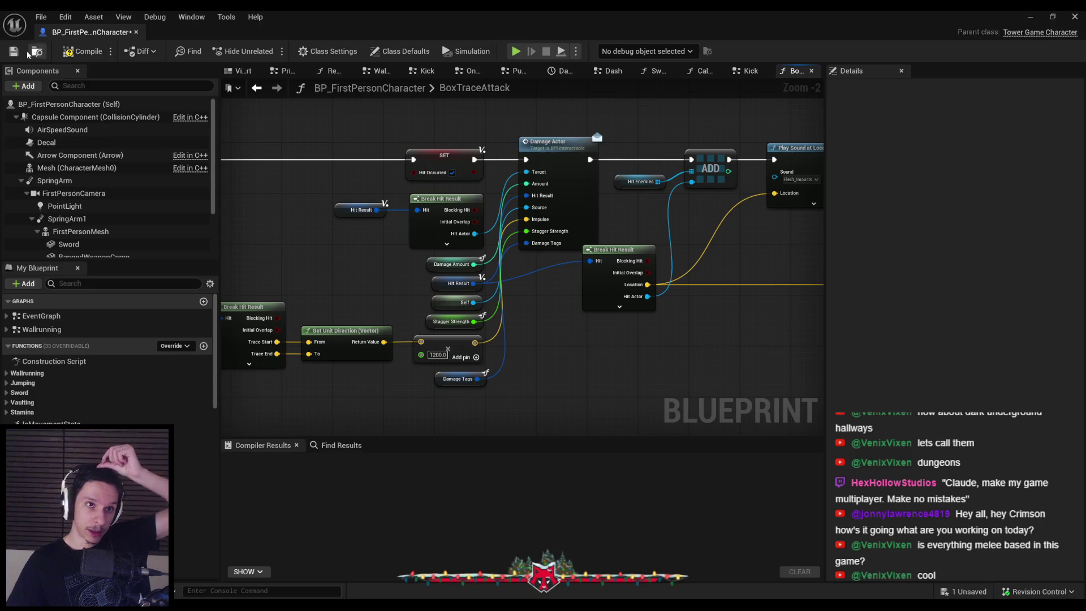
pyautogui.scroll(-2, 274, 295)
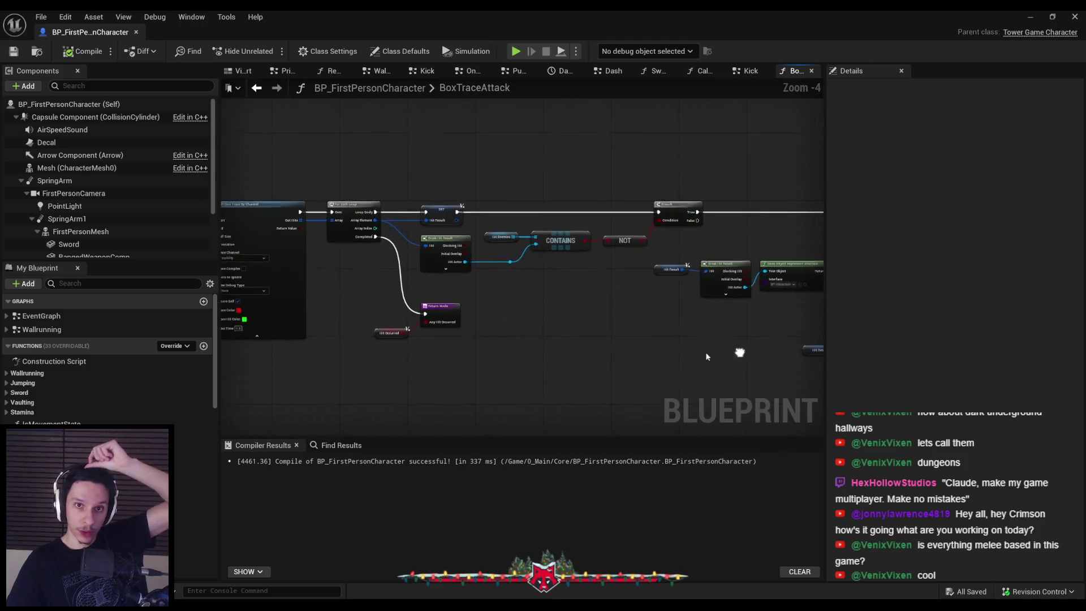
pyautogui.hotkey('alt', 'Left')
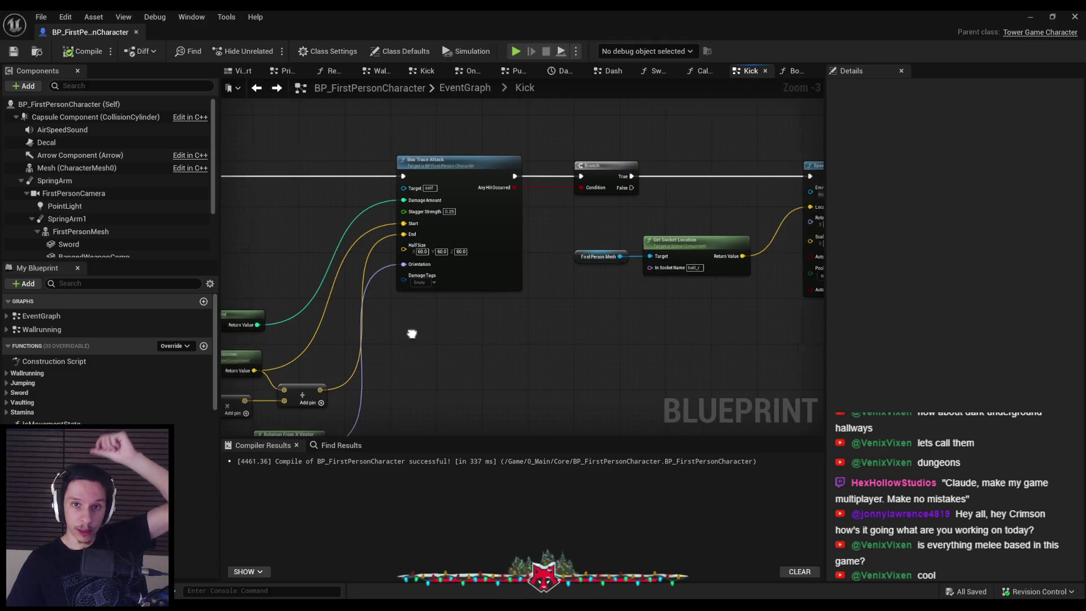
pyautogui.scroll(-2, 687, 299)
pyautogui.scroll(3, 686, 300)
# Open the Box Trace Attack Damage Tags picker and browse the Ability and Character tag groups.
pyautogui.click(670, 275)
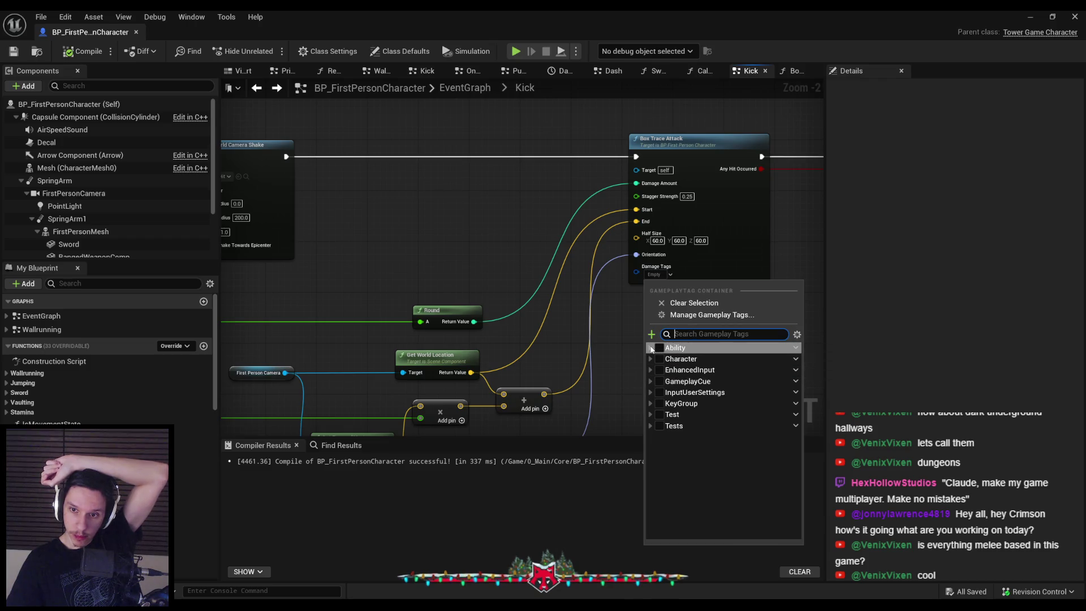
pyautogui.click(650, 347)
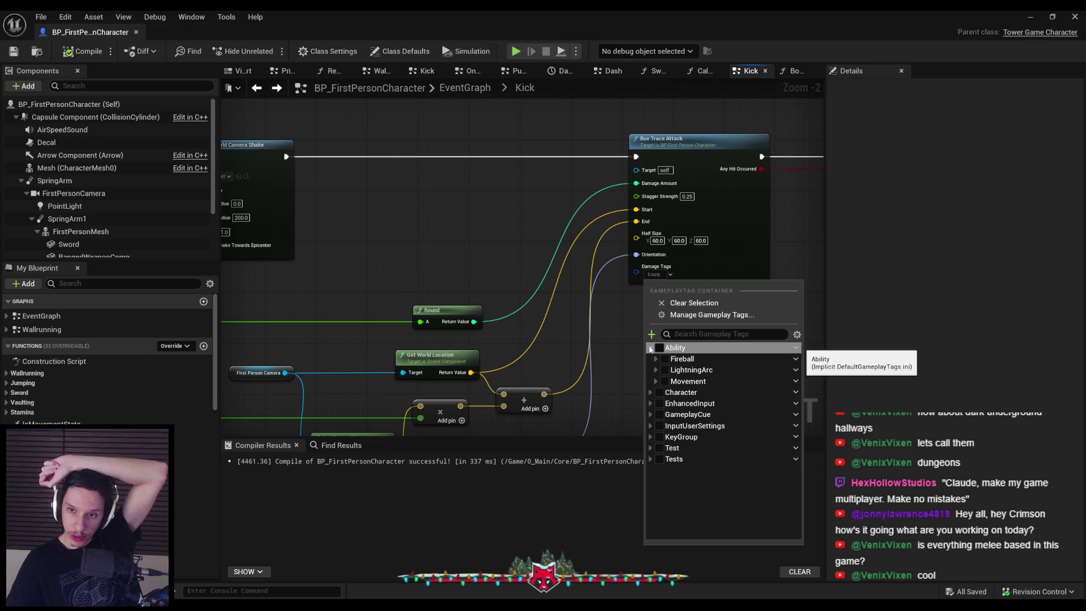
pyautogui.click(650, 348)
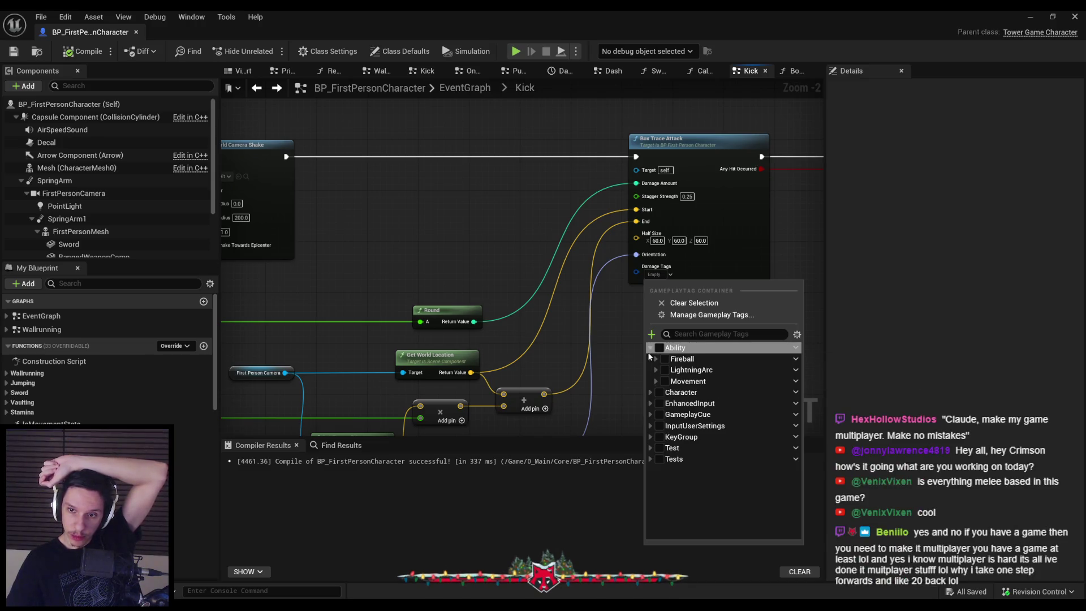
pyautogui.click(650, 359)
pyautogui.click(650, 361)
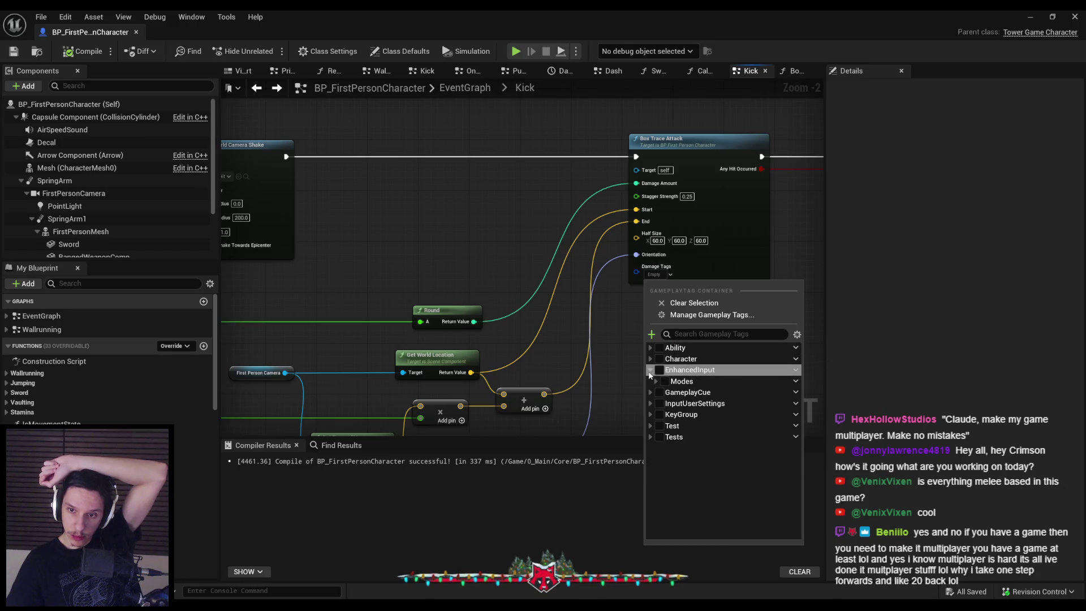
pyautogui.click(650, 359)
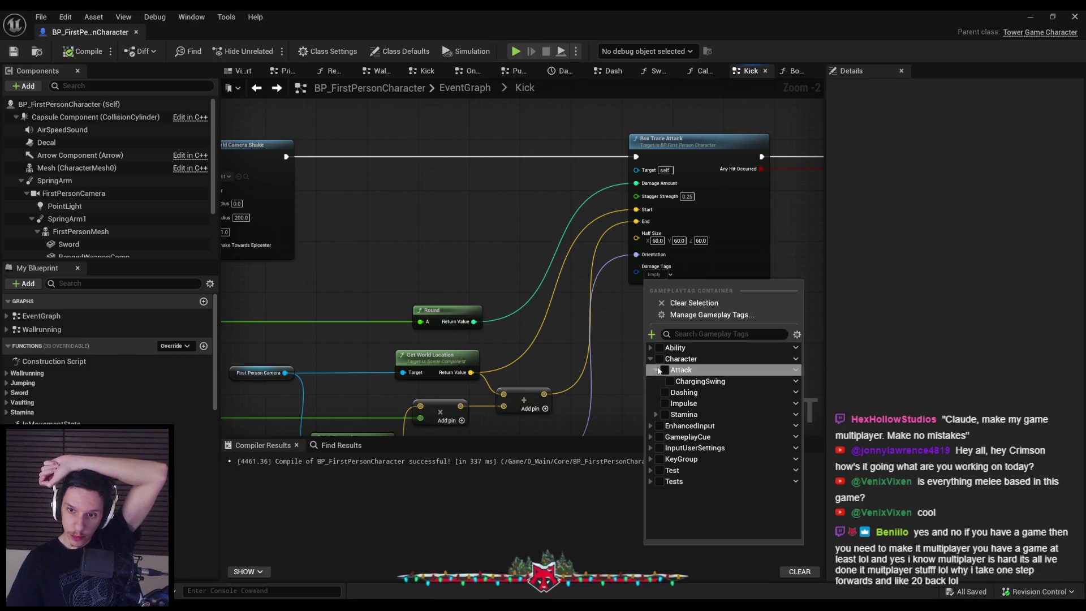
pyautogui.click(651, 359)
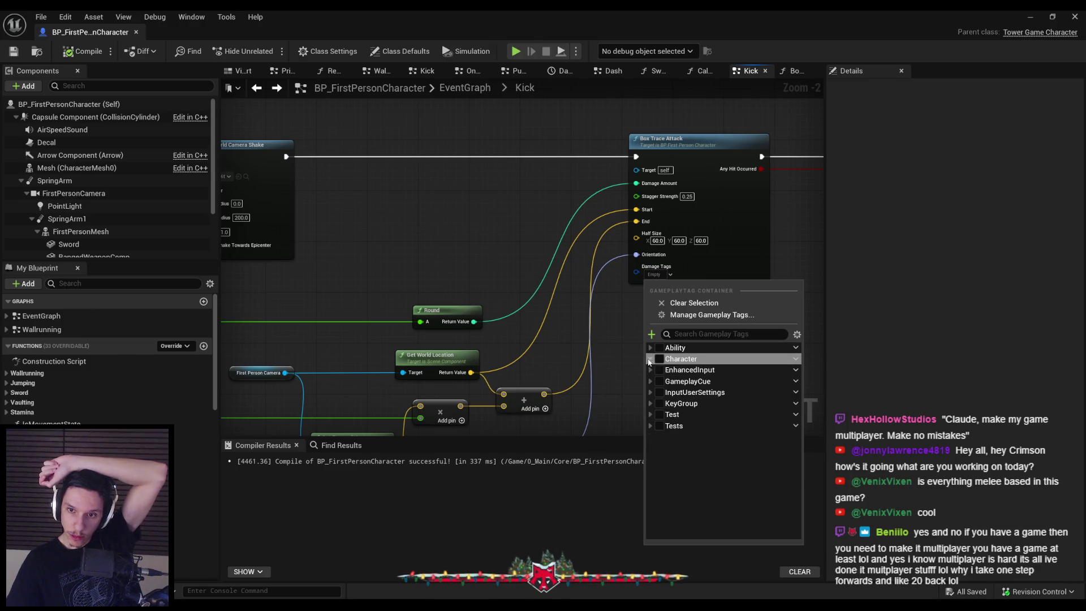
pyautogui.click(651, 348)
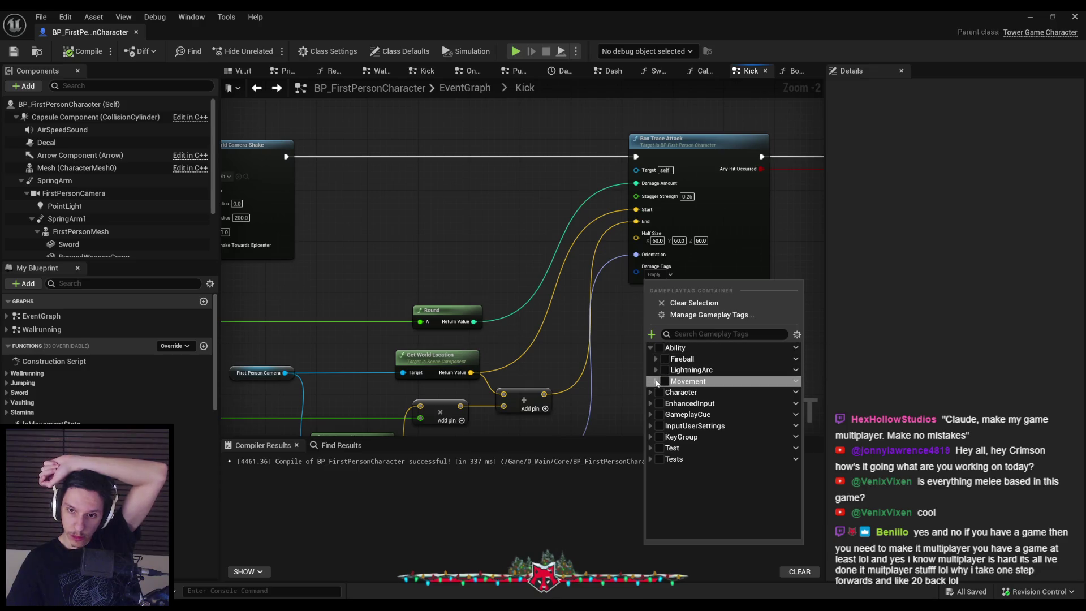
# Add a DamageType.Melee sub tag under Ability and assign Melee as the damage tag.
pyautogui.click(796, 347)
pyautogui.click(815, 364)
pyautogui.write('DamageType.Melee')
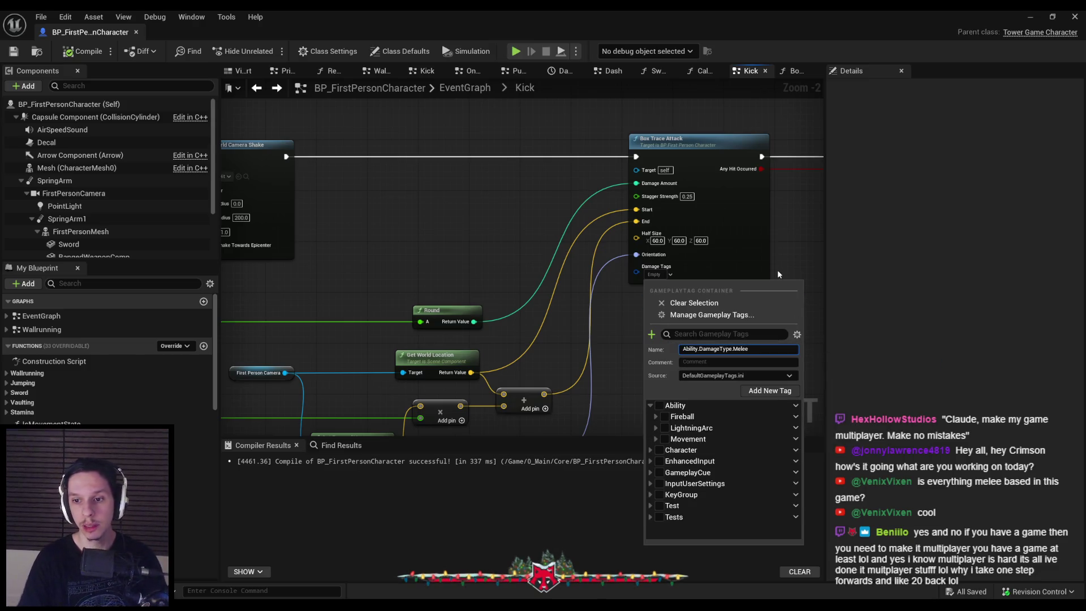
pyautogui.click(770, 390)
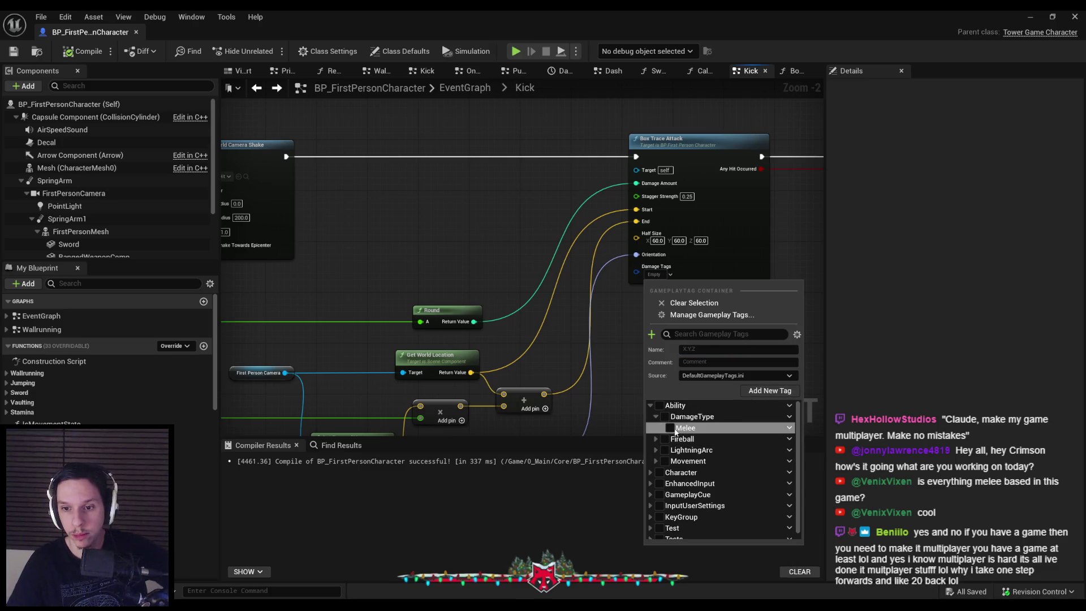
pyautogui.click(683, 428)
pyautogui.click(609, 348)
pyautogui.moveTo(536, 268); pyautogui.dragTo(449, 235)
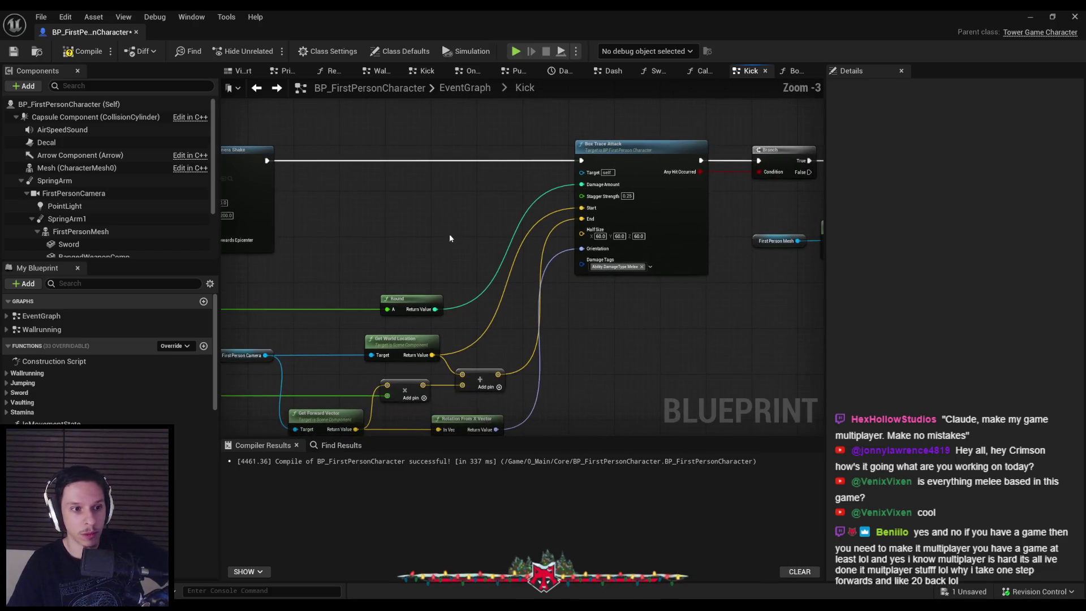
# Bring the Branch and Get Socket Location nodes into view and save the Blueprint.
pyautogui.scroll(-1, 476, 263)
pyautogui.moveTo(560, 289); pyautogui.dragTo(466, 280)
pyautogui.scroll(1, 465, 277)
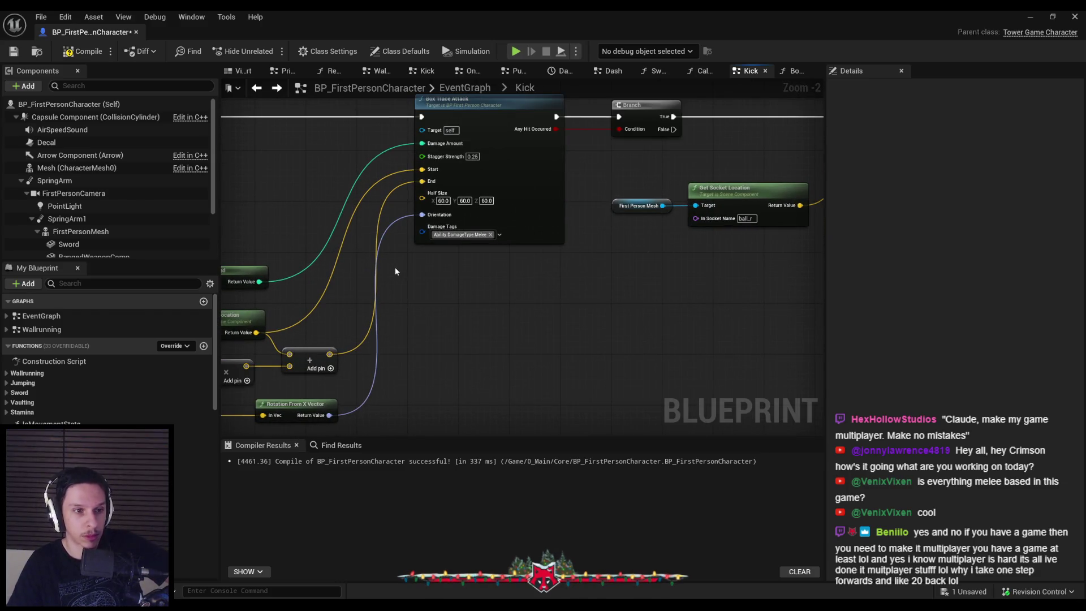
pyautogui.moveTo(394, 272); pyautogui.dragTo(391, 311)
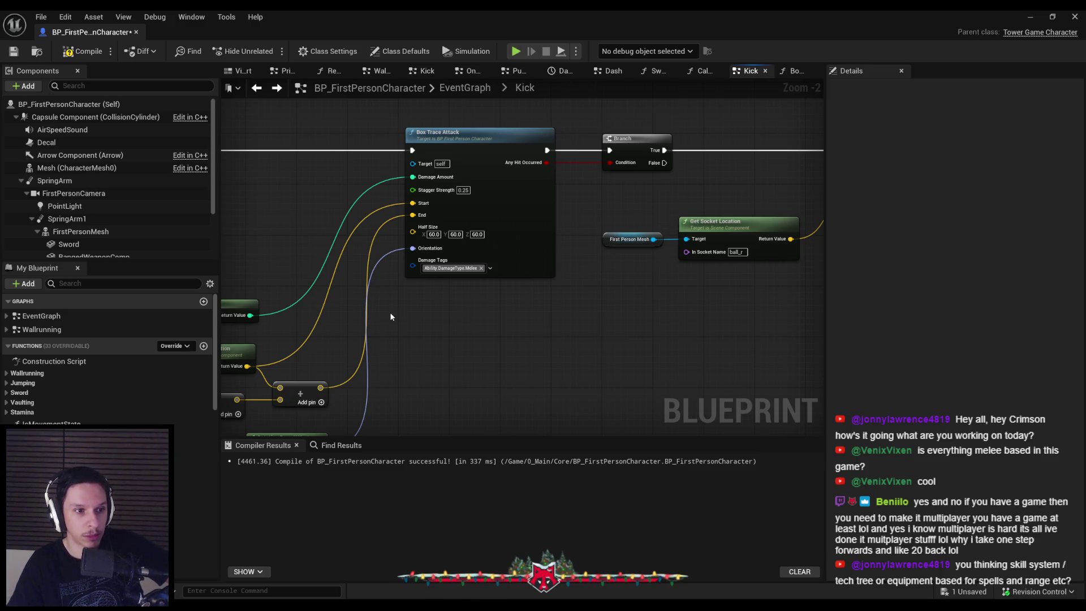
pyautogui.scroll(1, 386, 314)
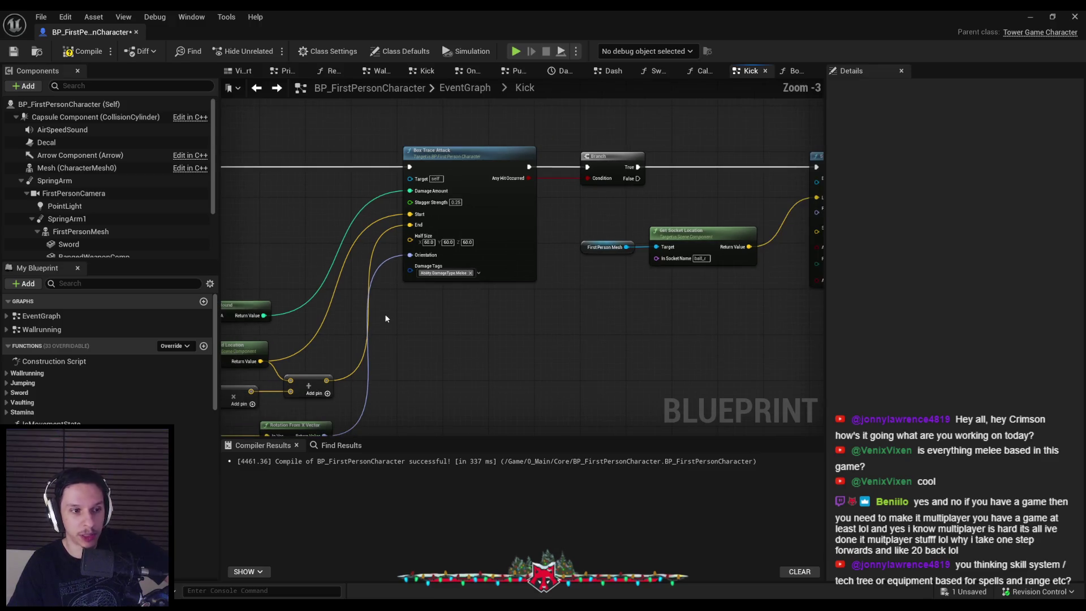
pyautogui.click(16, 54)
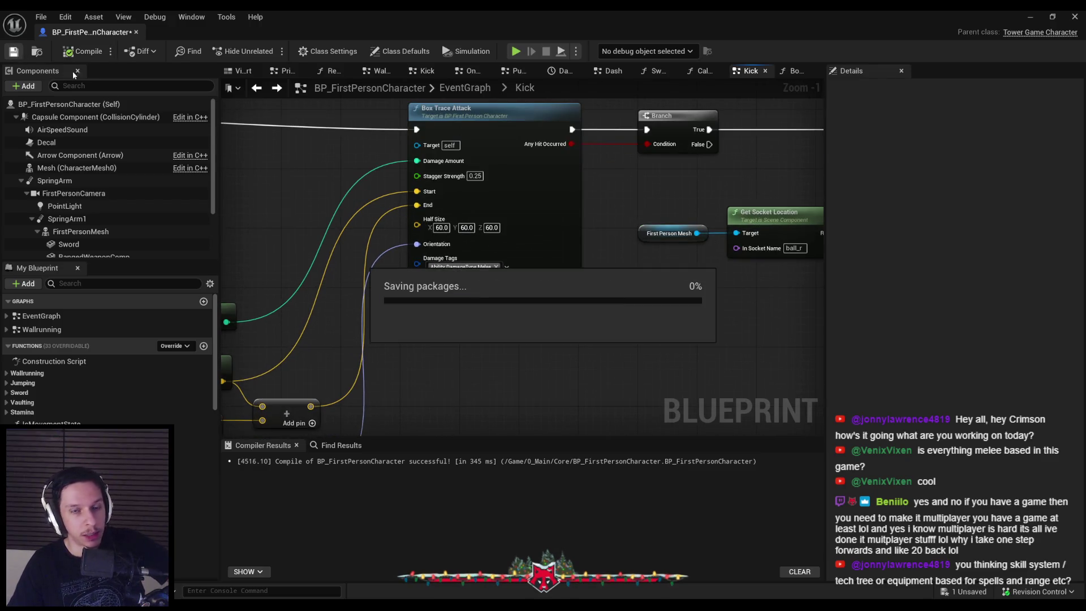
# Reposition the Box Trace Attack and Branch nodes, then save and recompile.
pyautogui.scroll(-2, 334, 274)
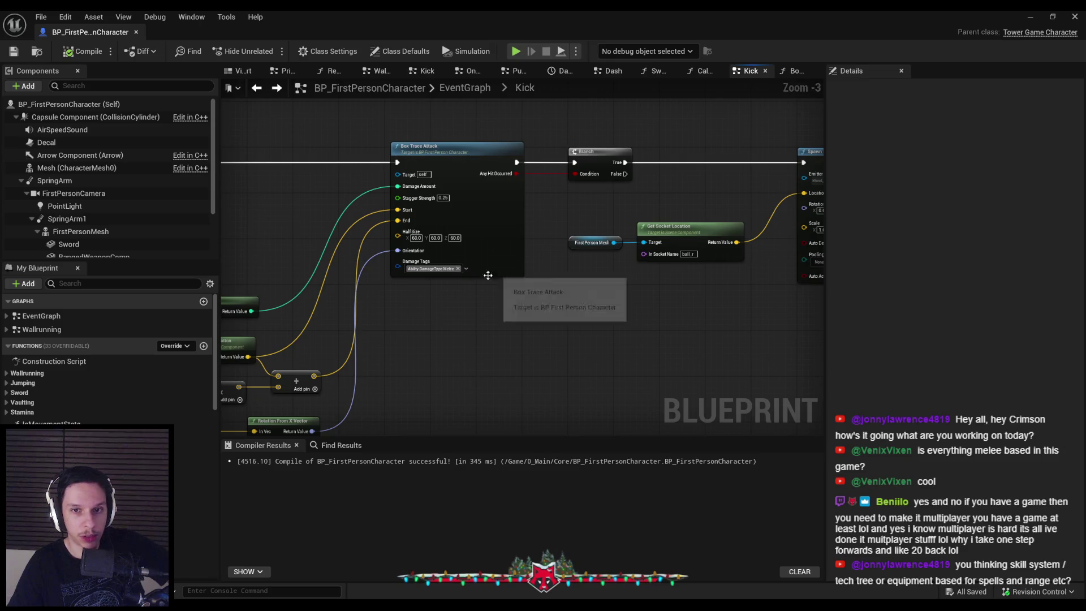
pyautogui.scroll(-1, 488, 315)
pyautogui.scroll(1, 492, 271)
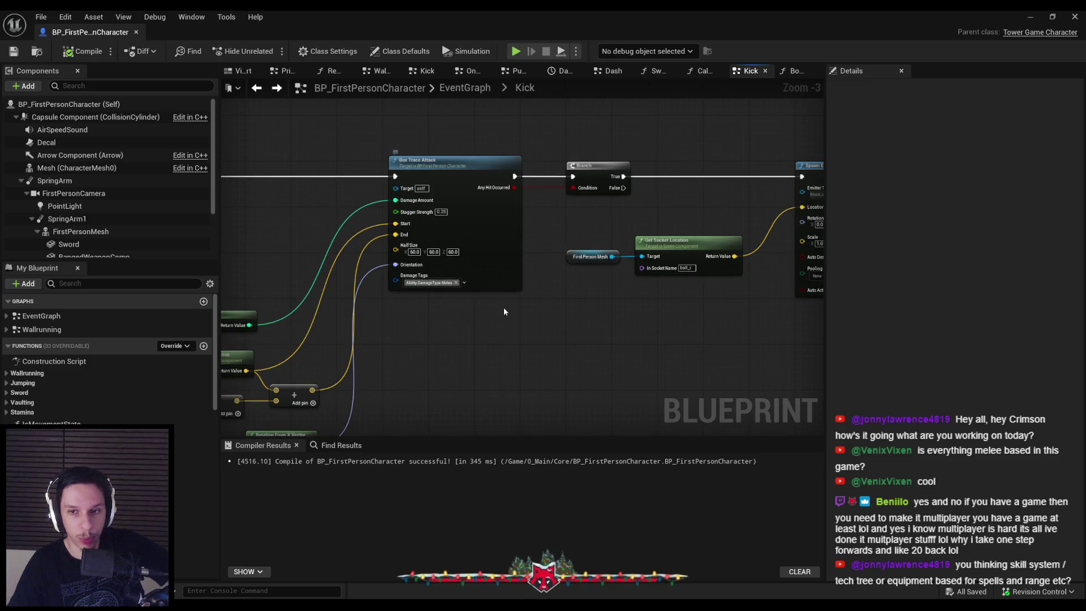
pyautogui.scroll(-3, 500, 315)
pyautogui.scroll(3, 355, 212)
pyautogui.scroll(1, 356, 212)
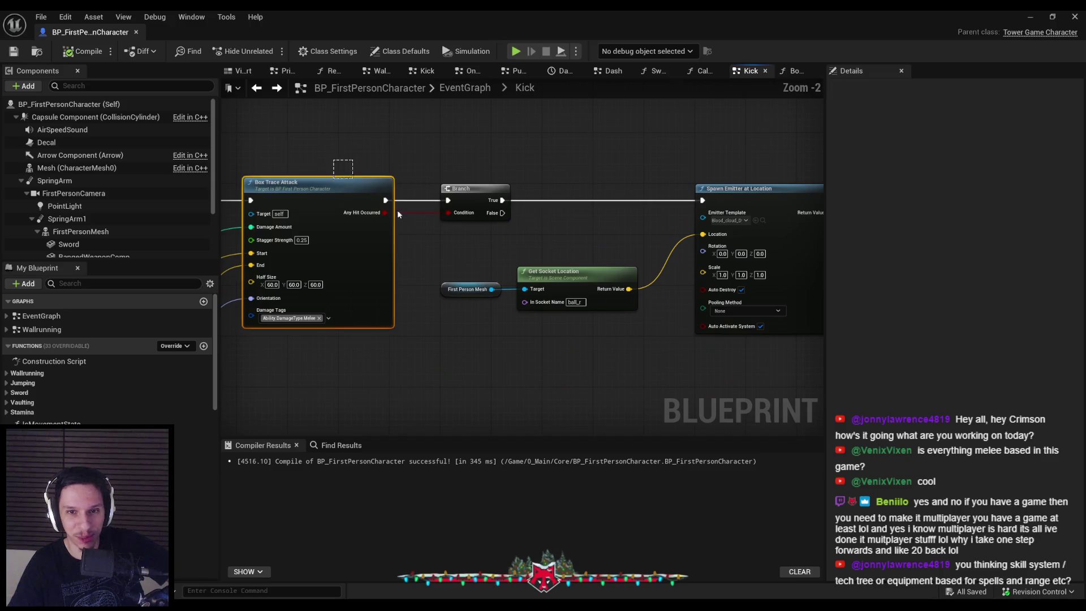
pyautogui.click(380, 199)
pyautogui.keyDown('ctrl'); pyautogui.click(477, 197); pyautogui.keyUp('ctrl')
pyautogui.moveTo(476, 196)
pyautogui.mouseDown()
pyautogui.moveTo(504, 196)
pyautogui.moveTo(475, 199)
pyautogui.mouseUp()
pyautogui.click(478, 242)
pyautogui.click(14, 51)
pyautogui.click(77, 56)
# Switch to the GODTOWER game design notes page.
pyautogui.scroll(-1, 371, 385)
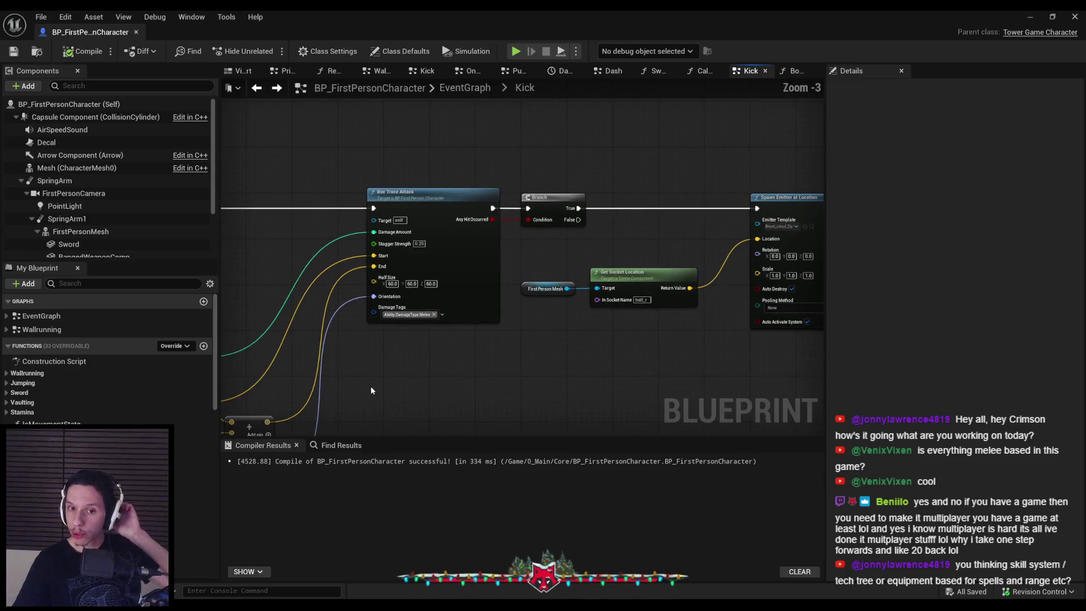
pyautogui.scroll(-1, 530, 381)
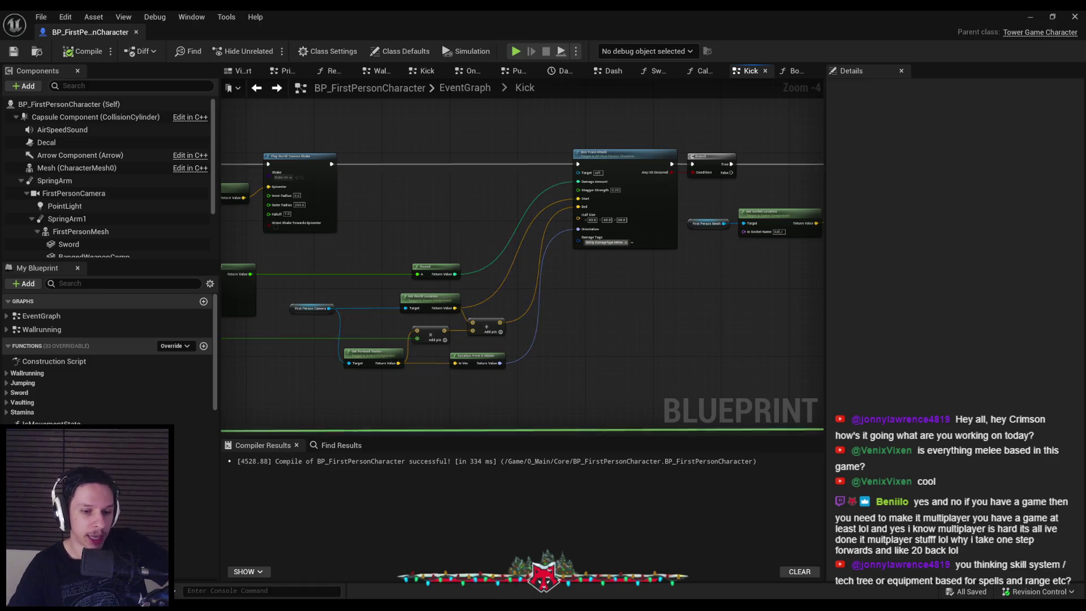
pyautogui.hotkey('alt', 'Tab')
pyautogui.scroll(20, 415, 368)
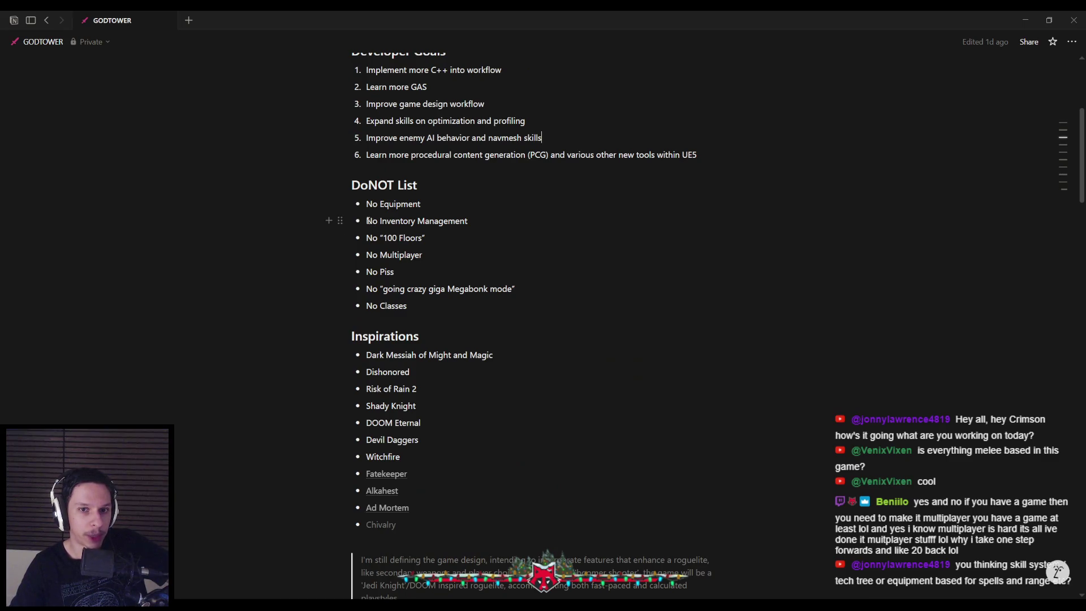
pyautogui.moveTo(371, 221); pyautogui.dragTo(480, 221)
pyautogui.click(481, 222)
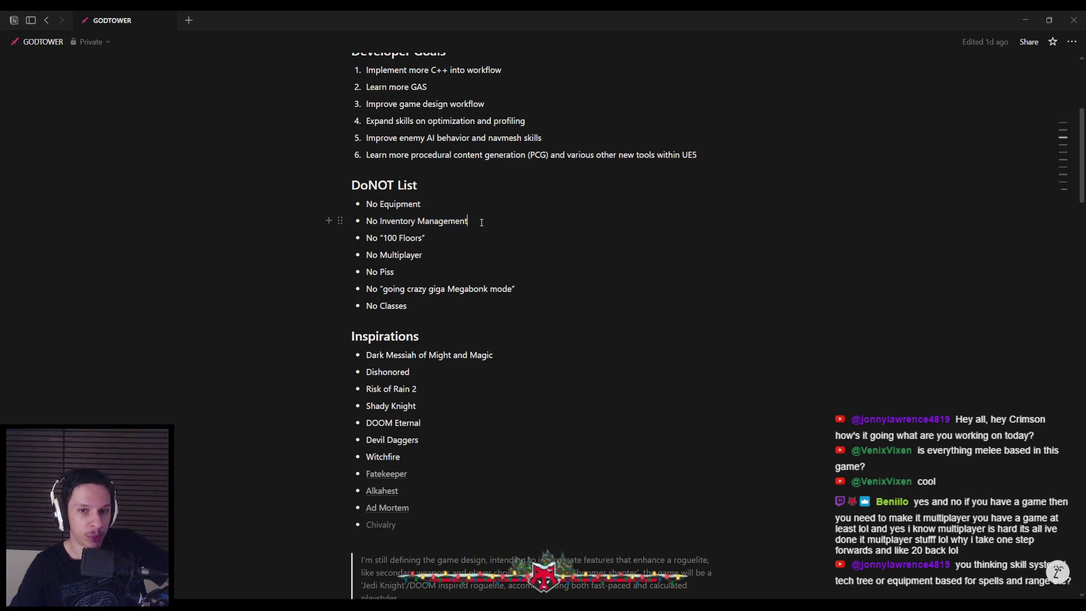
pyautogui.moveTo(408, 306); pyautogui.dragTo(365, 306)
pyautogui.click(426, 307)
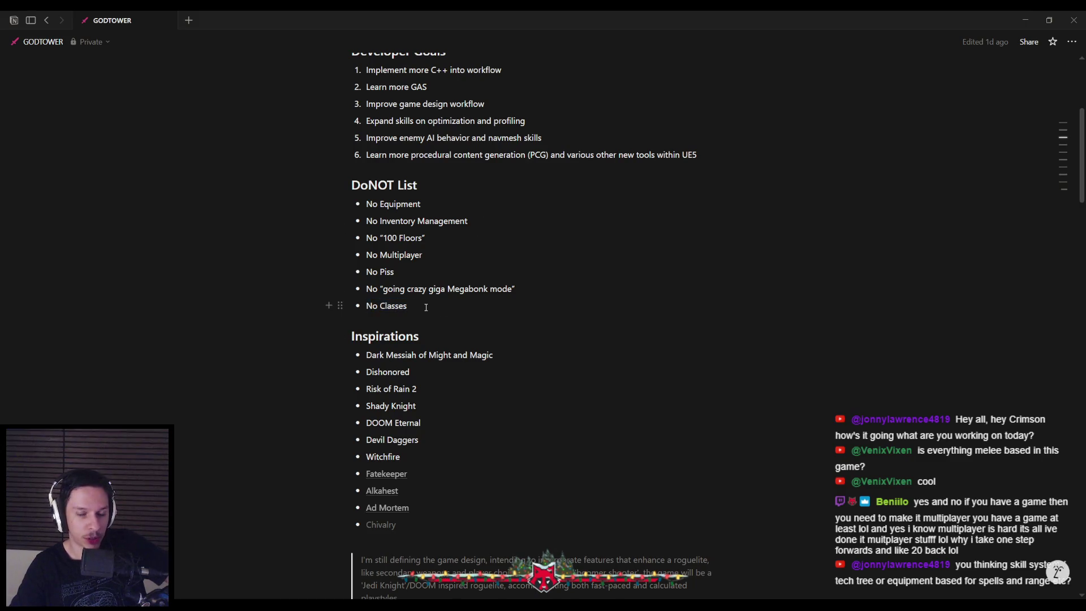
pyautogui.scroll(-2, 426, 307)
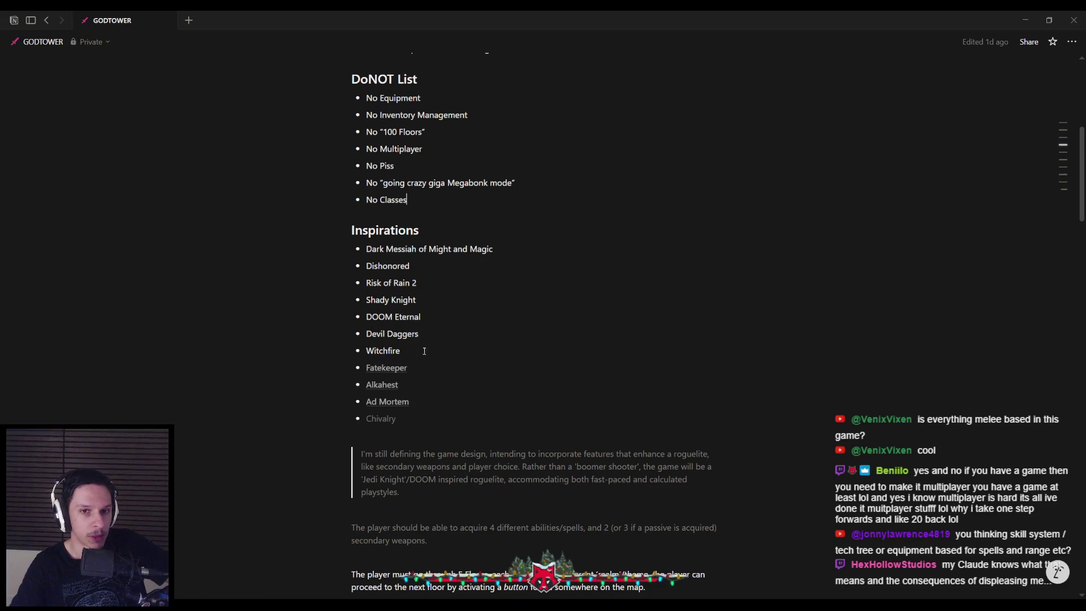
pyautogui.scroll(-12, 423, 345)
pyautogui.scroll(-2, 465, 413)
pyautogui.scroll(1, 386, 360)
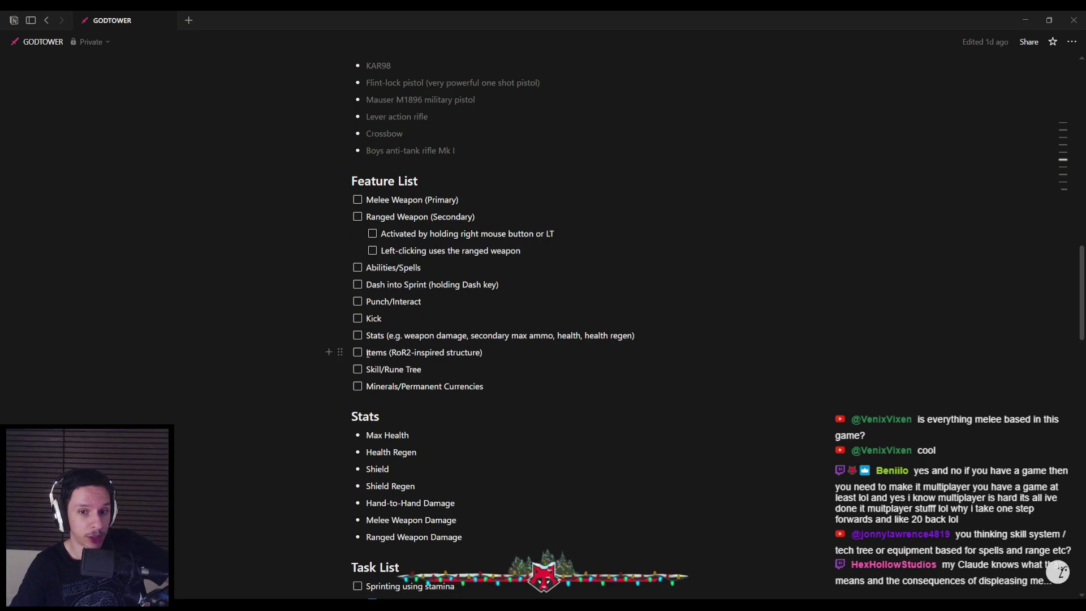
pyautogui.tripleClick(449, 370)
pyautogui.click(450, 370)
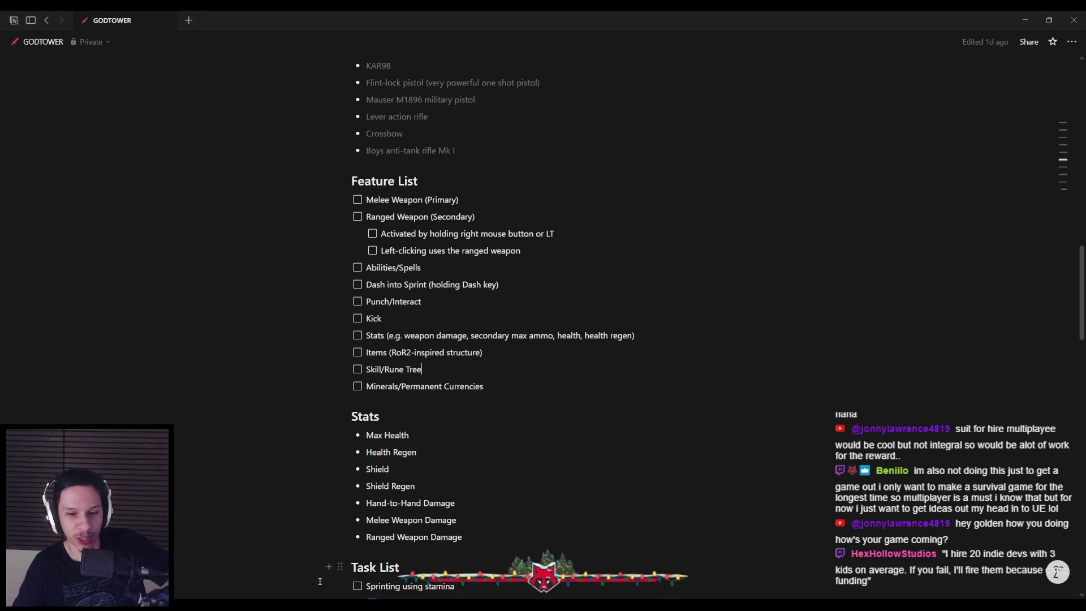
pyautogui.click(382, 551)
pyautogui.moveTo(367, 417)
pyautogui.mouseDown()
pyautogui.moveTo(514, 366)
pyautogui.moveTo(321, 349)
pyautogui.moveTo(432, 375)
pyautogui.moveTo(271, 279)
pyautogui.moveTo(470, 274)
pyautogui.moveTo(538, 214)
pyautogui.mouseUp()
pyautogui.scroll(-1, 321, 349)
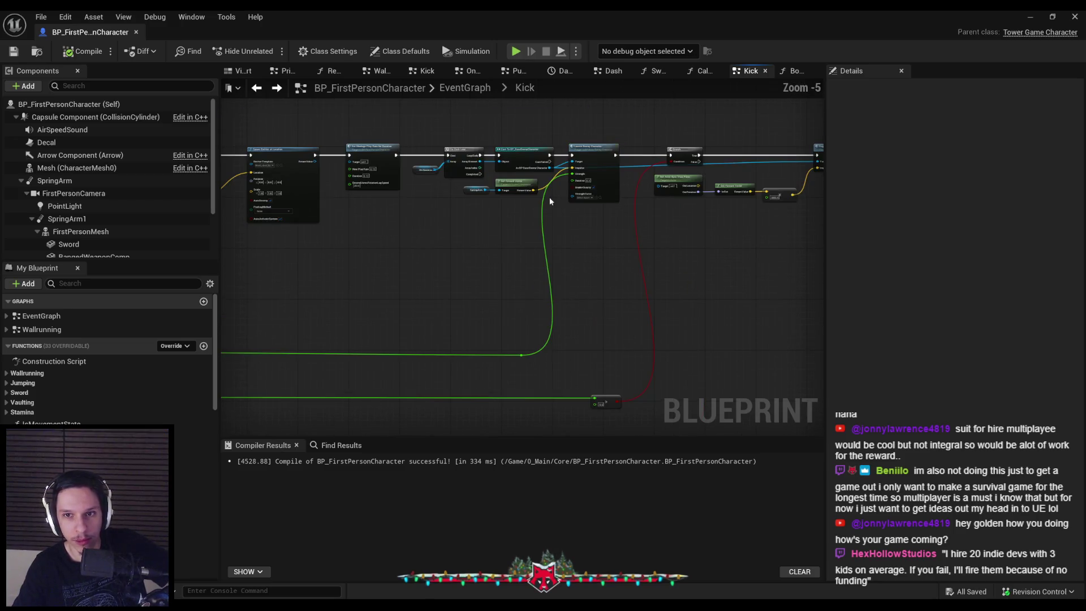
pyautogui.scroll(2, 539, 213)
pyautogui.scroll(-2, 364, 285)
pyautogui.scroll(2, 553, 277)
pyautogui.scroll(-2, 553, 278)
pyautogui.scroll(2, 440, 280)
pyautogui.moveTo(314, 273); pyautogui.dragTo(445, 237)
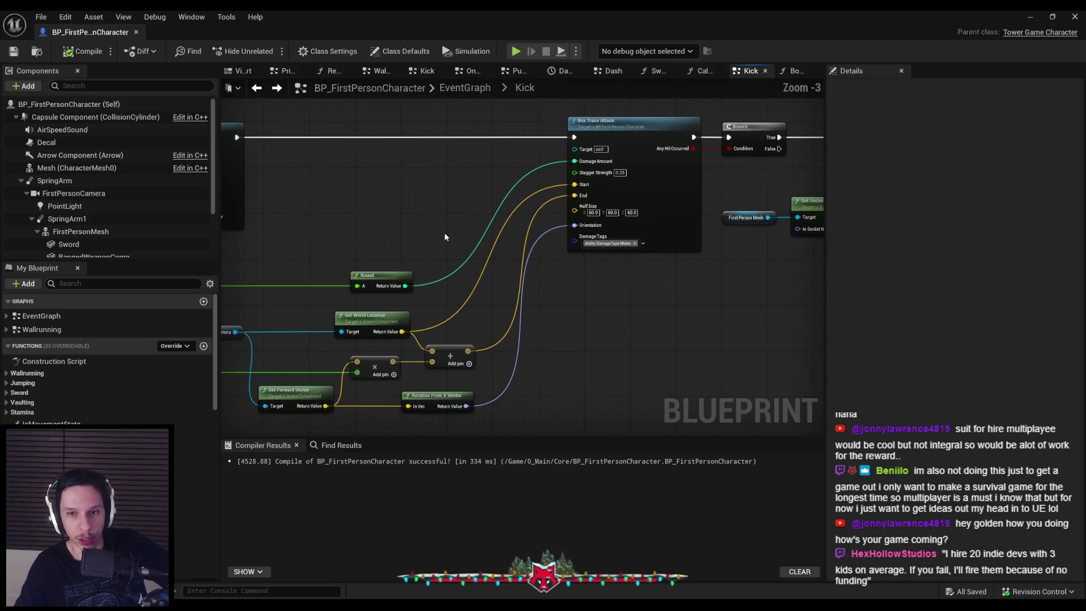
pyautogui.hotkey('alt', 'Left')
pyautogui.click(276, 88)
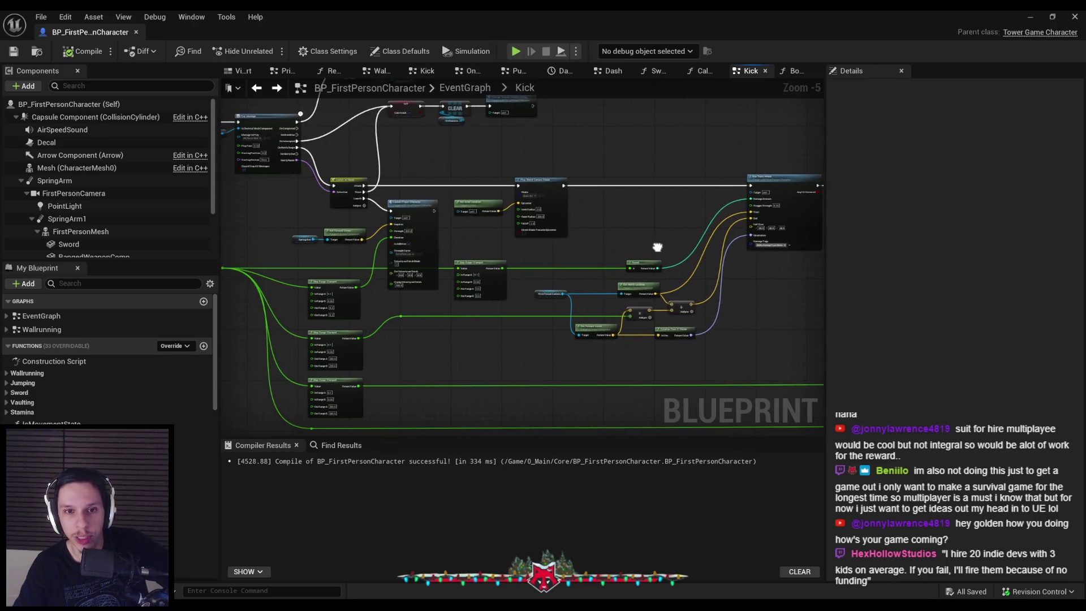
pyautogui.scroll(2, 658, 246)
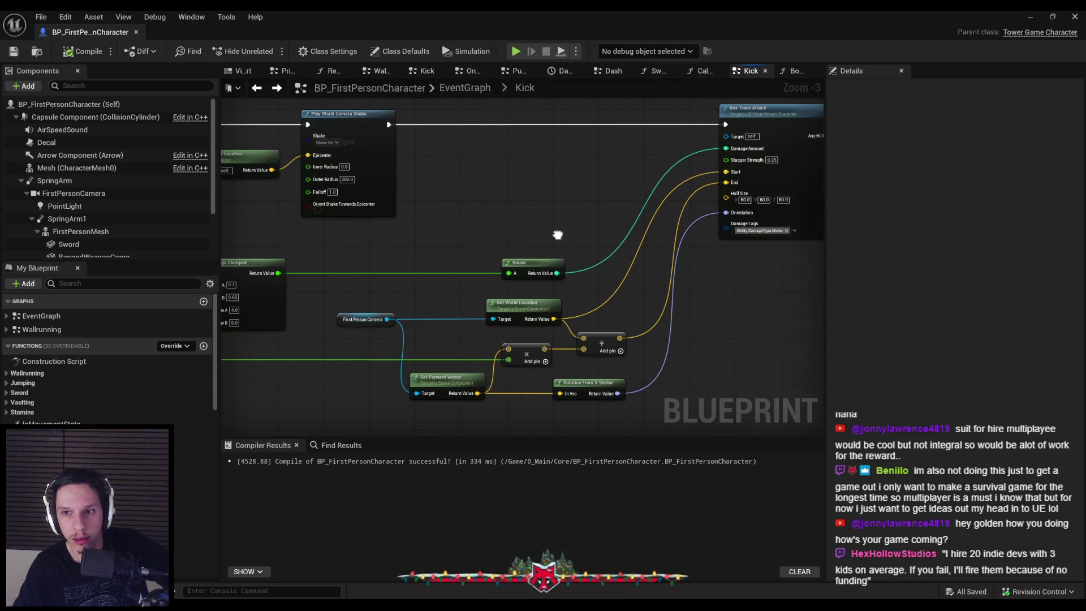
pyautogui.scroll(-2, 727, 235)
pyautogui.moveTo(558, 235)
pyautogui.mouseDown()
pyautogui.moveTo(744, 236)
pyautogui.moveTo(223, 220)
pyautogui.mouseUp()
pyautogui.scroll(2, 744, 236)
pyautogui.scroll(-1, 521, 222)
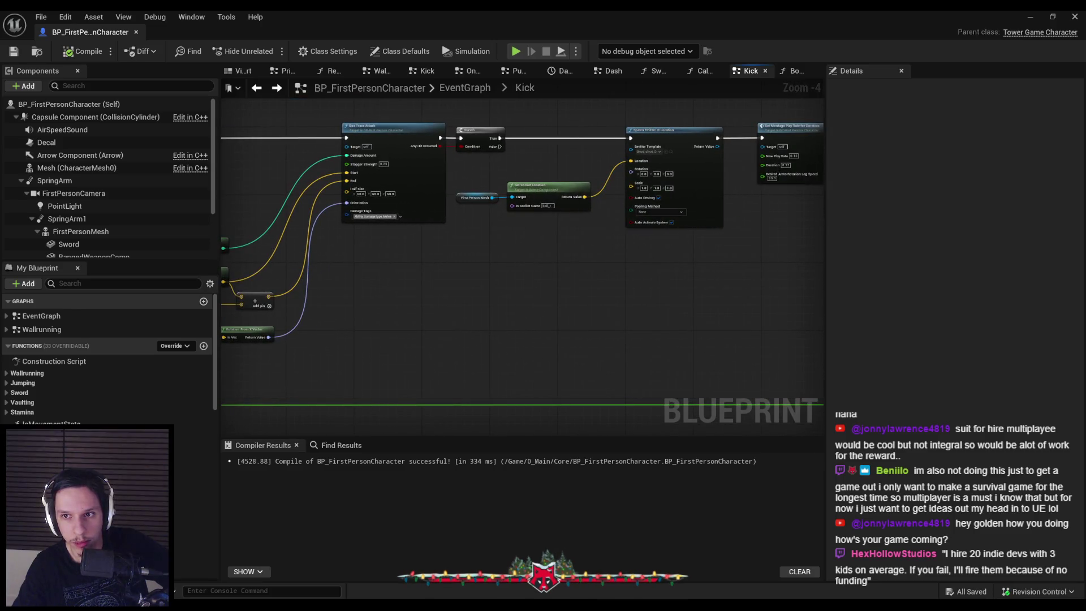
pyautogui.moveTo(558, 272); pyautogui.dragTo(276, 267)
pyautogui.moveTo(615, 264); pyautogui.dragTo(260, 265)
pyautogui.moveTo(727, 262); pyautogui.dragTo(463, 249)
pyautogui.scroll(1, 367, 281)
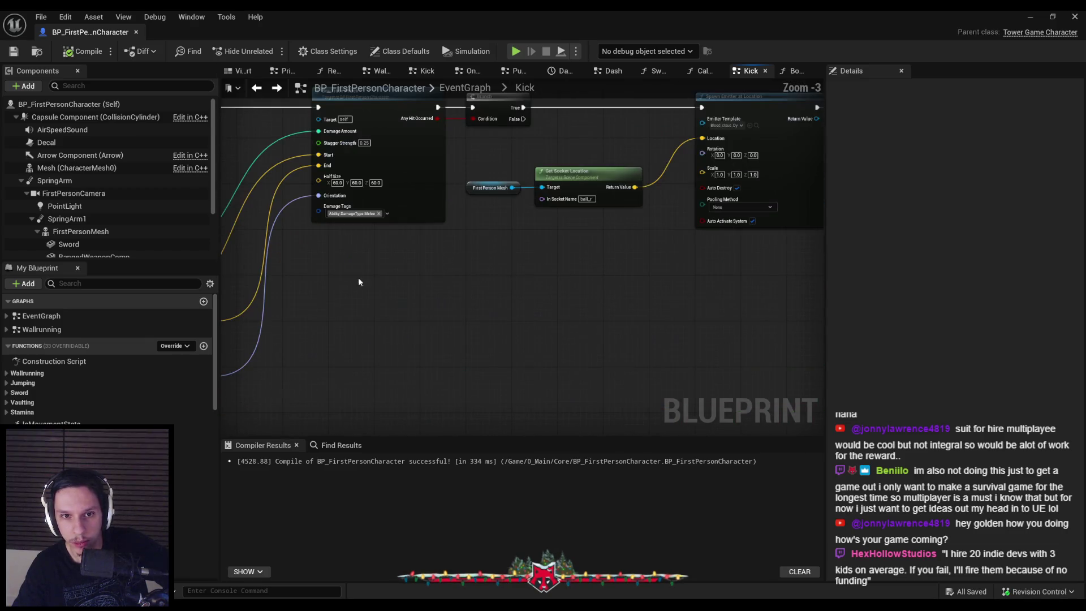
pyautogui.scroll(-2, 368, 281)
pyautogui.moveTo(367, 281); pyautogui.dragTo(615, 288)
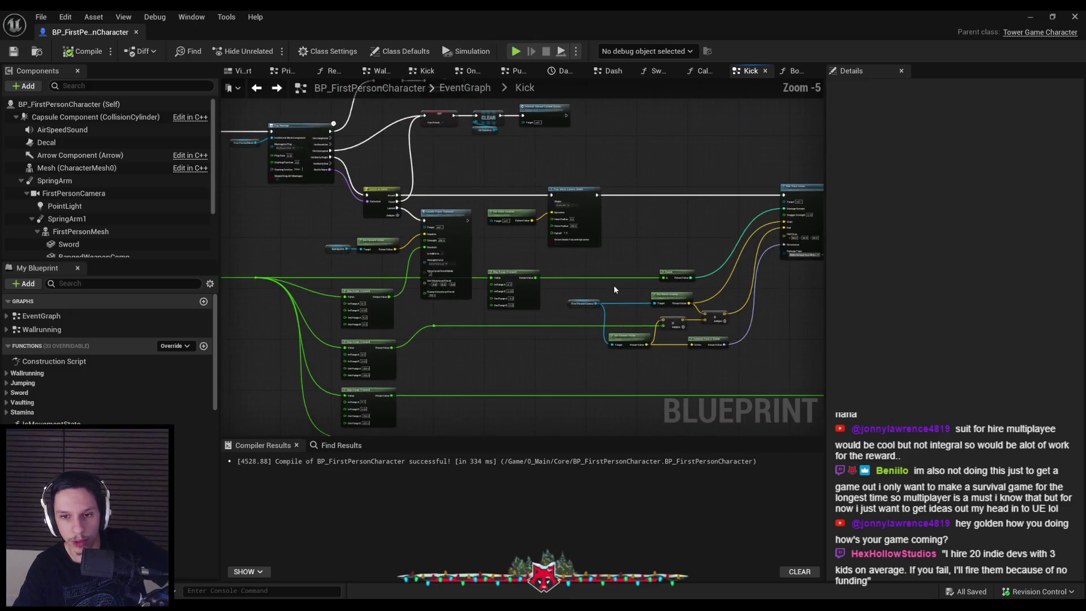
pyautogui.scroll(1, 615, 289)
pyautogui.moveTo(541, 299); pyautogui.dragTo(517, 303)
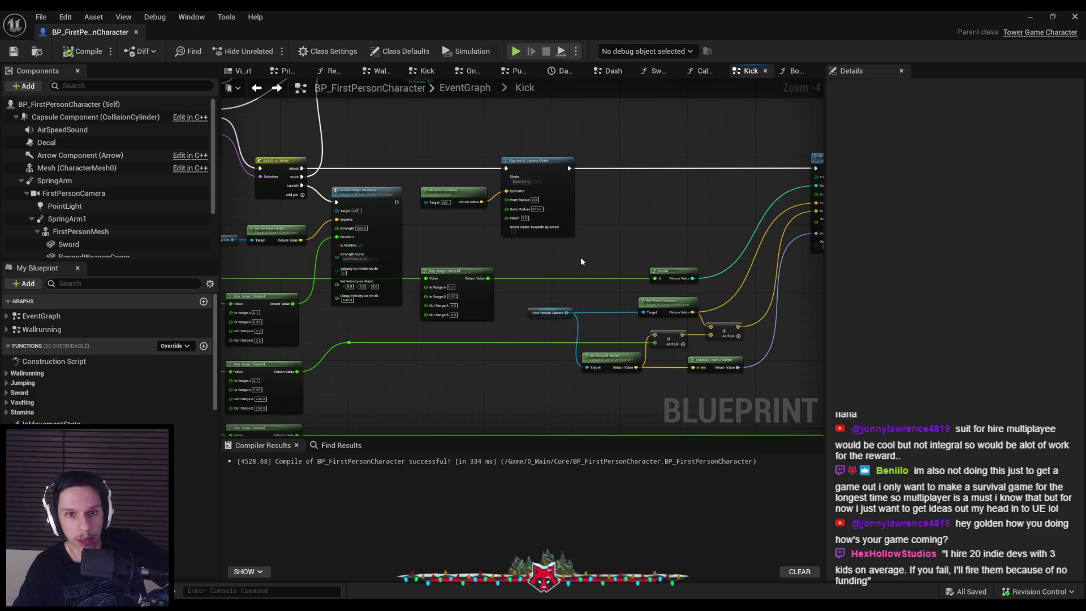
pyautogui.scroll(1, 584, 259)
pyautogui.moveTo(584, 259); pyautogui.dragTo(504, 219)
pyautogui.scroll(1, 471, 217)
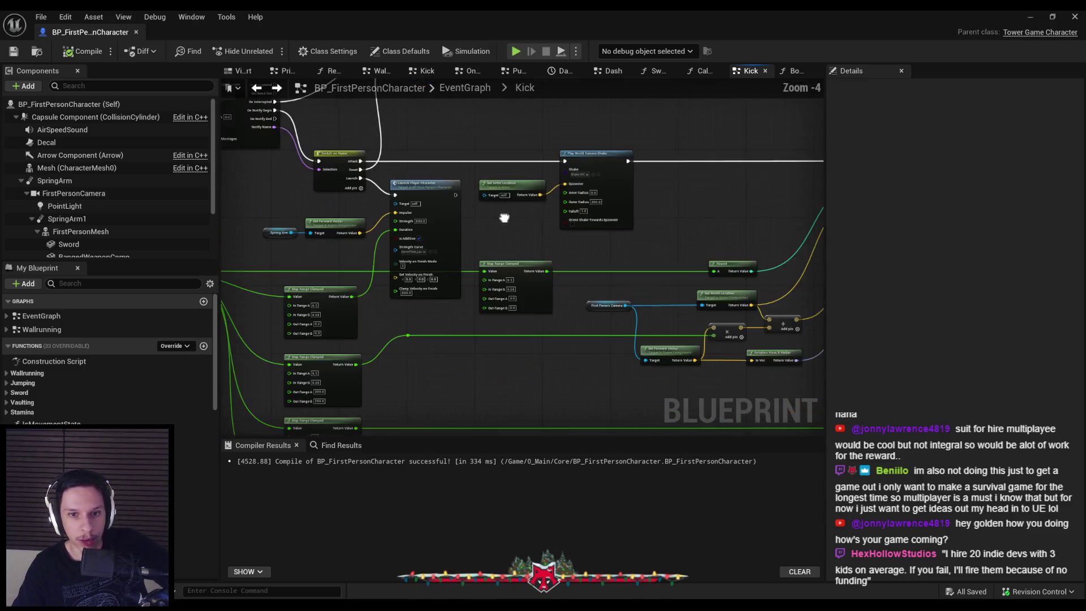
pyautogui.scroll(1, 471, 217)
pyautogui.scroll(-3, 463, 220)
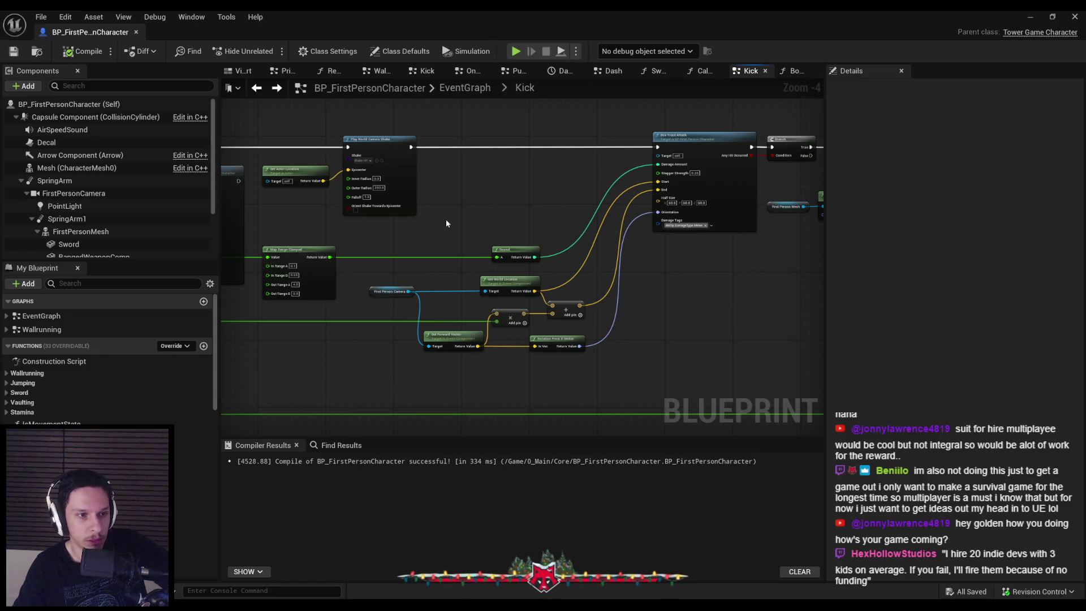
pyautogui.scroll(2, 578, 224)
pyautogui.scroll(-2, 565, 225)
pyautogui.scroll(2, 565, 225)
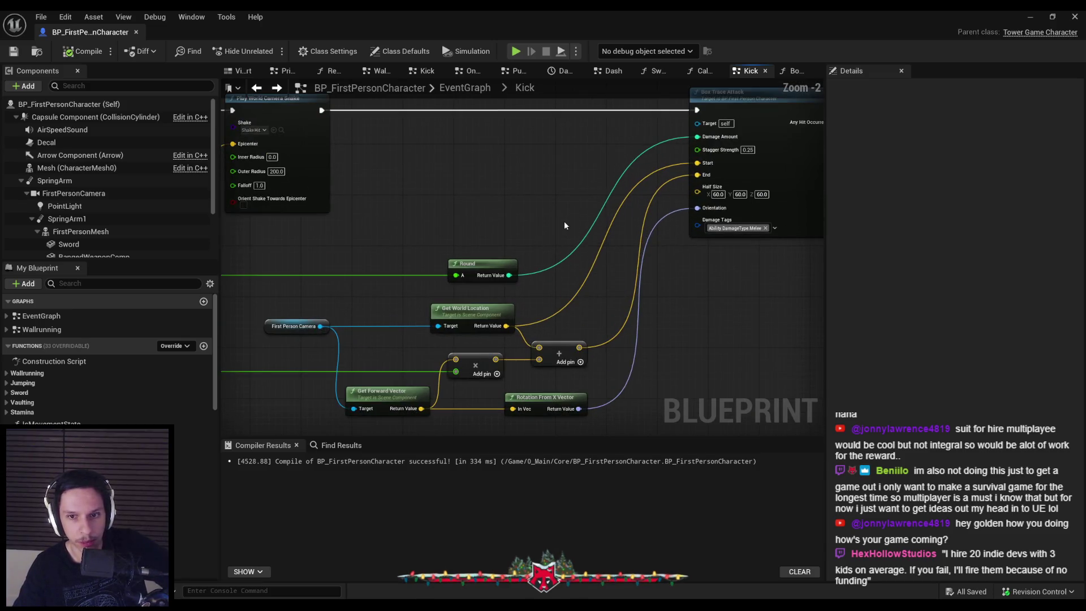
pyautogui.scroll(1, 565, 225)
pyautogui.scroll(-1, 565, 225)
pyautogui.moveTo(562, 224)
pyautogui.mouseDown()
pyautogui.moveTo(446, 230)
pyautogui.moveTo(432, 219)
pyautogui.mouseUp()
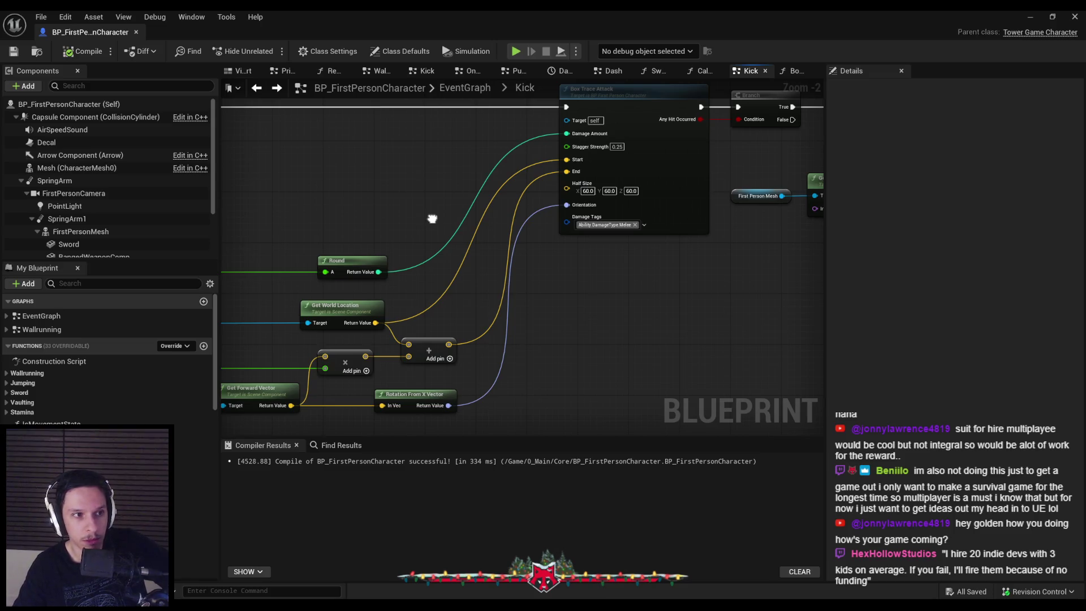
pyautogui.moveTo(432, 219); pyautogui.dragTo(411, 246)
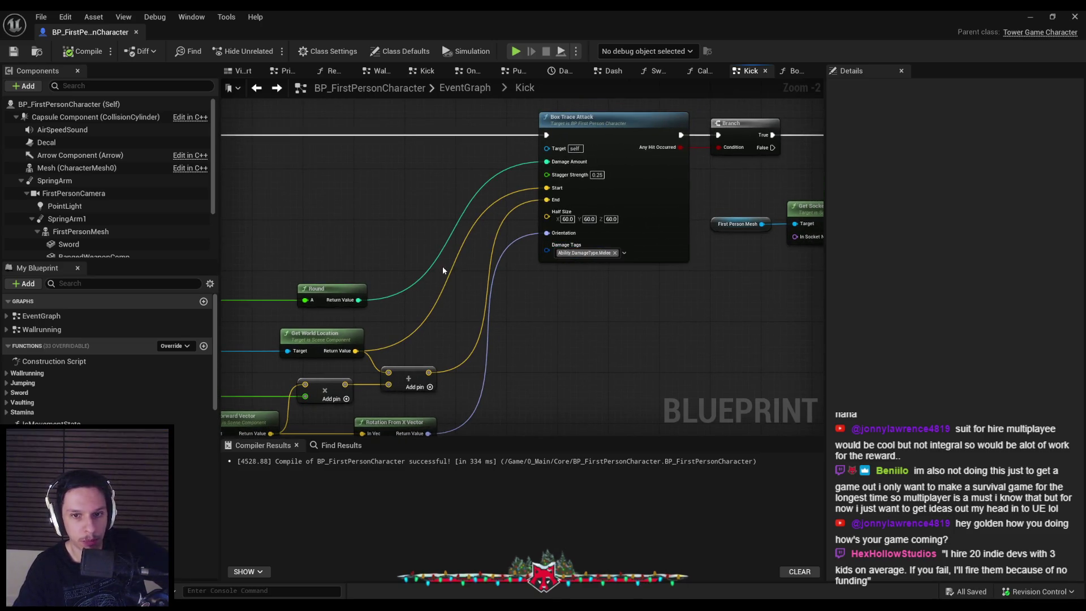
# Go back to the main EventGraph and open the collapsed Punch/Interact graph.
pyautogui.click(467, 91)
pyautogui.scroll(5, 417, 168)
pyautogui.scroll(3, 783, 198)
pyautogui.doubleClick(783, 198)
pyautogui.scroll(11, 406, 253)
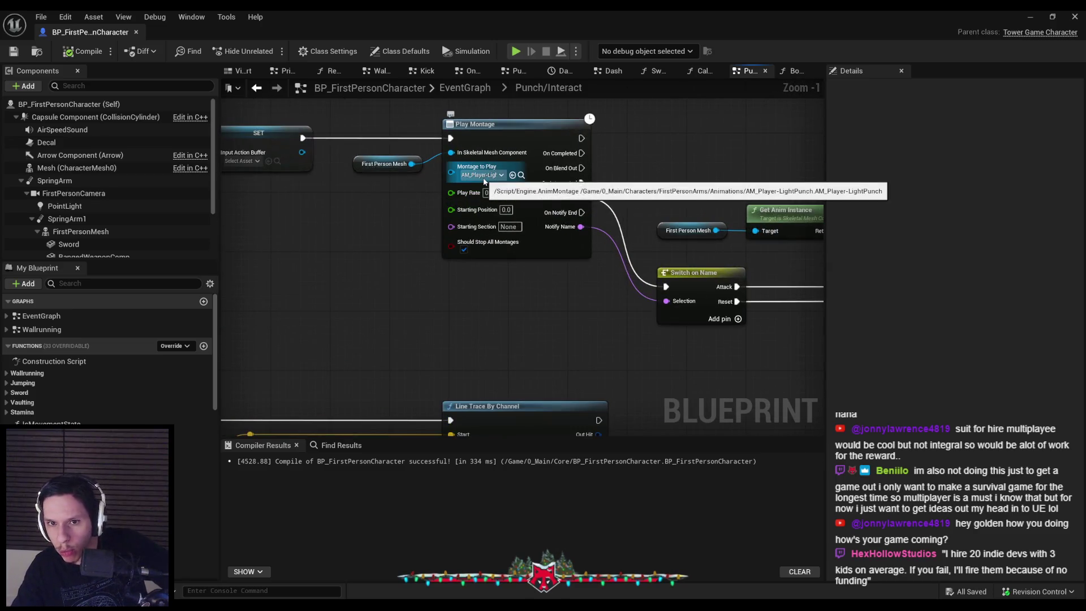
pyautogui.scroll(-6, 484, 181)
pyautogui.scroll(3, 509, 180)
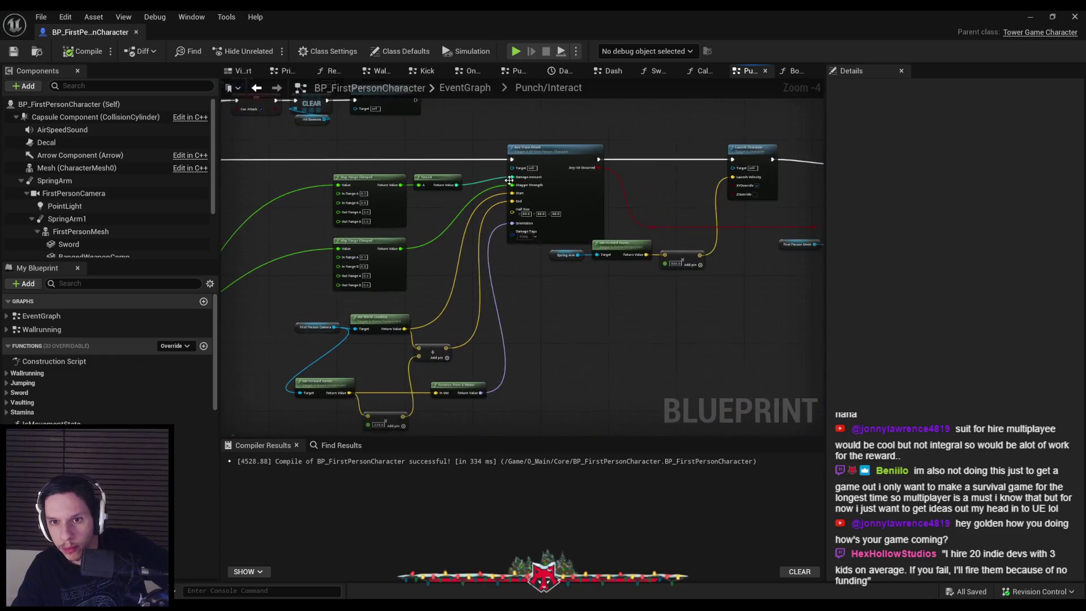
pyautogui.scroll(2, 509, 180)
# Tag the punch's Box Trace Attack with Ability.DamageType.Melee and save.
pyautogui.click(559, 249)
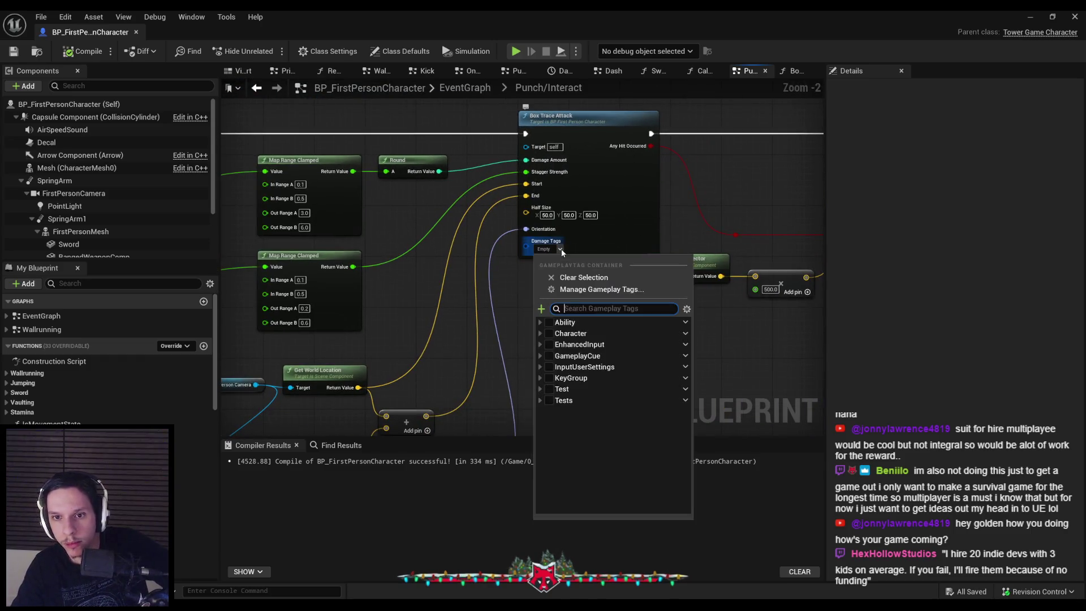
pyautogui.click(541, 321)
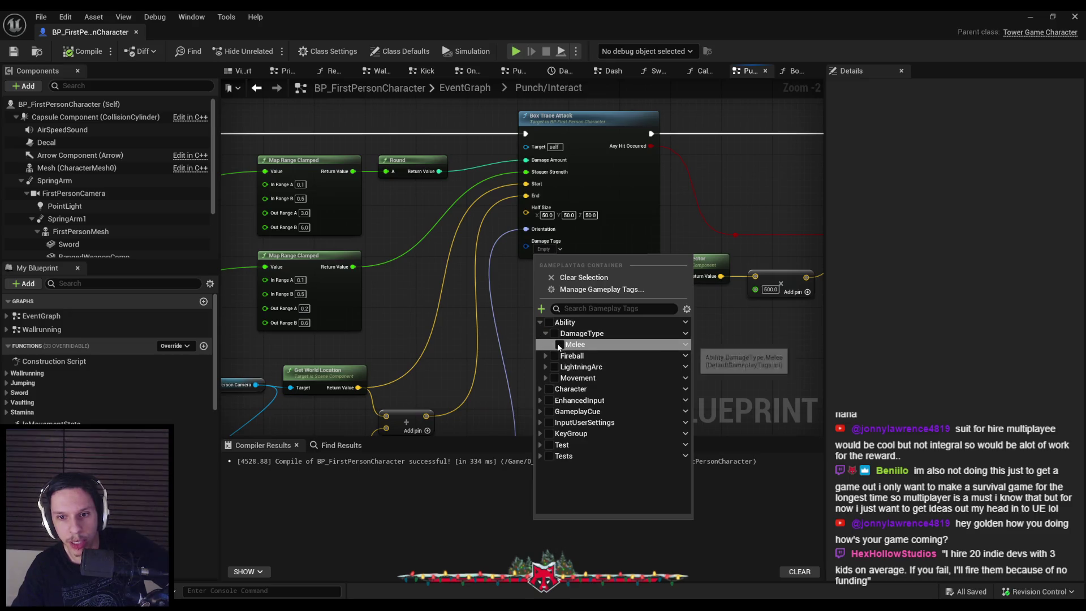
pyautogui.click(559, 344)
pyautogui.click(83, 51)
pyautogui.click(14, 51)
# Move the Spring Arm launch nodes down slightly, then save and compile the Blueprint.
pyautogui.moveTo(631, 308); pyautogui.dragTo(379, 249)
pyautogui.moveTo(505, 263); pyautogui.dragTo(505, 278)
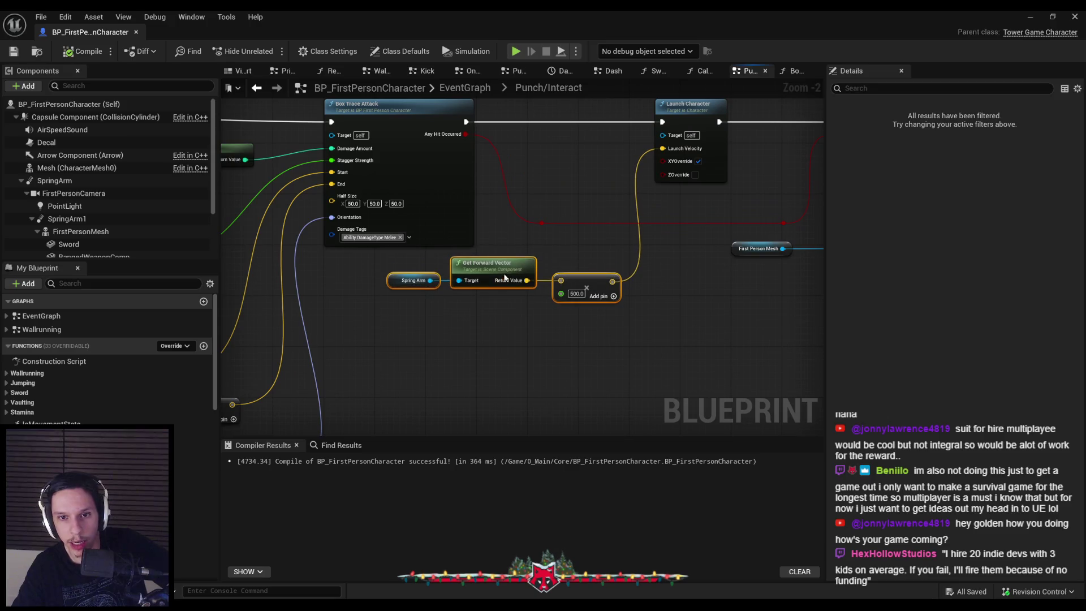
pyautogui.click(367, 317)
pyautogui.moveTo(368, 294); pyautogui.dragTo(683, 293)
pyautogui.hotkey('ctrl', 's')
pyautogui.click(82, 52)
pyautogui.scroll(-10, 107, 362)
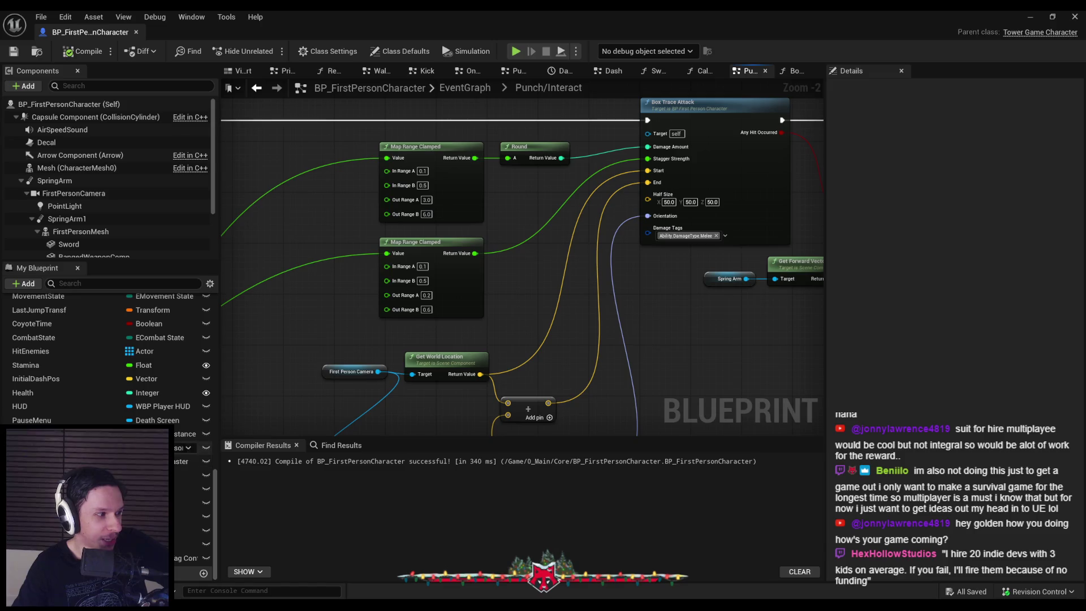
# Move the 225.0 add node up and the First Person Camera node further left.
pyautogui.scroll(1, 56, 368)
pyautogui.scroll(8, 56, 368)
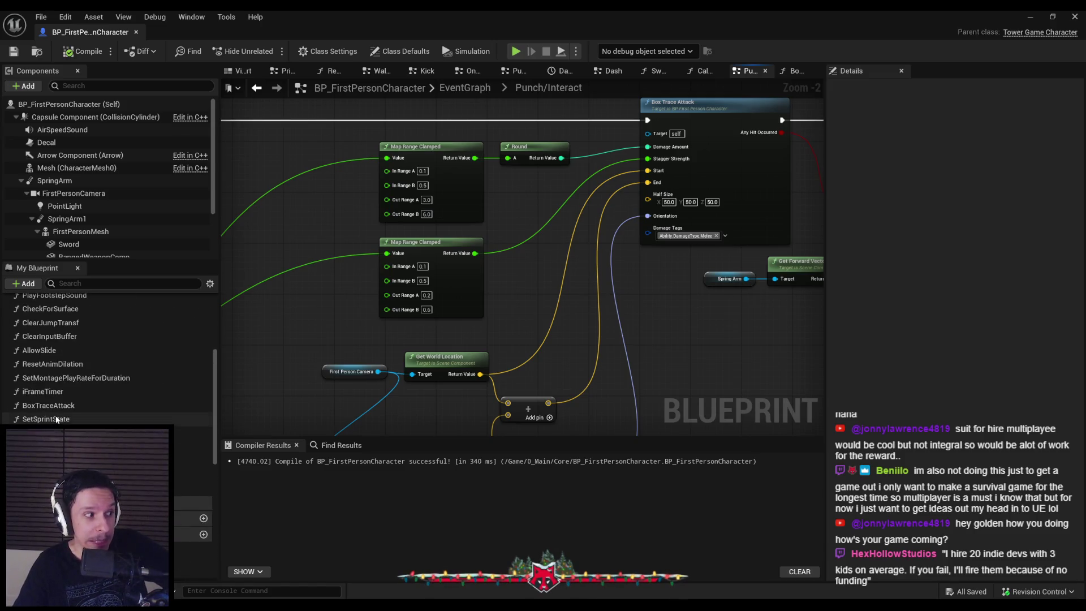
pyautogui.scroll(2, 56, 419)
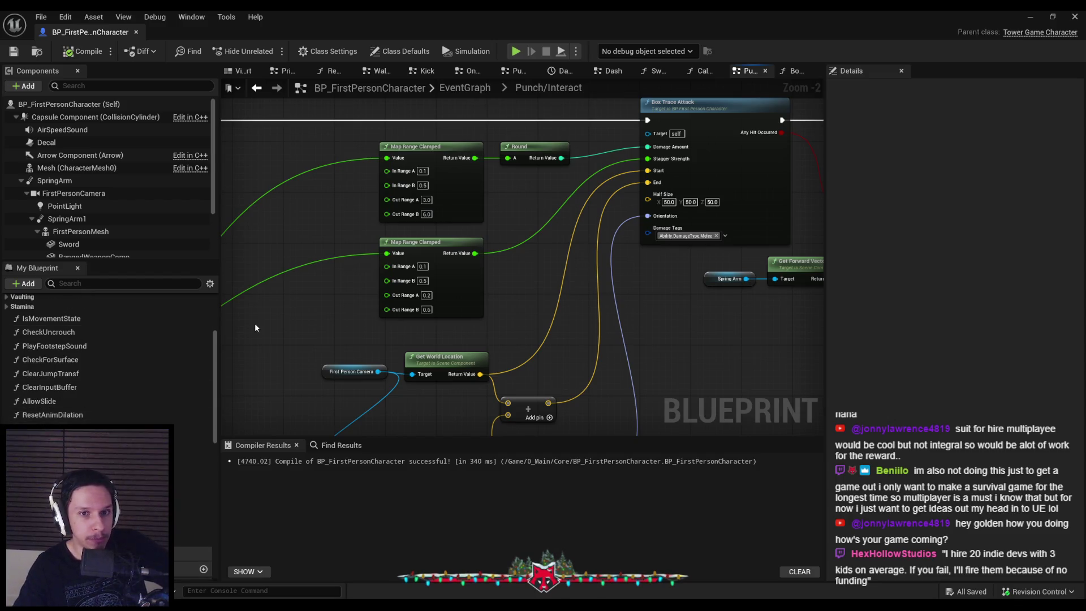
pyautogui.moveTo(238, 416); pyautogui.dragTo(224, 383)
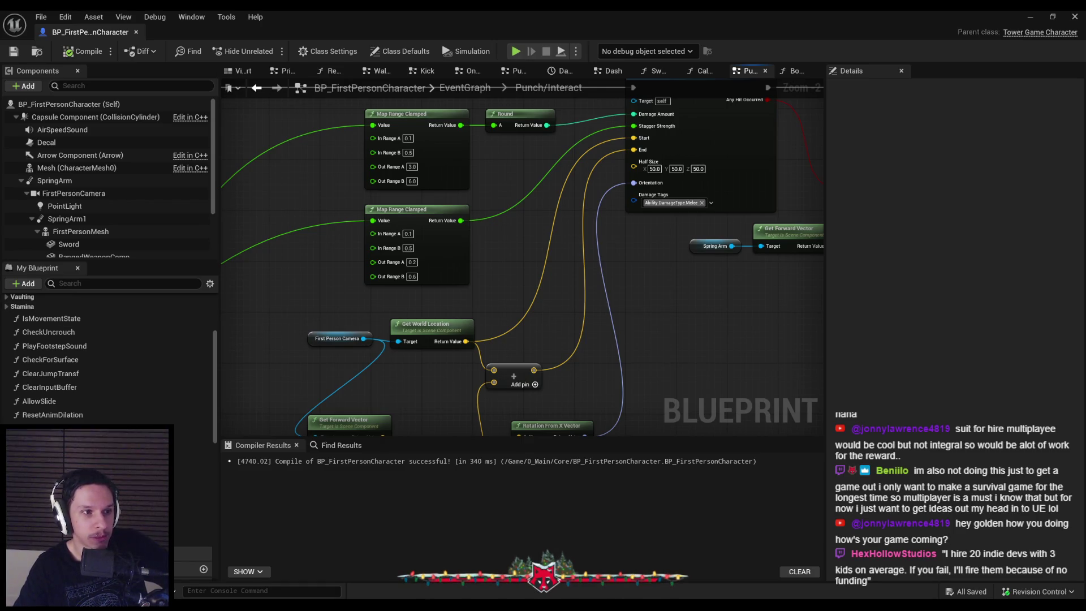
pyautogui.moveTo(250, 356); pyautogui.dragTo(347, 240)
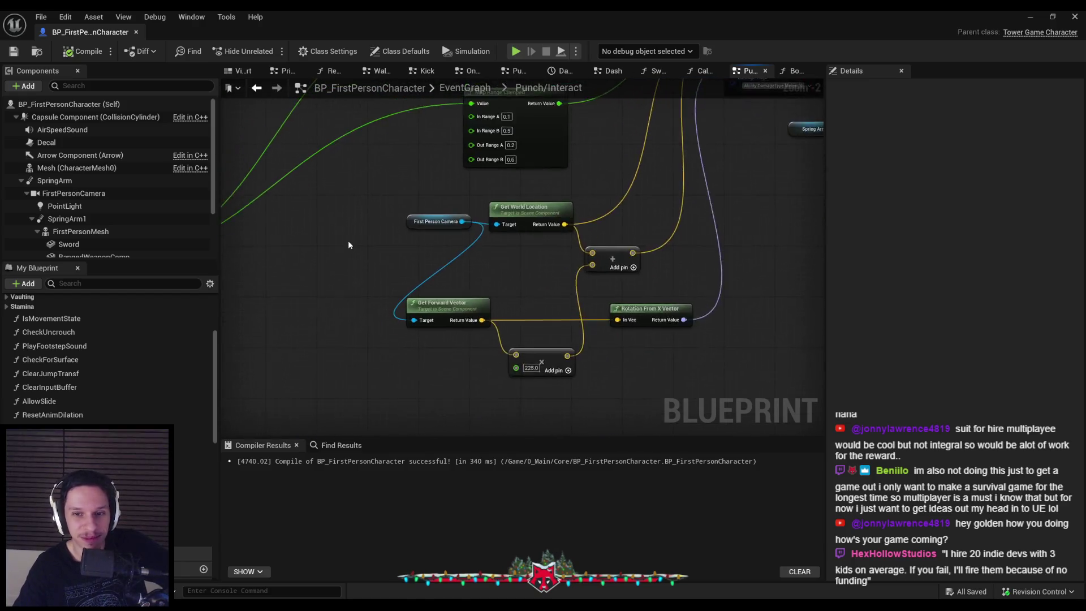
pyautogui.scroll(-1, 348, 245)
pyautogui.scroll(1, 544, 343)
pyautogui.moveTo(533, 346); pyautogui.dragTo(529, 270)
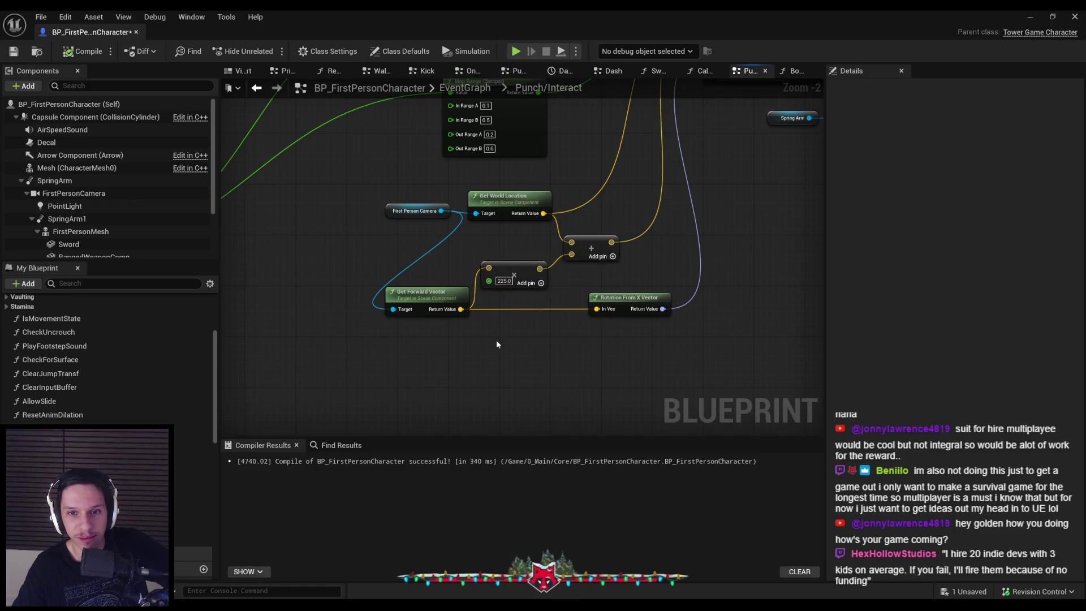
pyautogui.moveTo(389, 212); pyautogui.dragTo(328, 217)
pyautogui.click(511, 226)
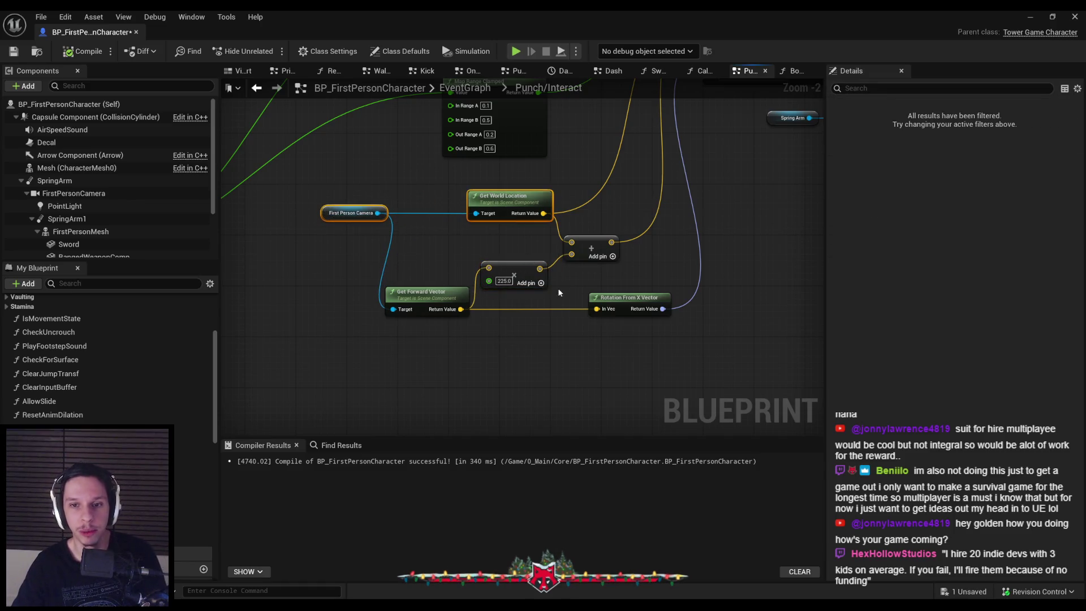
# Nudge the 225.0 node right, shift the camera and vector nodes left, and save.
pyautogui.moveTo(560, 275); pyautogui.dragTo(565, 275)
pyautogui.click(555, 311)
pyautogui.moveTo(500, 345); pyautogui.dragTo(319, 193)
pyautogui.moveTo(395, 299); pyautogui.dragTo(390, 300)
pyautogui.click(435, 387)
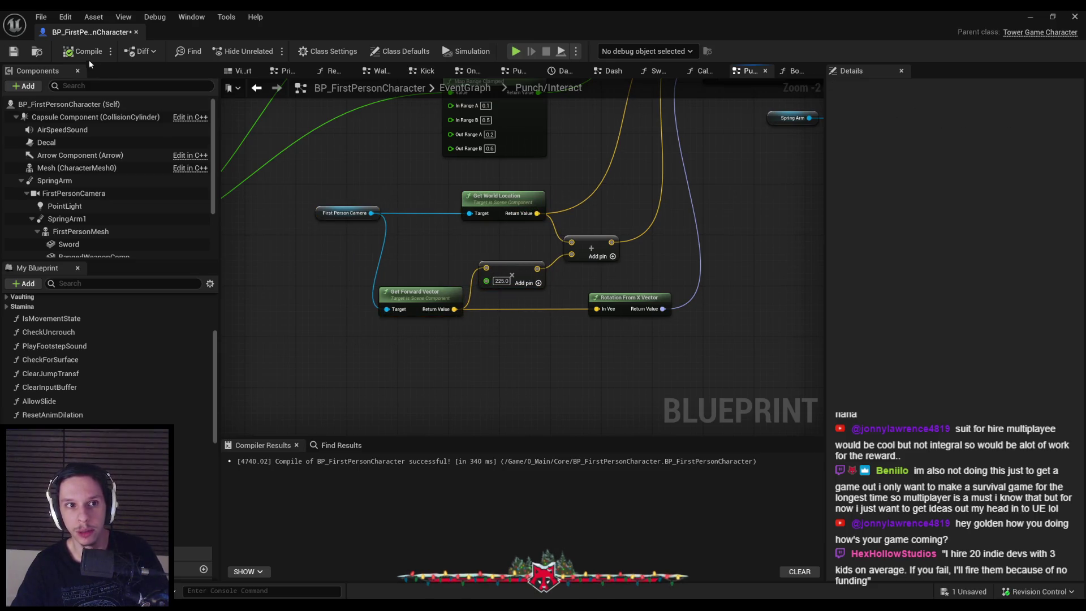
pyautogui.click(13, 51)
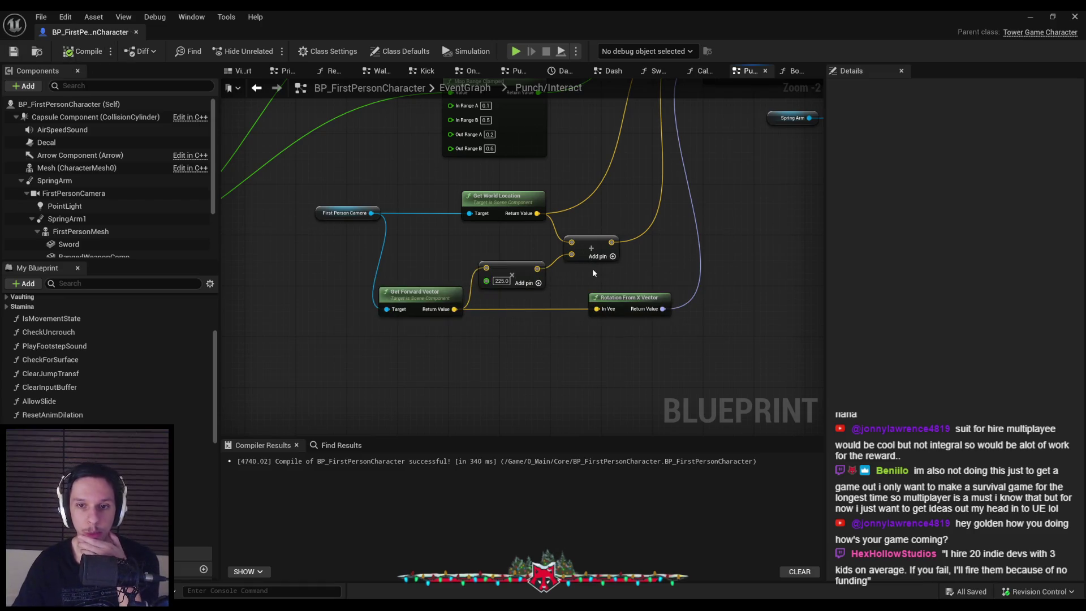
pyautogui.scroll(-1, 463, 237)
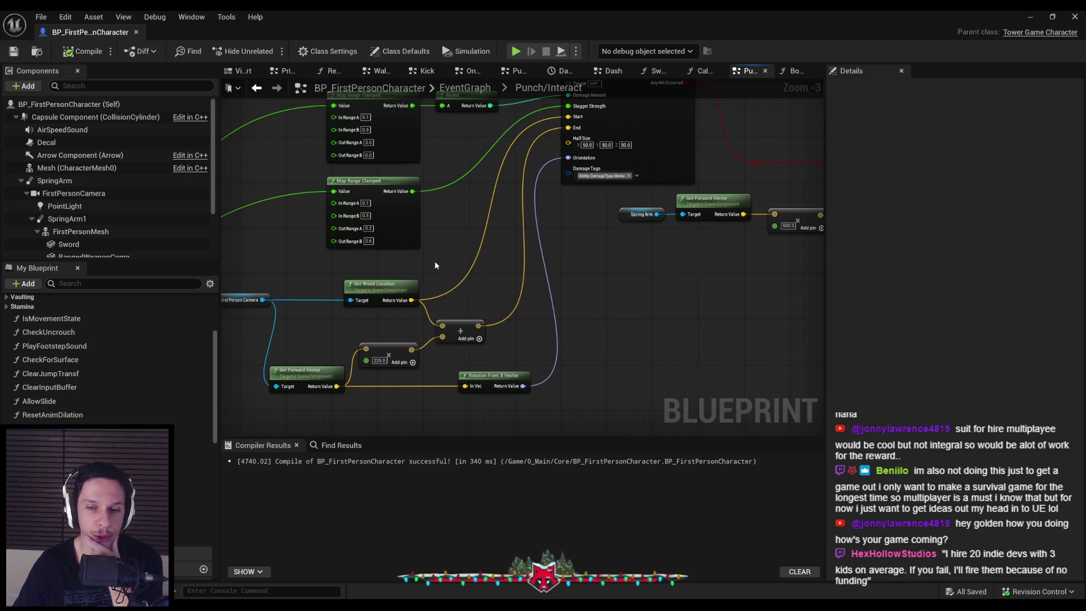
pyautogui.moveTo(435, 265); pyautogui.dragTo(435, 302)
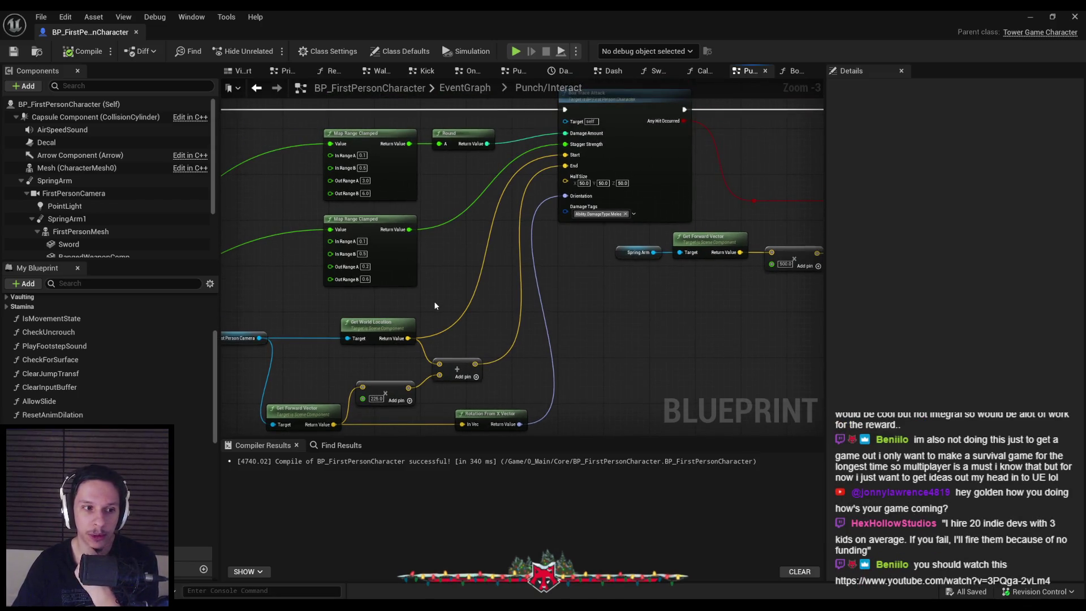
pyautogui.scroll(-1, 433, 305)
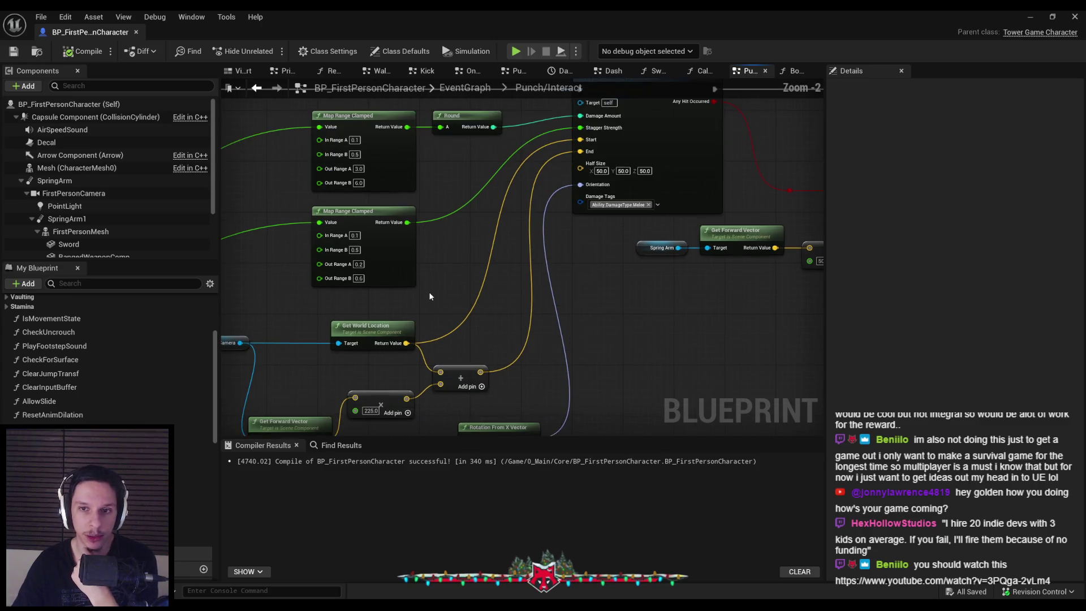
pyautogui.scroll(3, 322, 290)
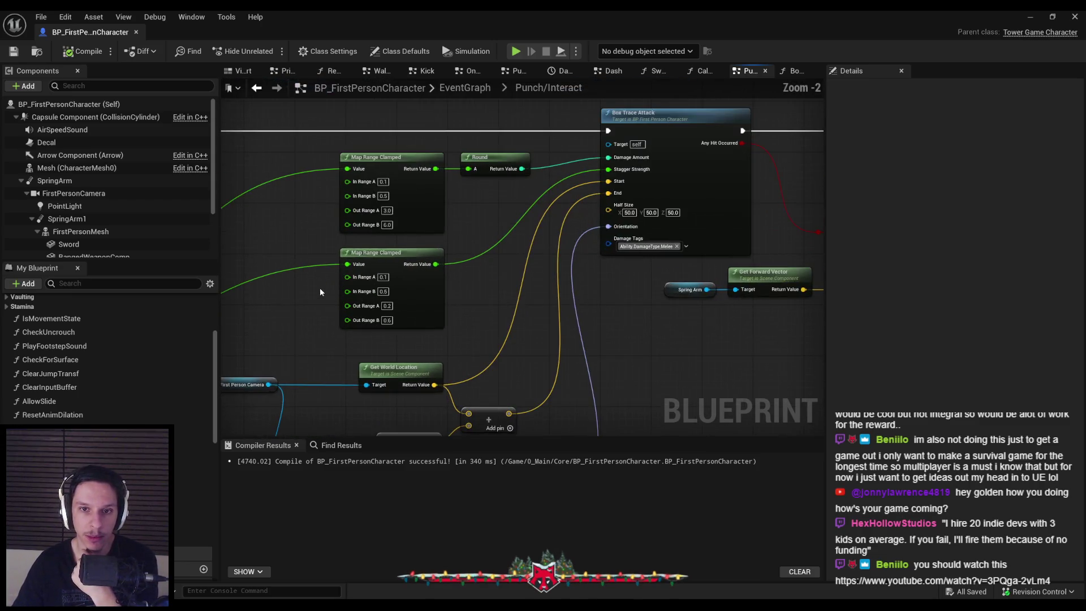
pyautogui.scroll(-3, 320, 288)
pyautogui.scroll(2, 450, 234)
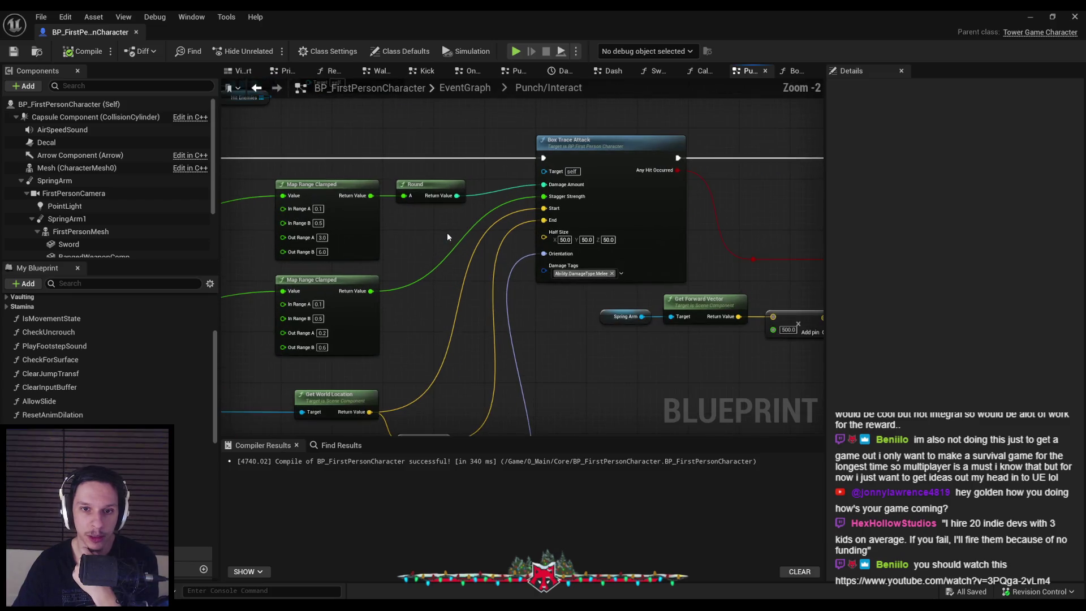
pyautogui.scroll(-1, 446, 237)
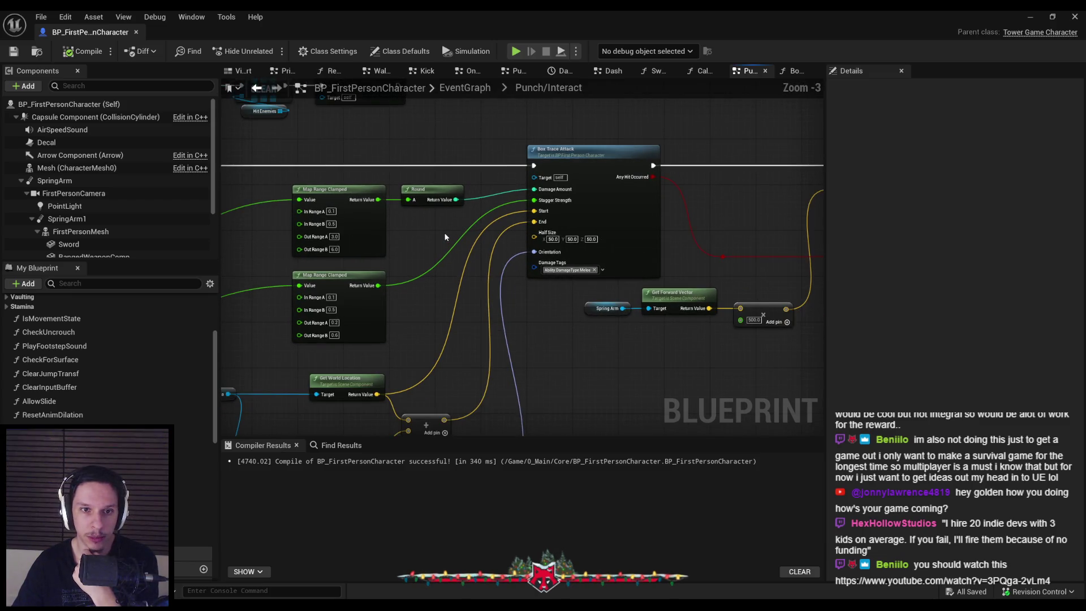
pyautogui.scroll(-1, 444, 236)
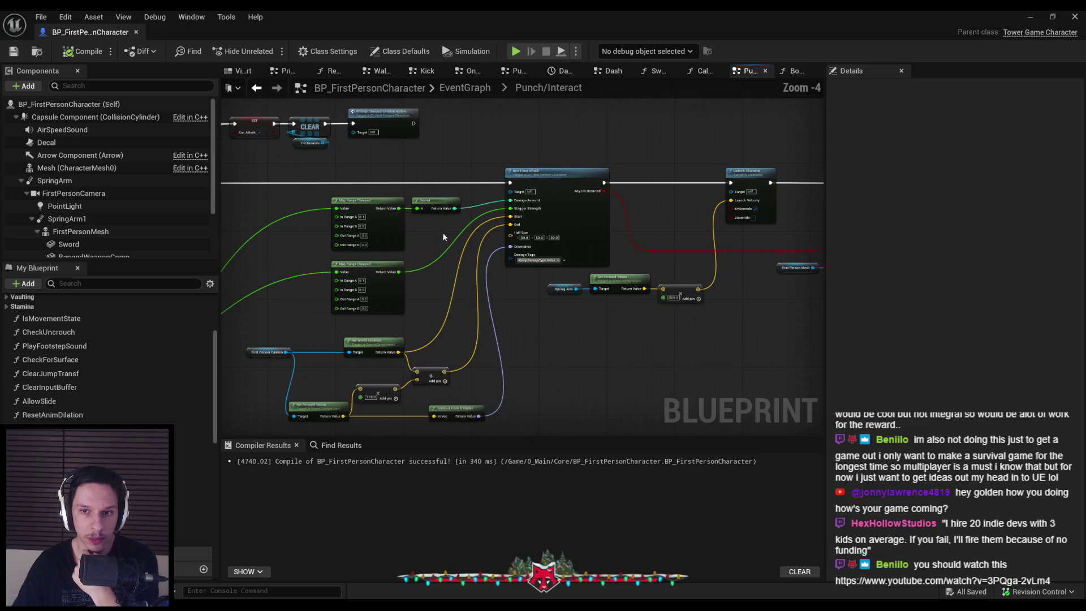
pyautogui.scroll(1, 492, 303)
pyautogui.scroll(1, 541, 237)
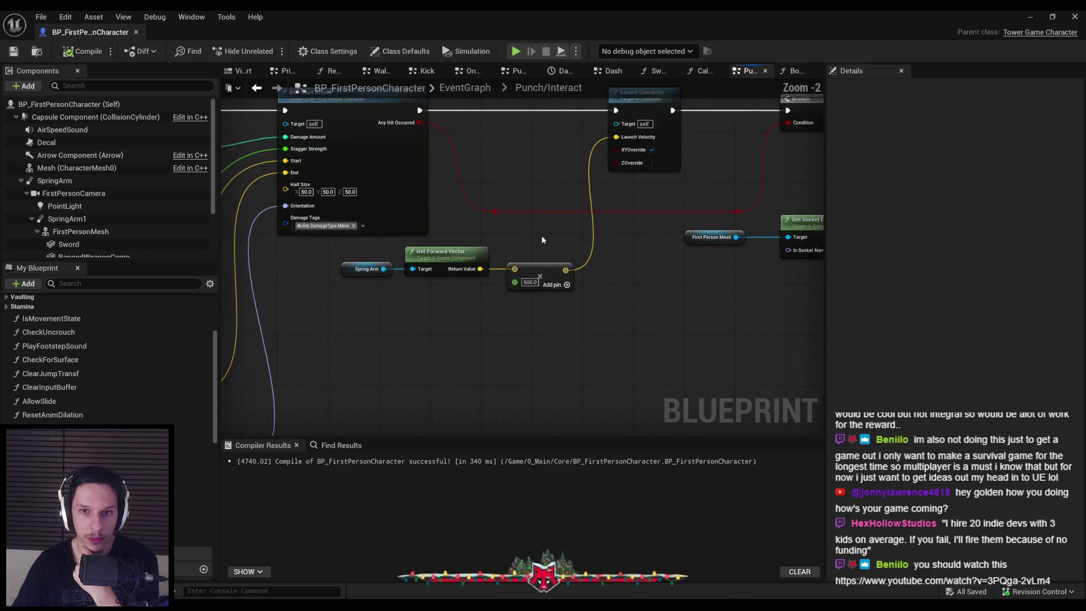
pyautogui.scroll(-3, 541, 235)
pyautogui.scroll(2, 433, 298)
pyautogui.moveTo(412, 300)
pyautogui.mouseDown()
pyautogui.moveTo(591, 370)
pyautogui.moveTo(537, 361)
pyautogui.mouseUp()
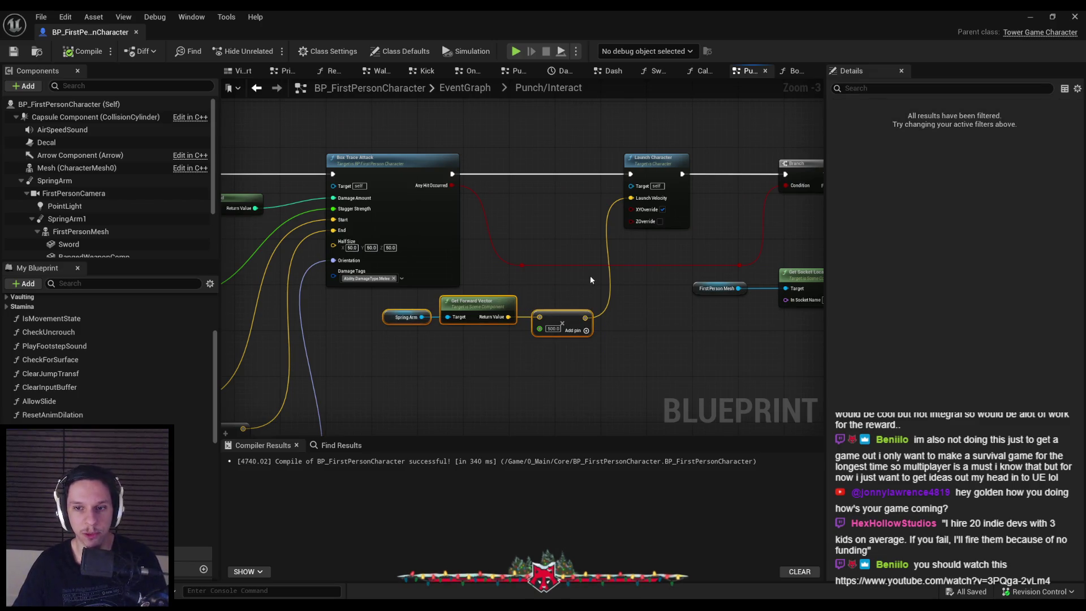
pyautogui.scroll(-2, 512, 255)
pyautogui.scroll(-1, 511, 255)
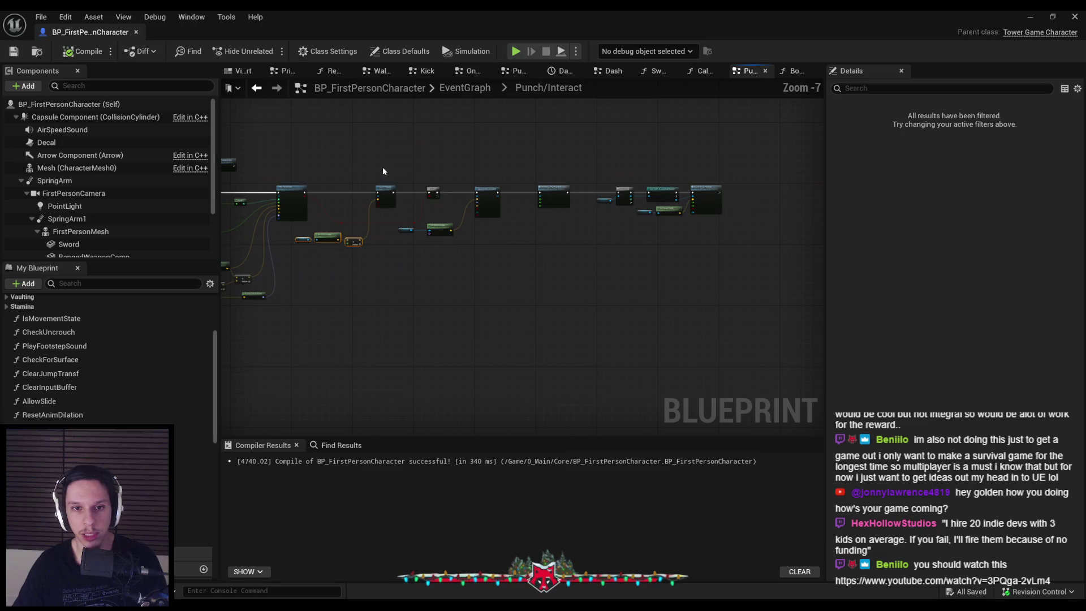
# Move the selected nodes right and the Spring Arm group up beside Launch Character.
pyautogui.scroll(4, 424, 190)
pyautogui.moveTo(423, 190); pyautogui.dragTo(558, 188)
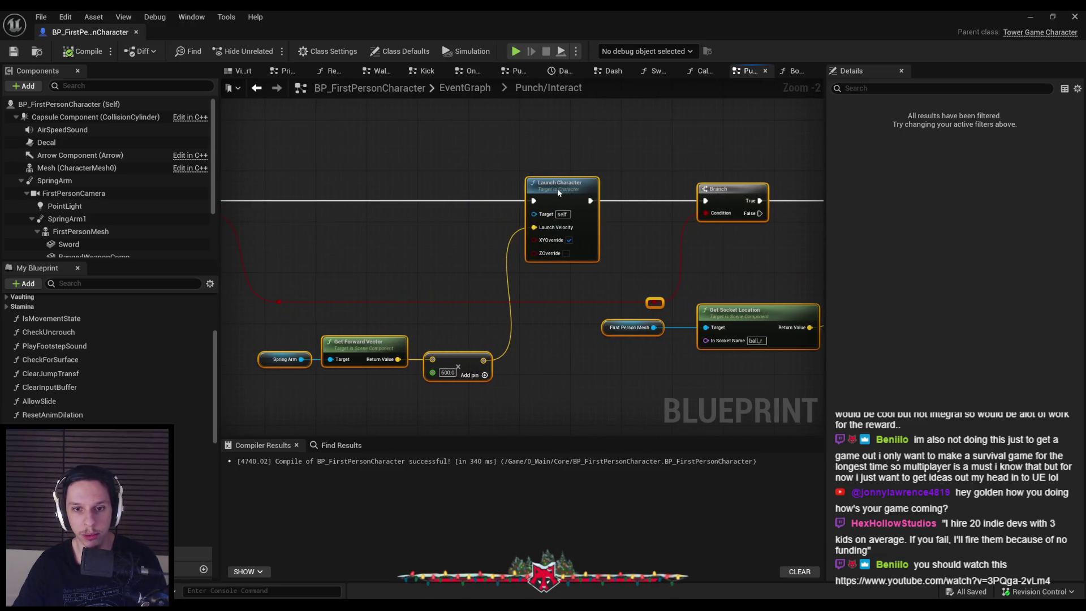
pyautogui.moveTo(484, 406); pyautogui.dragTo(258, 339)
pyautogui.moveTo(385, 349)
pyautogui.mouseDown()
pyautogui.moveTo(413, 234)
pyautogui.moveTo(399, 234)
pyautogui.mouseUp()
# Straighten the two reroute points on the red wire with Q.
pyautogui.moveTo(276, 288); pyautogui.dragTo(687, 307)
pyautogui.press('q')
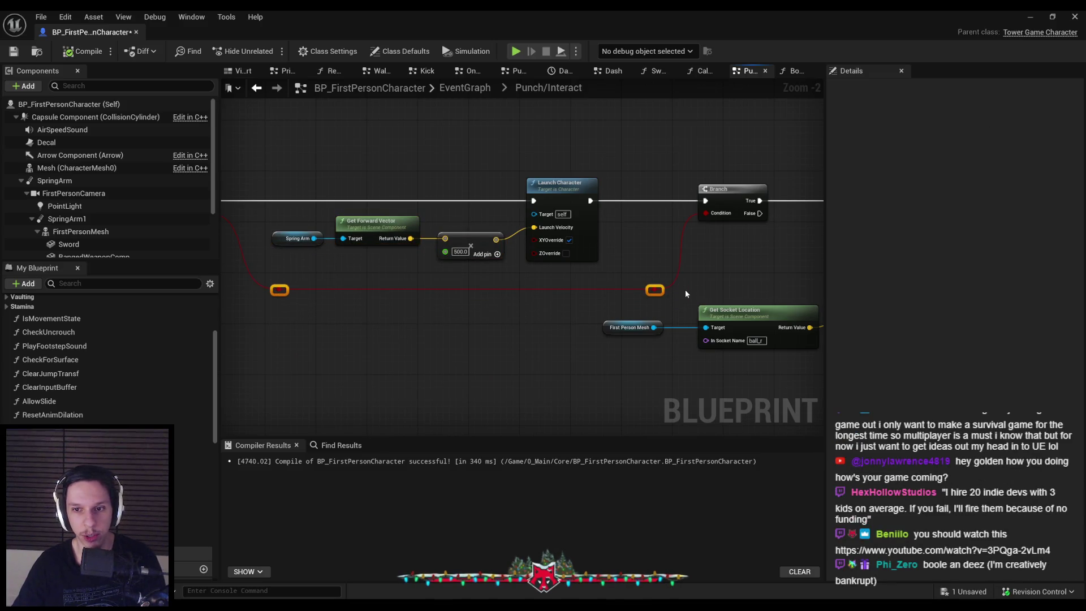
pyautogui.scroll(-1, 566, 272)
pyautogui.scroll(-1, 408, 172)
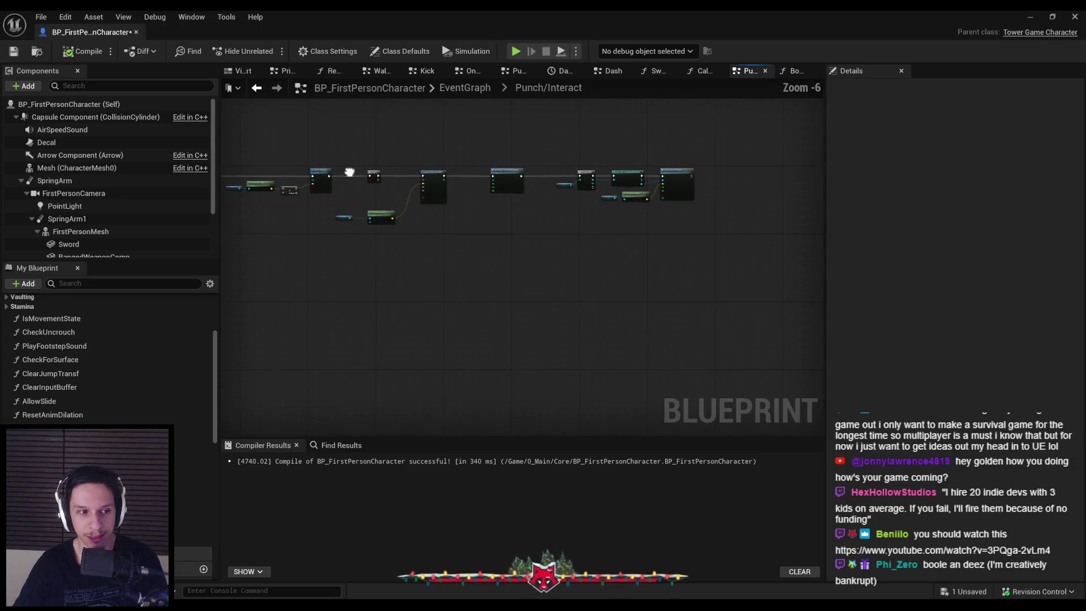
pyautogui.scroll(3, 347, 164)
# Shift the Branch and Spawn Emitter group left, recompile, and open the Unreal Engine 5.7 video.
pyautogui.moveTo(628, 298); pyautogui.dragTo(554, 298)
pyautogui.click(495, 281)
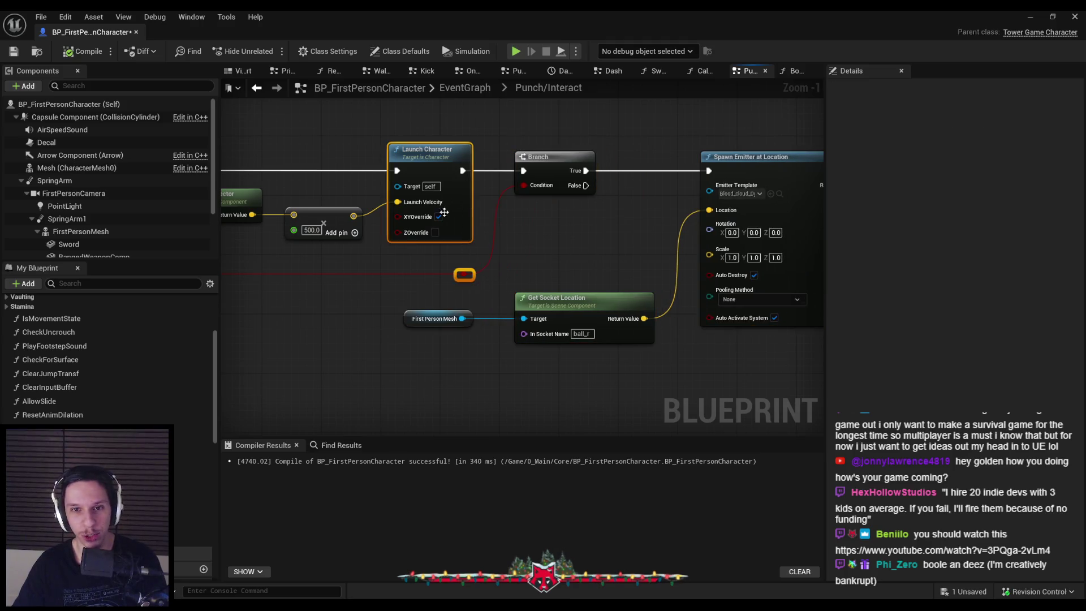
pyautogui.scroll(-2, 472, 261)
pyautogui.click(64, 52)
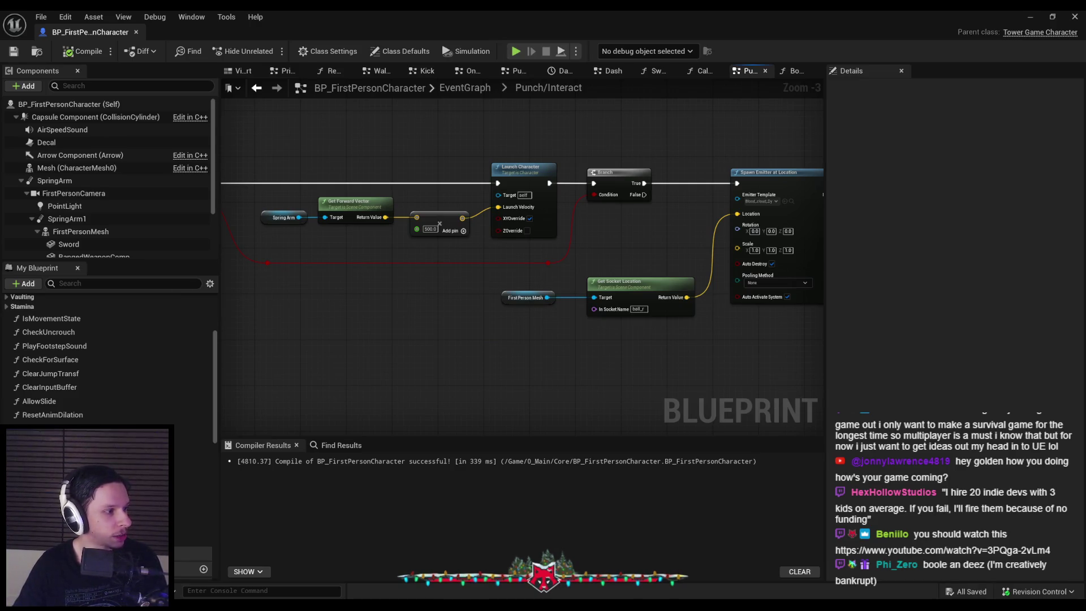
pyautogui.doubleClick(385, 175)
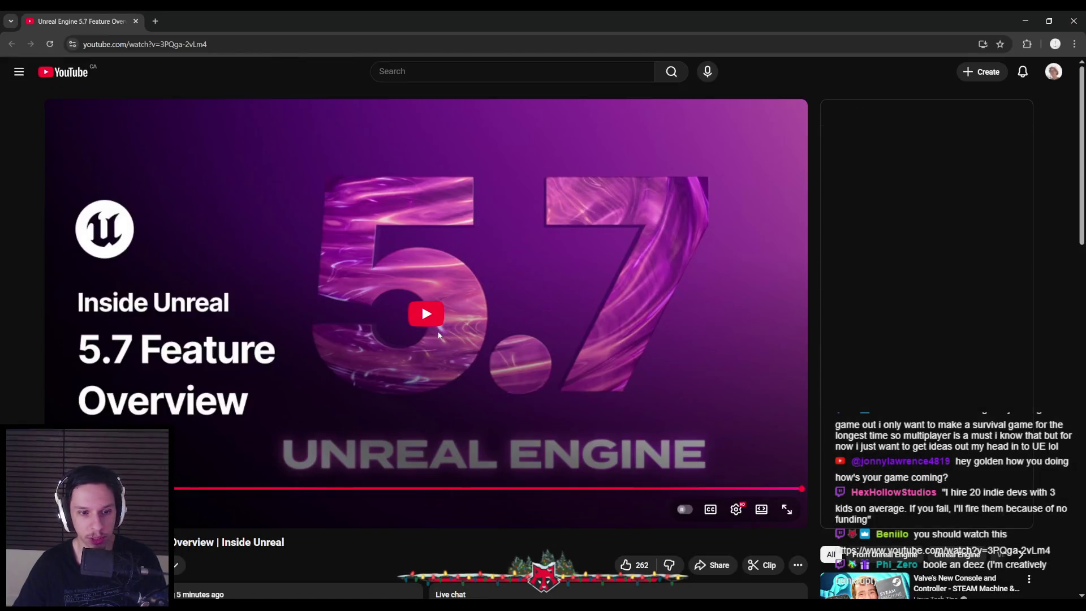
# Play the UE 5.7 overview, skip through the Megalights sections, pause on the summary, and return to Unreal.
pyautogui.click(430, 325)
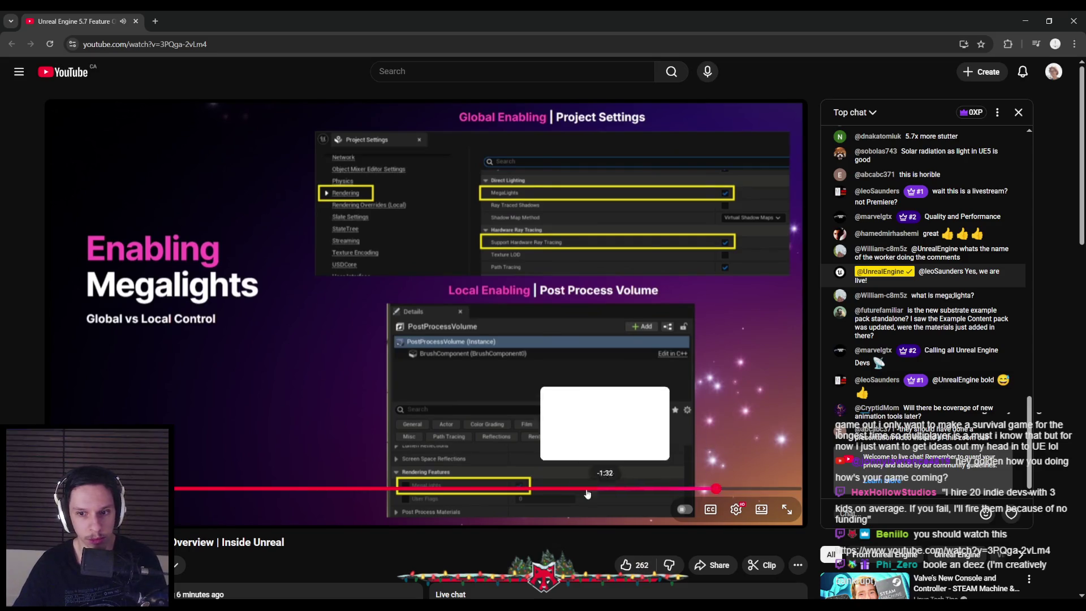
pyautogui.moveTo(588, 489)
pyautogui.mouseDown()
pyautogui.moveTo(135, 490)
pyautogui.moveTo(546, 492)
pyautogui.mouseUp()
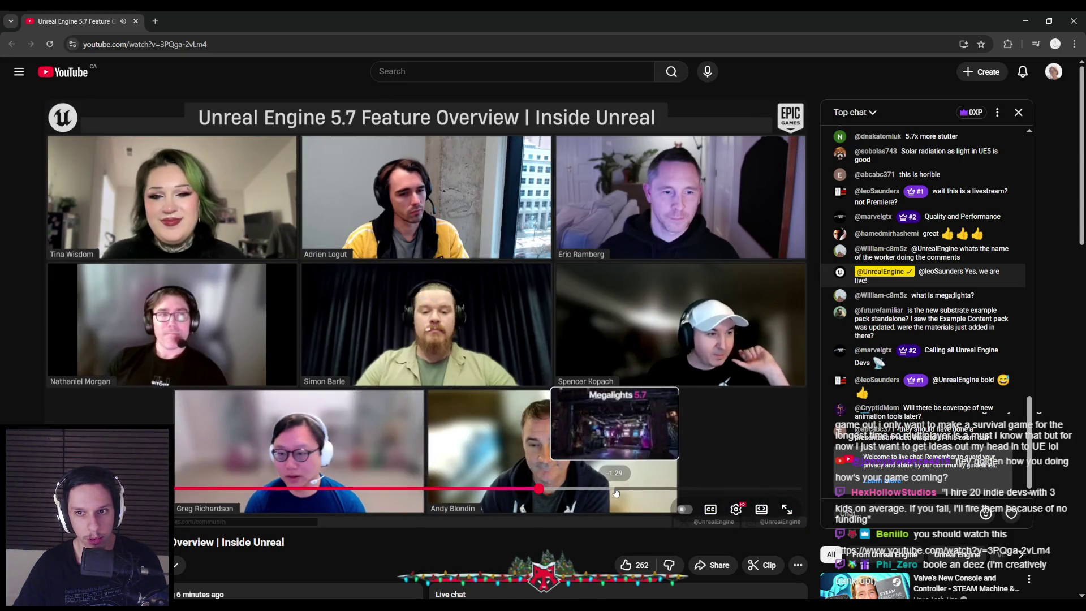
pyautogui.click(615, 490)
pyautogui.click(652, 490)
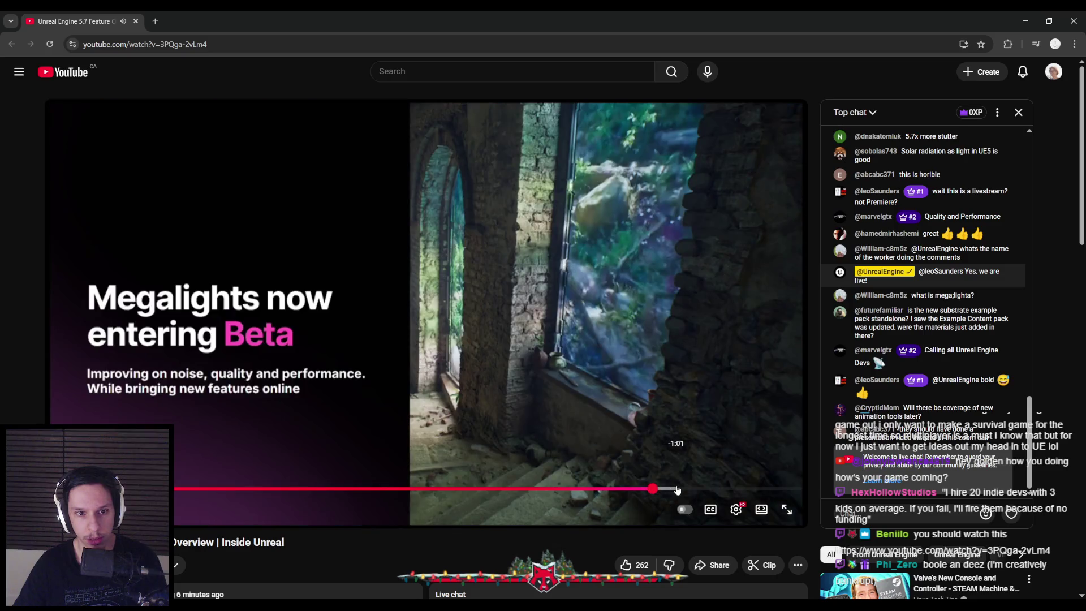
pyautogui.click(738, 490)
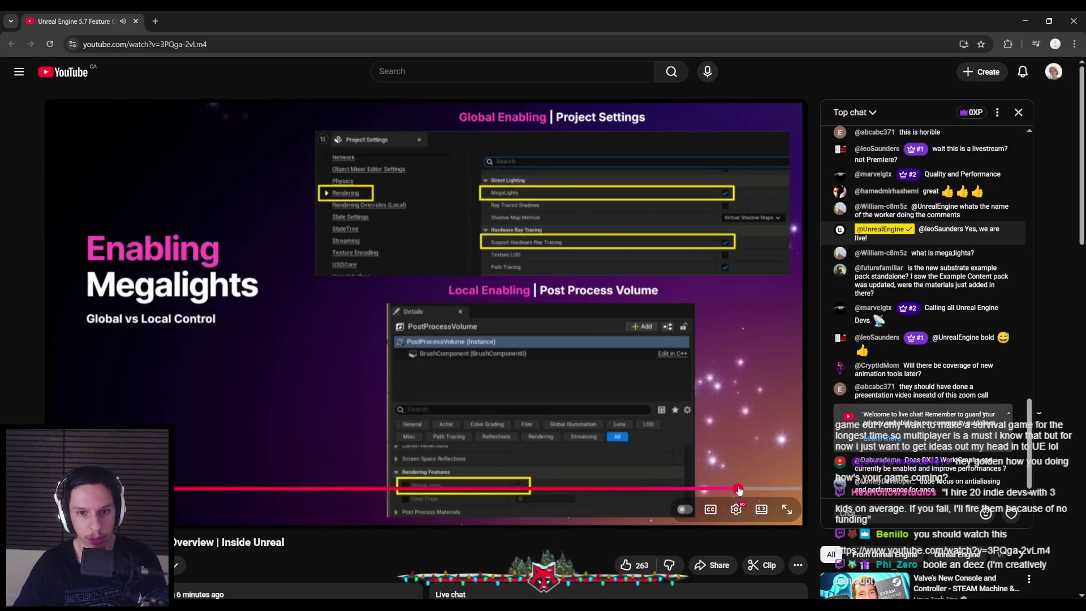
pyautogui.click(758, 490)
pyautogui.click(799, 489)
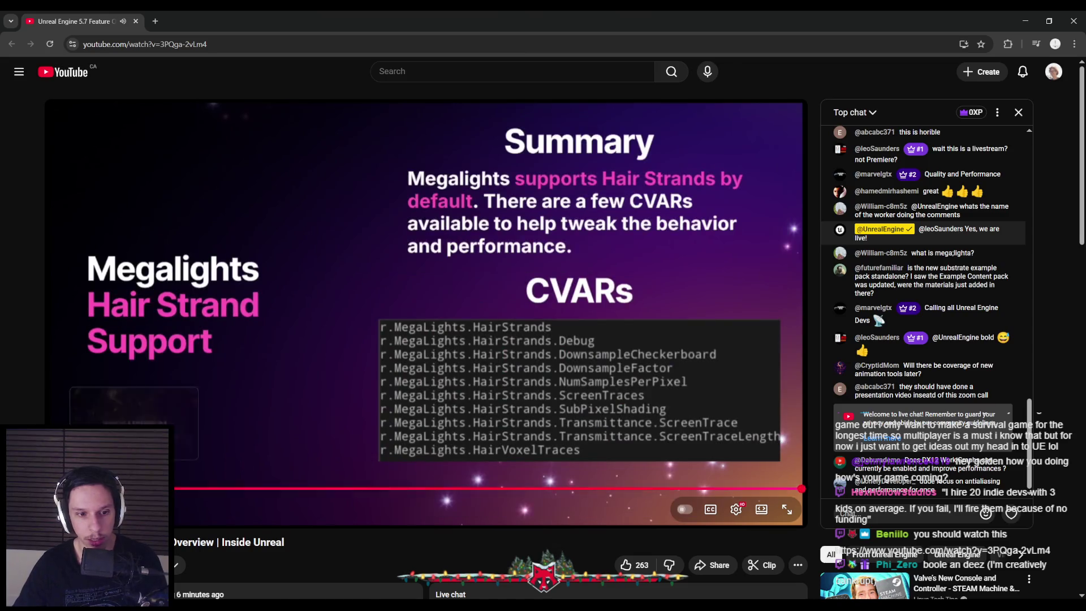
pyautogui.click(187, 378)
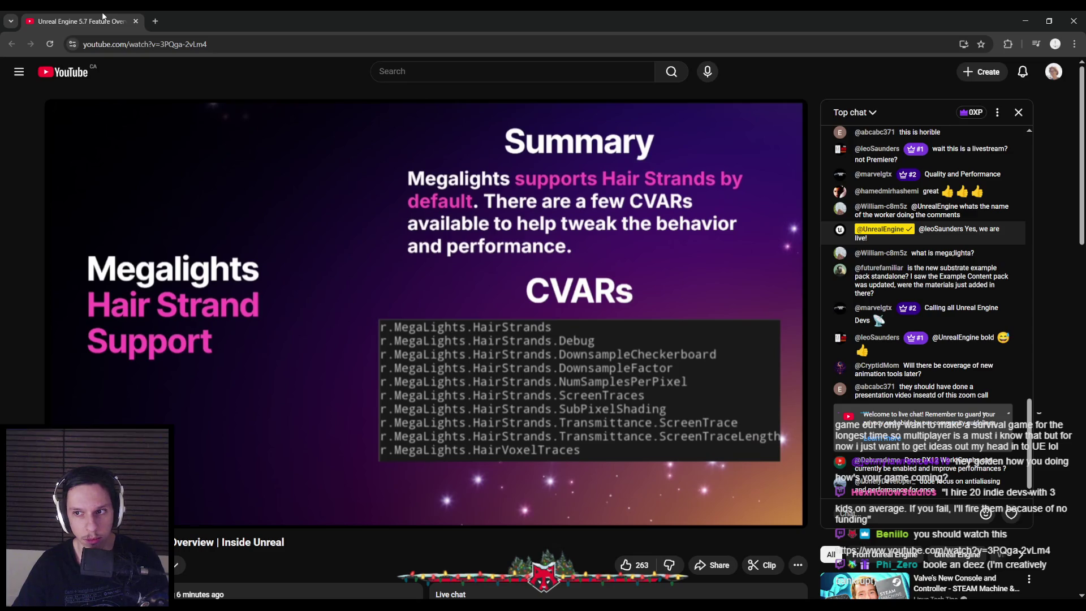
pyautogui.hotkey('alt', 'Tab')
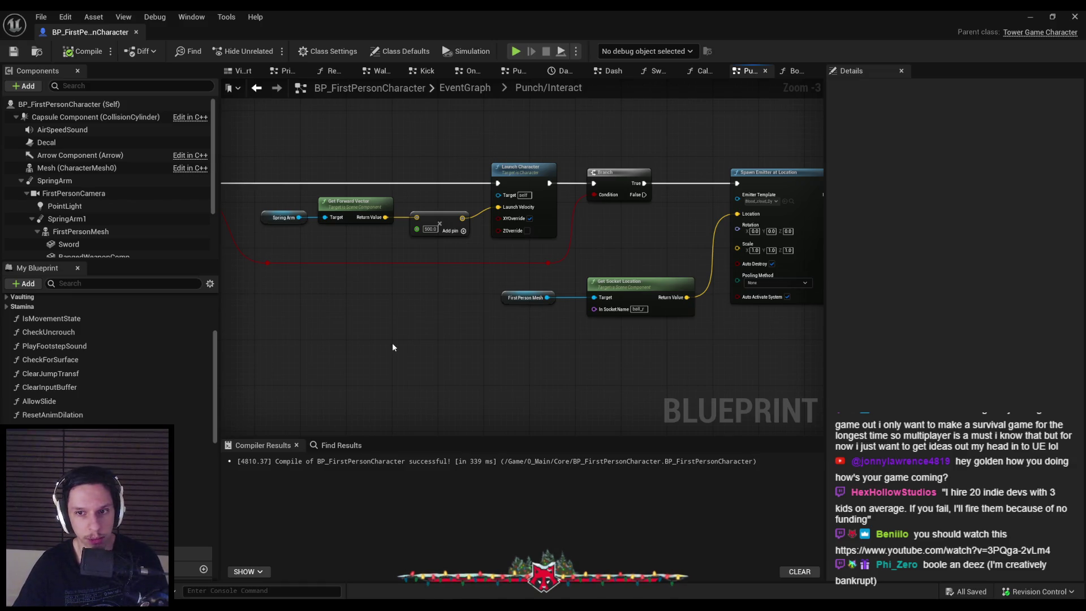
# Past the box trace and camera shake nodes, move the green wire's reroute knot slightly left.
pyautogui.scroll(-2, 393, 344)
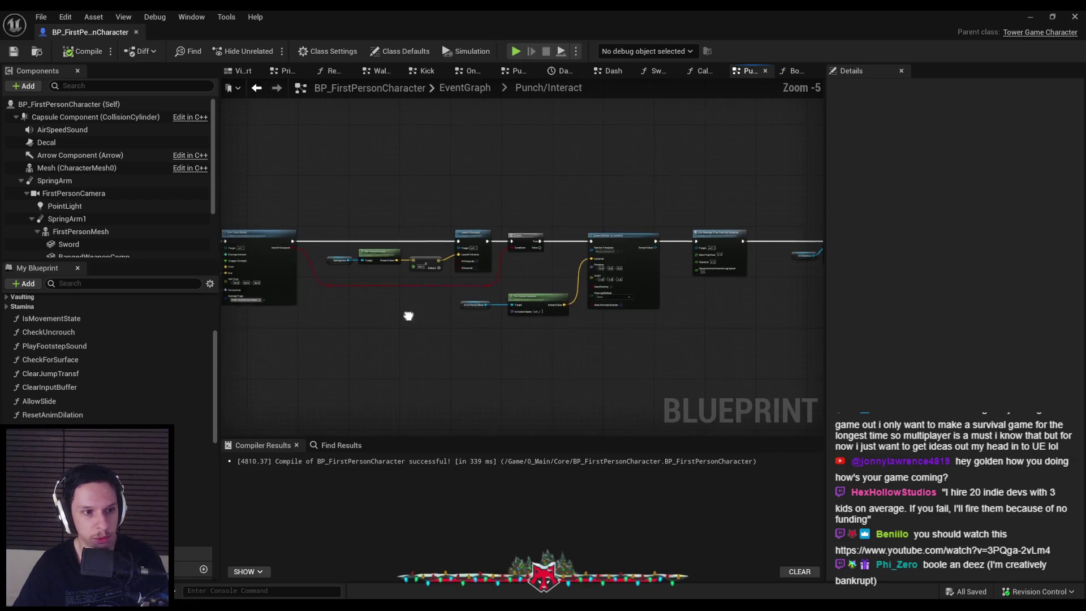
pyautogui.scroll(2, 467, 292)
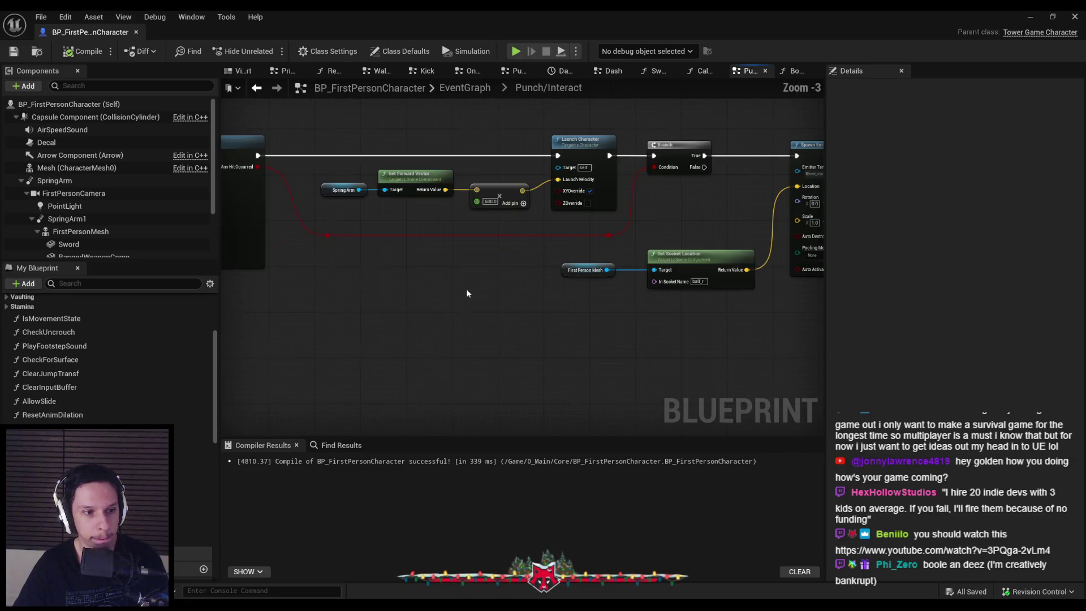
pyautogui.scroll(-2, 375, 287)
pyautogui.moveTo(369, 287); pyautogui.dragTo(648, 293)
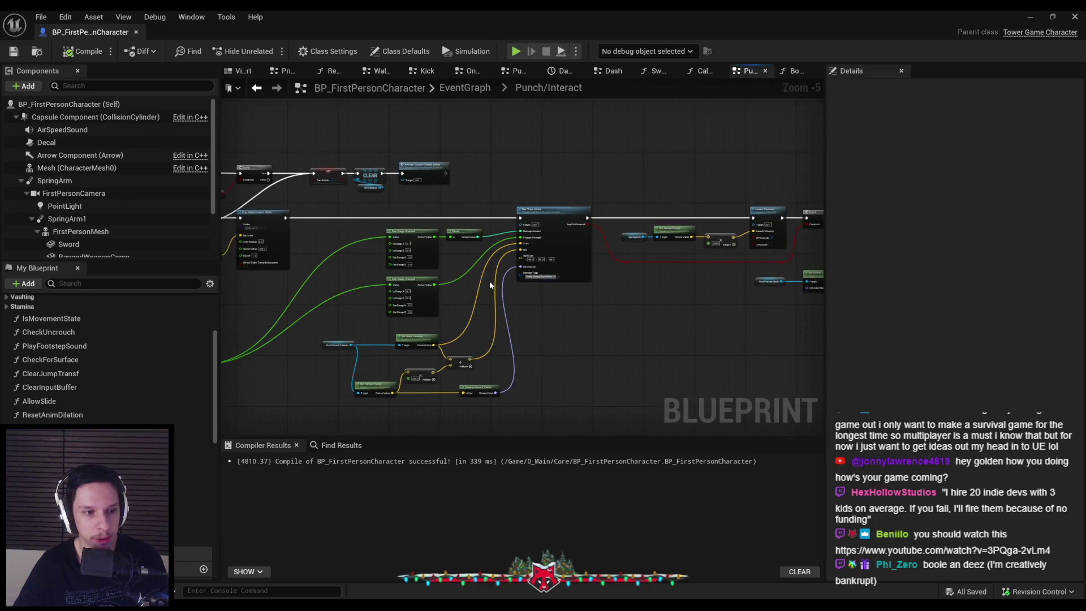
pyautogui.scroll(2, 490, 280)
pyautogui.scroll(-2, 453, 283)
pyautogui.moveTo(452, 282); pyautogui.dragTo(630, 280)
pyautogui.scroll(2, 446, 294)
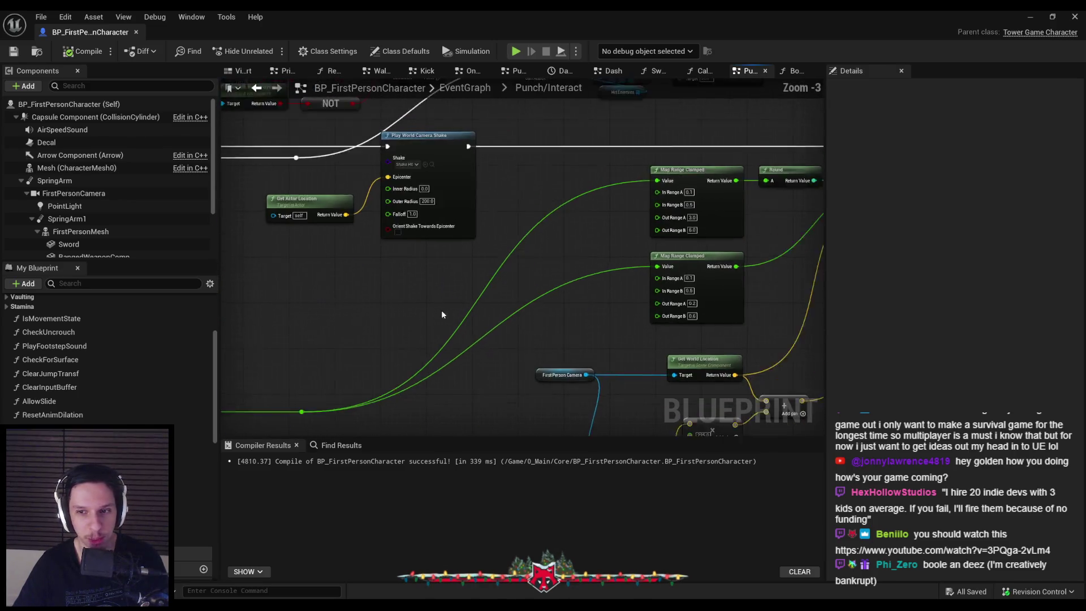
pyautogui.scroll(-2, 445, 315)
pyautogui.moveTo(444, 314); pyautogui.dragTo(453, 250)
pyautogui.scroll(2, 453, 250)
pyautogui.scroll(-3, 378, 263)
pyautogui.scroll(3, 280, 333)
pyautogui.moveTo(428, 313); pyautogui.dragTo(752, 295)
pyautogui.scroll(-2, 752, 295)
pyautogui.moveTo(442, 314); pyautogui.dragTo(474, 325)
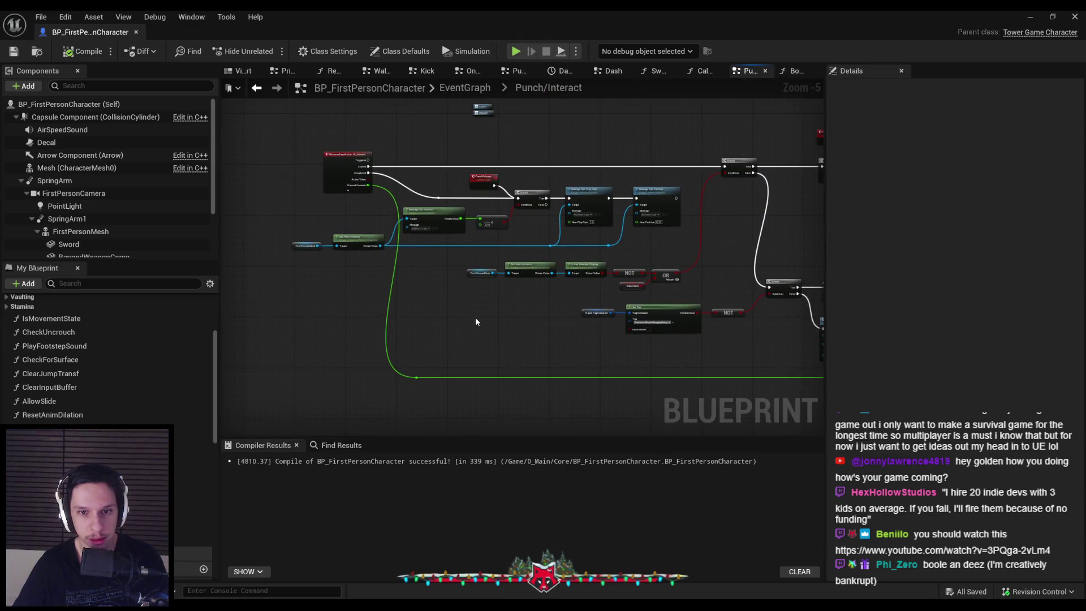
pyautogui.moveTo(416, 377); pyautogui.dragTo(407, 377)
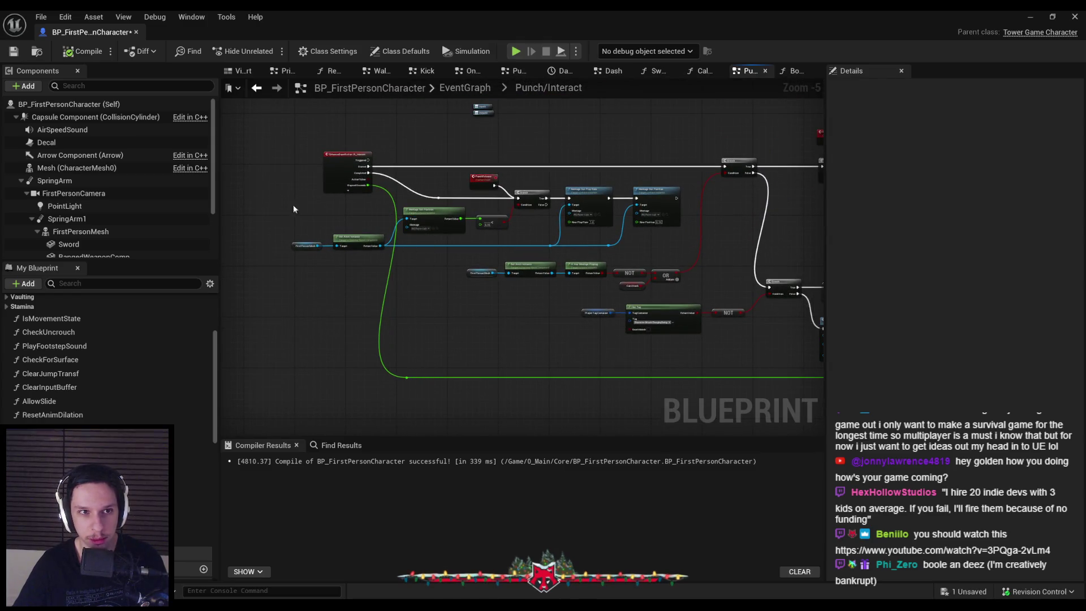
# Save and compile the character Blueprint, then minimize its editor to return to the level viewport.
pyautogui.click(14, 51)
pyautogui.click(86, 52)
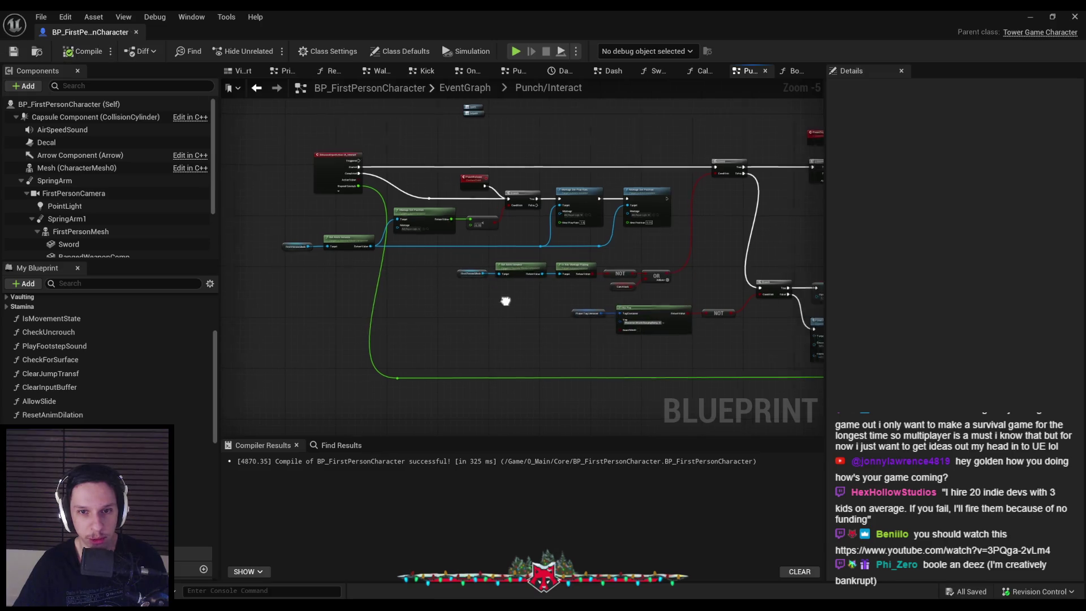
pyautogui.scroll(2, 439, 258)
pyautogui.scroll(-3, 439, 258)
pyautogui.scroll(4, 439, 257)
pyautogui.scroll(-2, 470, 264)
pyautogui.moveTo(469, 265); pyautogui.dragTo(317, 266)
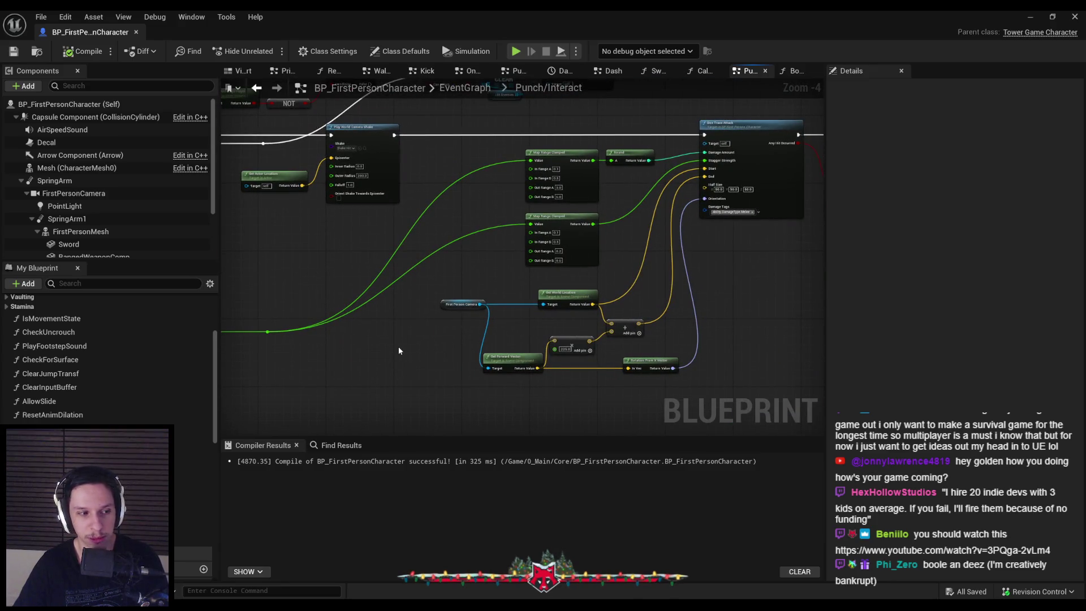
pyautogui.scroll(-1, 389, 350)
pyautogui.moveTo(388, 350); pyautogui.dragTo(486, 323)
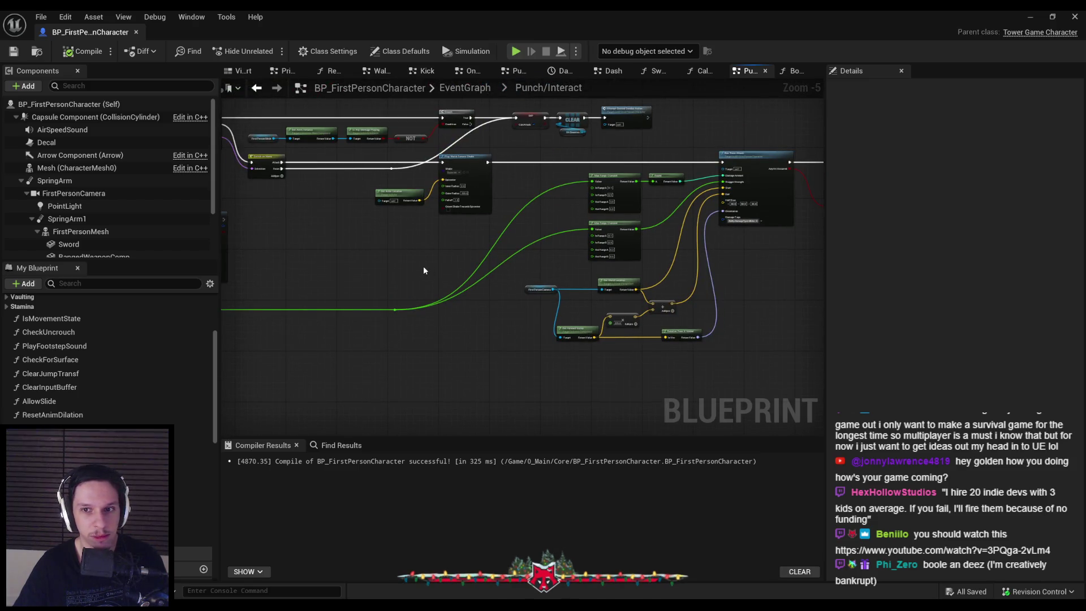
pyautogui.scroll(4, 738, 249)
pyautogui.moveTo(747, 242); pyautogui.dragTo(520, 264)
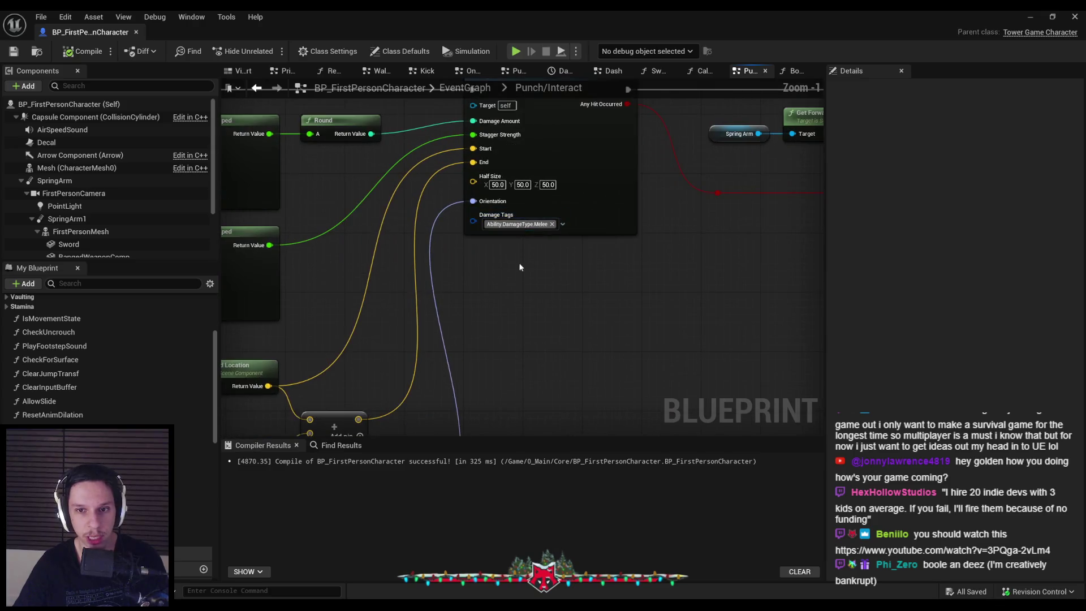
pyautogui.scroll(-2, 520, 264)
pyautogui.click(1028, 21)
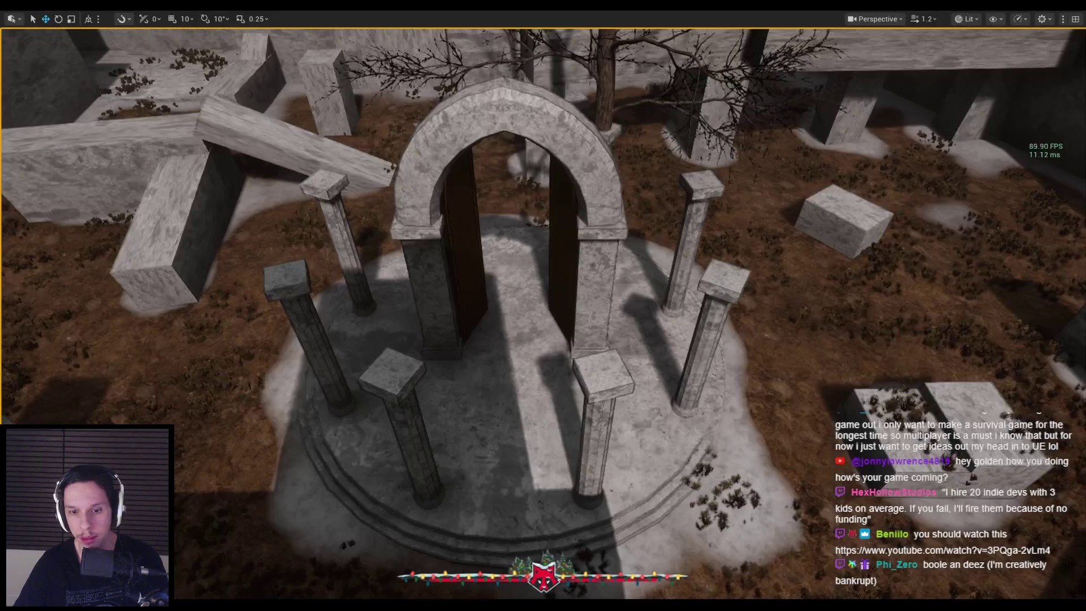
# Open BP_BaseEnemyCharacter from the Content Browser's Enemy folder.
pyautogui.click(49, 367)
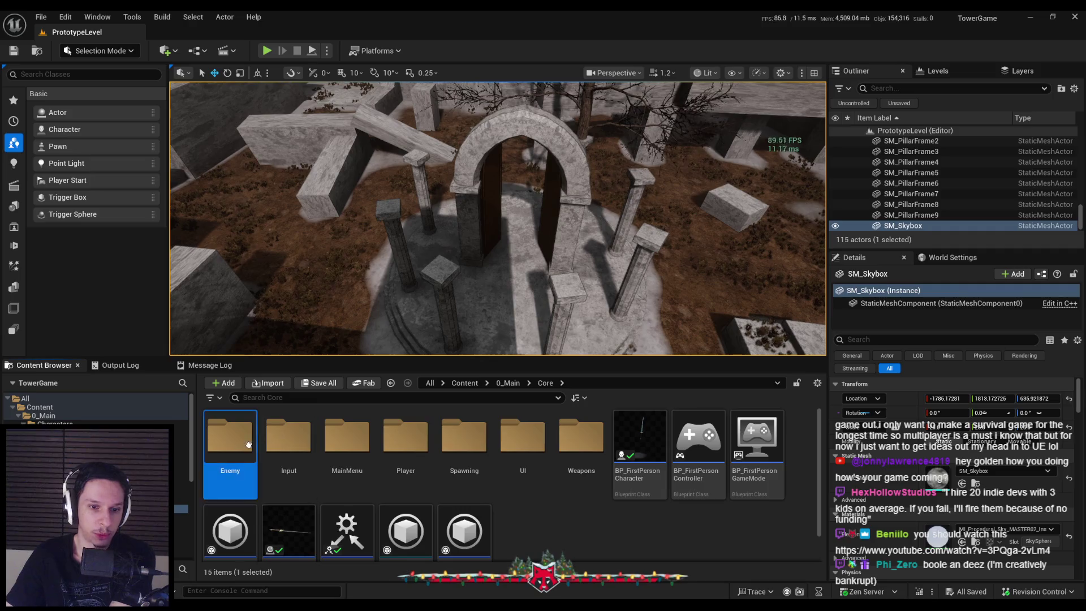
pyautogui.doubleClick(230, 438)
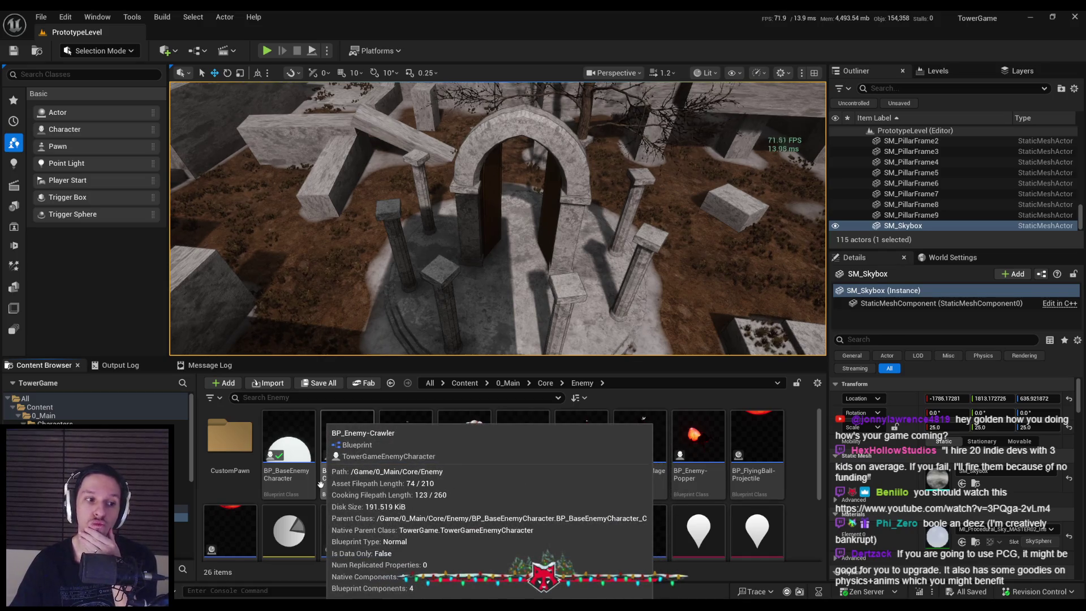
pyautogui.click(293, 480)
pyautogui.doubleClick(293, 479)
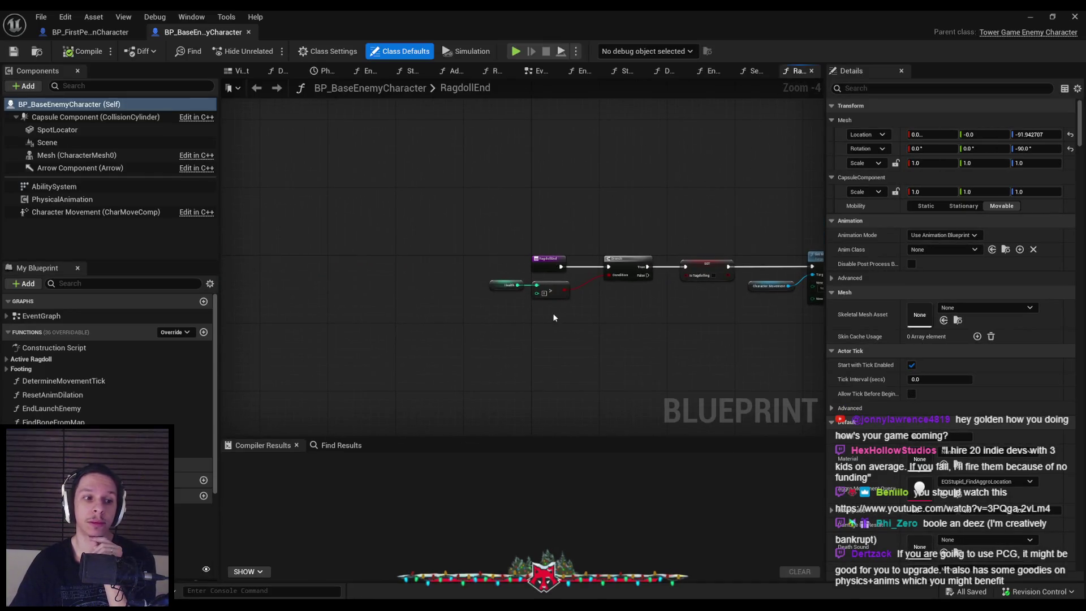
# Check RagdollEnd's SET and movement mode nodes, then switch to the enemy's EventGraph.
pyautogui.moveTo(635, 298); pyautogui.dragTo(483, 257)
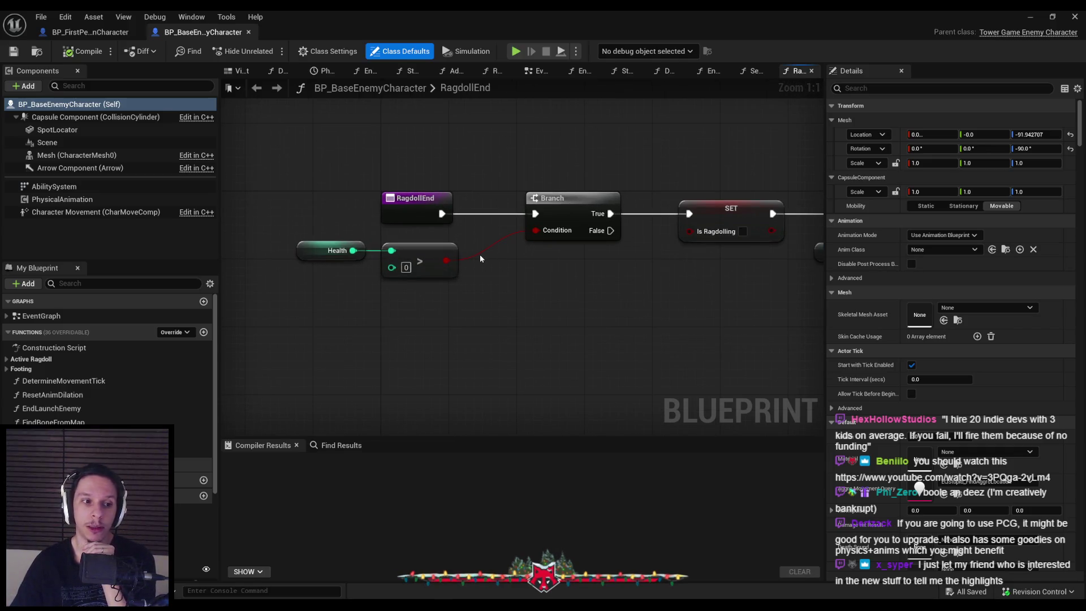
pyautogui.scroll(-2, 406, 265)
pyautogui.moveTo(574, 286)
pyautogui.mouseDown()
pyautogui.moveTo(406, 264)
pyautogui.moveTo(444, 272)
pyautogui.moveTo(373, 274)
pyautogui.moveTo(416, 288)
pyautogui.mouseUp()
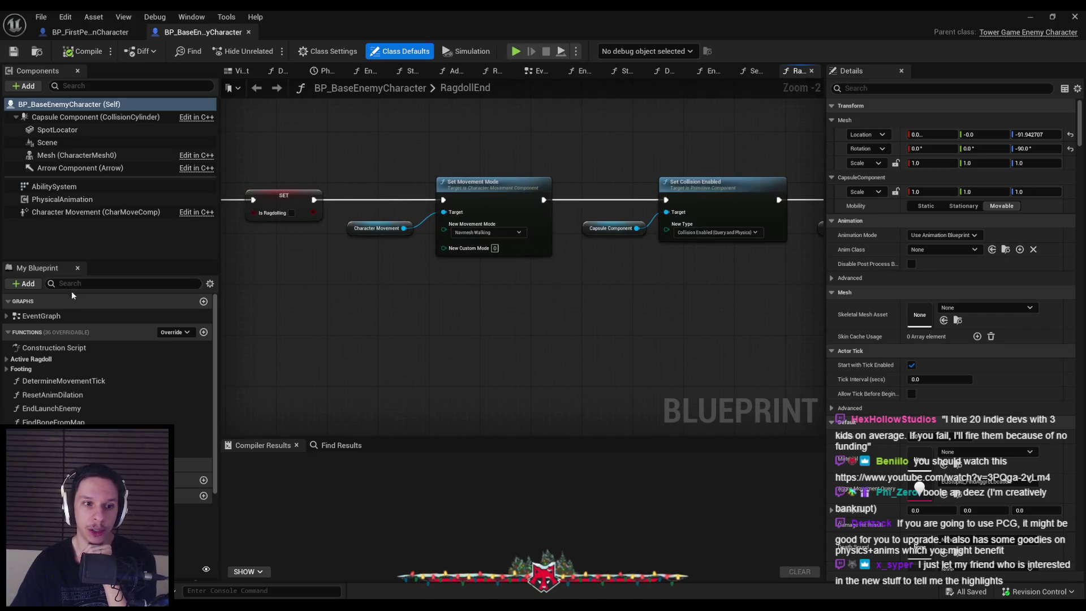
pyautogui.doubleClick(45, 316)
pyautogui.scroll(6, 403, 265)
pyautogui.scroll(1, 399, 267)
pyautogui.scroll(-1, 345, 275)
pyautogui.scroll(2, 337, 276)
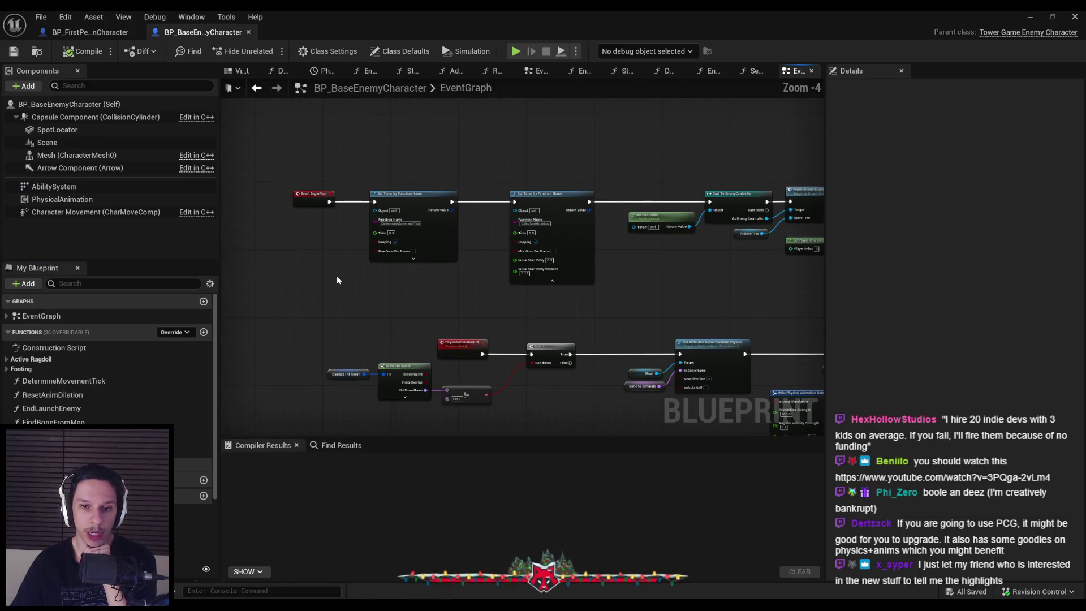
# Shift the Event BeginPlay top row of nodes slightly right, then save and compile BP_BaseEnemyCharacter.
pyautogui.scroll(-1, 337, 277)
pyautogui.moveTo(315, 175)
pyautogui.mouseDown()
pyautogui.moveTo(783, 291)
pyautogui.moveTo(825, 286)
pyautogui.mouseUp()
pyautogui.moveTo(631, 274); pyautogui.dragTo(719, 255)
pyautogui.moveTo(436, 182); pyautogui.dragTo(499, 345)
pyautogui.scroll(-4, 501, 318)
pyautogui.moveTo(294, 184); pyautogui.dragTo(622, 252)
pyautogui.scroll(7, 497, 221)
pyautogui.click(357, 278)
pyautogui.click(14, 51)
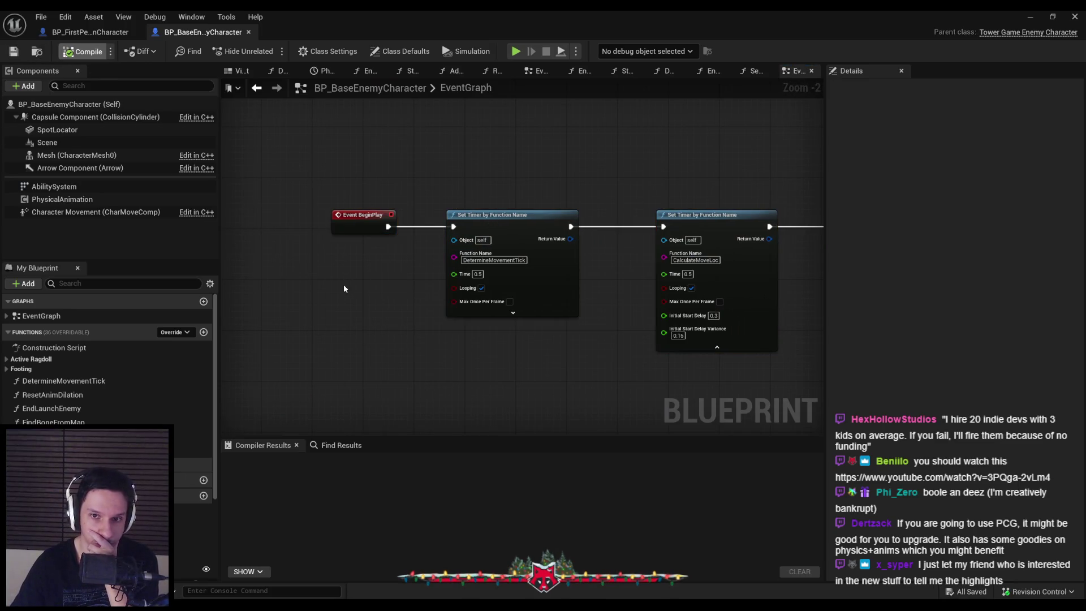
pyautogui.scroll(-4, 344, 288)
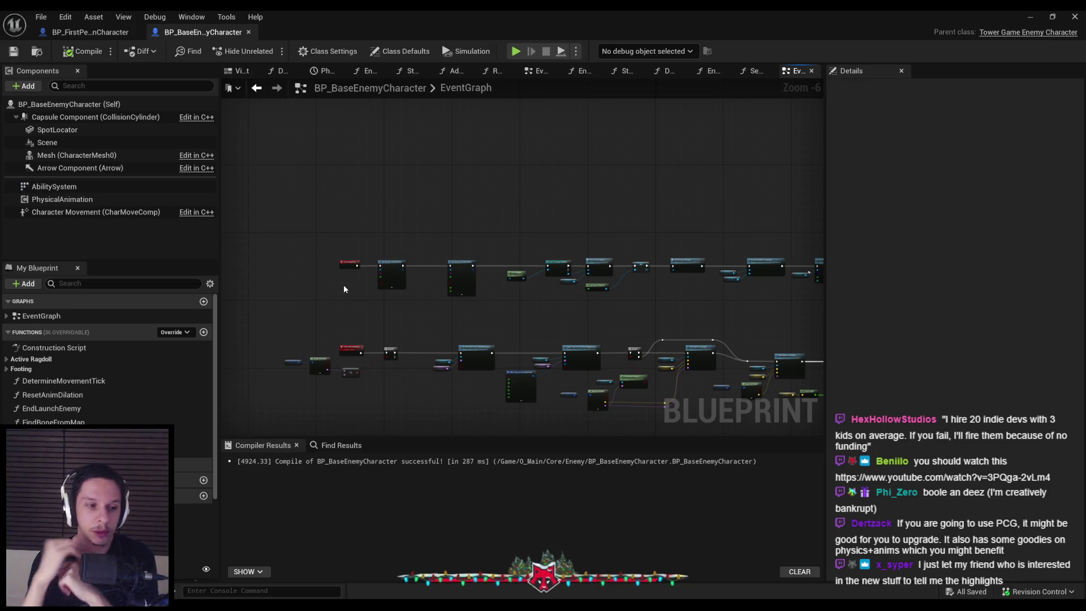
pyautogui.scroll(3, 352, 287)
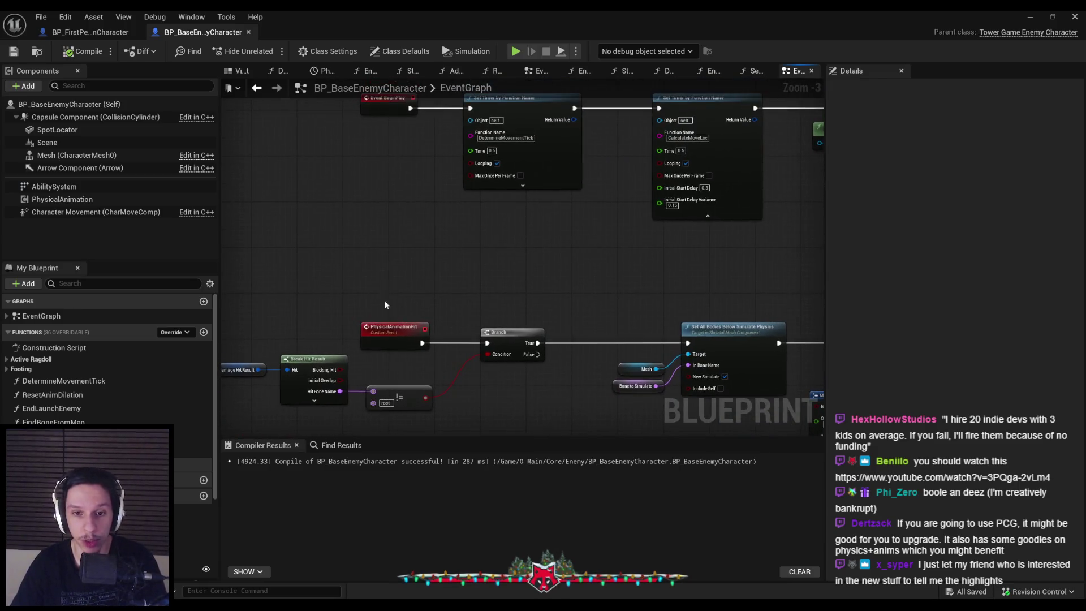
# Compile, then align the BeginPlay and PhysicalAnimationHit events and save.
pyautogui.click(14, 51)
pyautogui.click(65, 50)
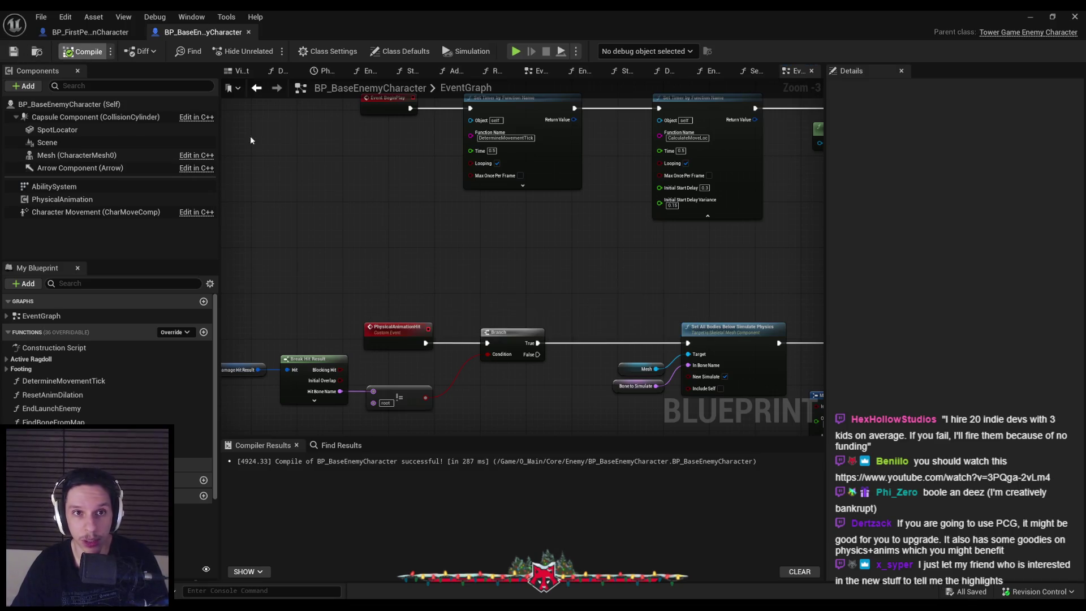
pyautogui.moveTo(361, 102); pyautogui.dragTo(393, 378)
pyautogui.hotkey('shift', 'a')
pyautogui.click(396, 316)
pyautogui.click(13, 51)
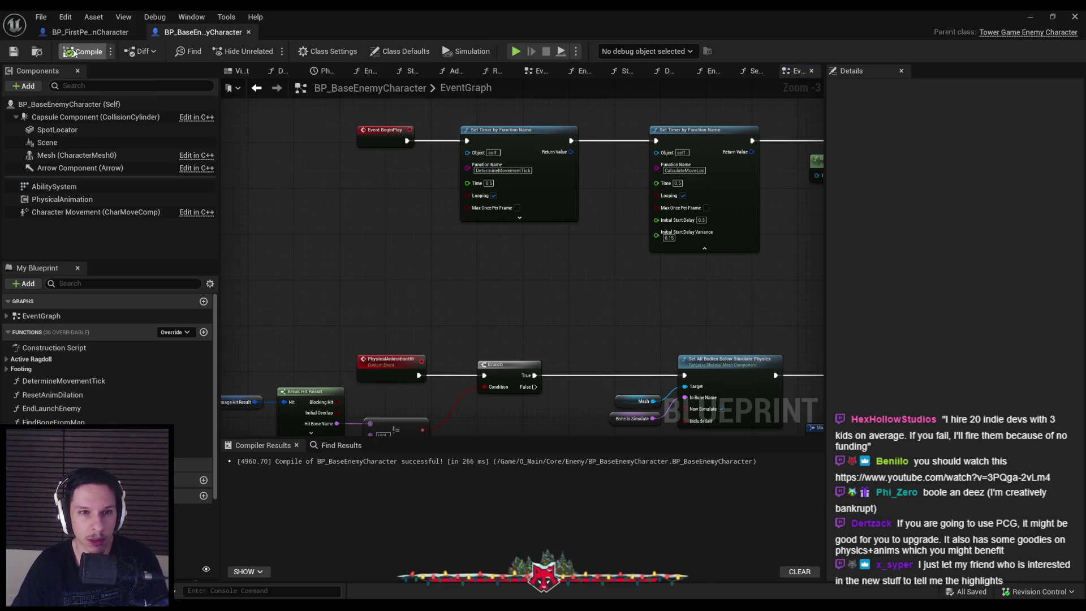
# Nudge the Branch node left into line and save the blueprint again.
pyautogui.scroll(-2, 438, 270)
pyautogui.scroll(1, 521, 252)
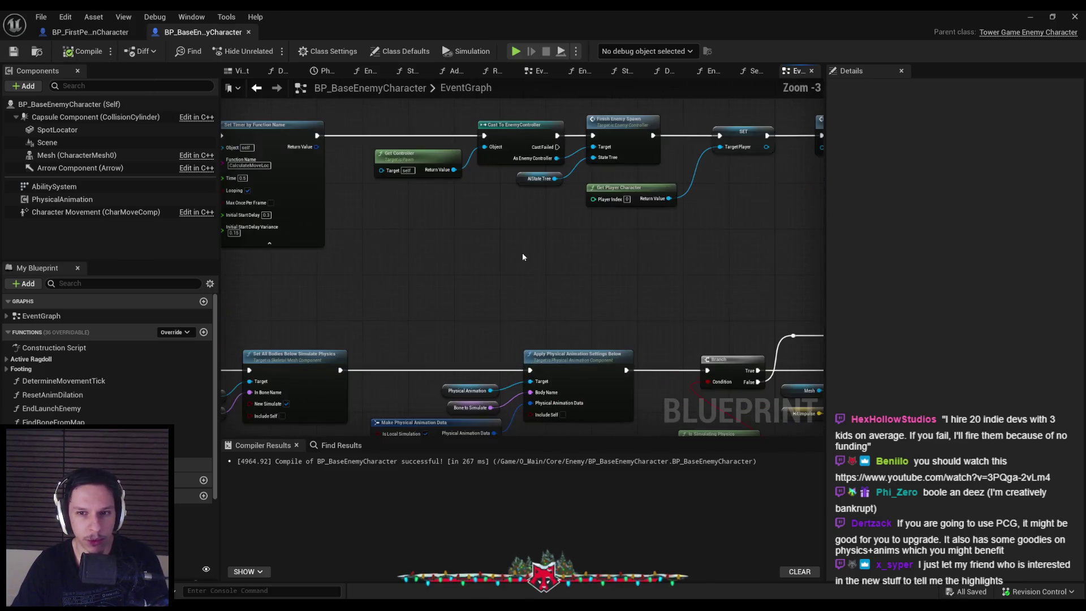
pyautogui.scroll(1, 422, 253)
pyautogui.scroll(-1, 423, 253)
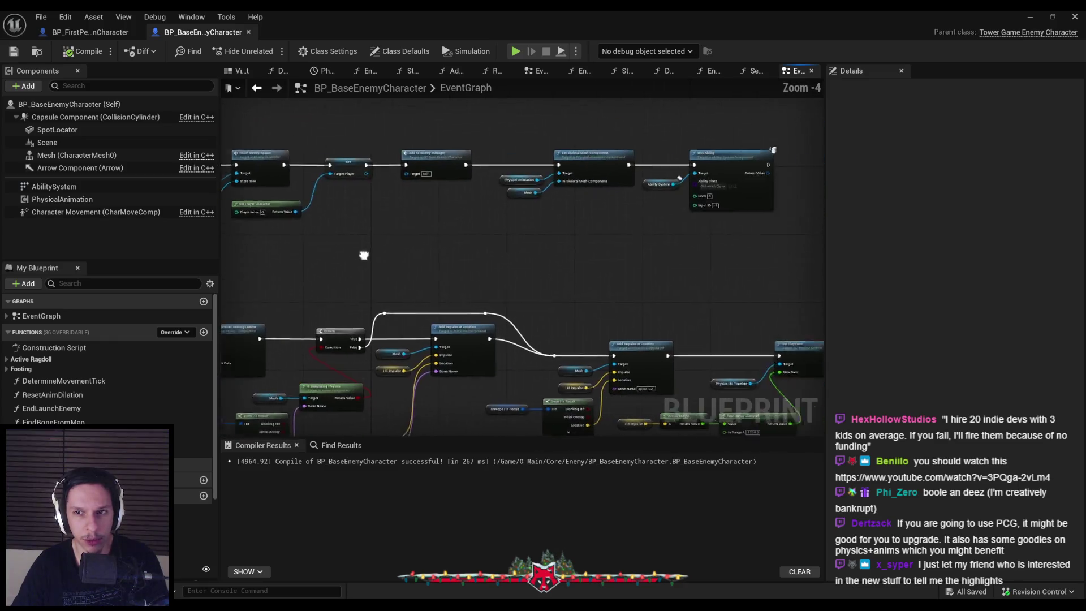
pyautogui.scroll(-1, 446, 235)
pyautogui.scroll(-1, 690, 228)
pyautogui.scroll(3, 427, 235)
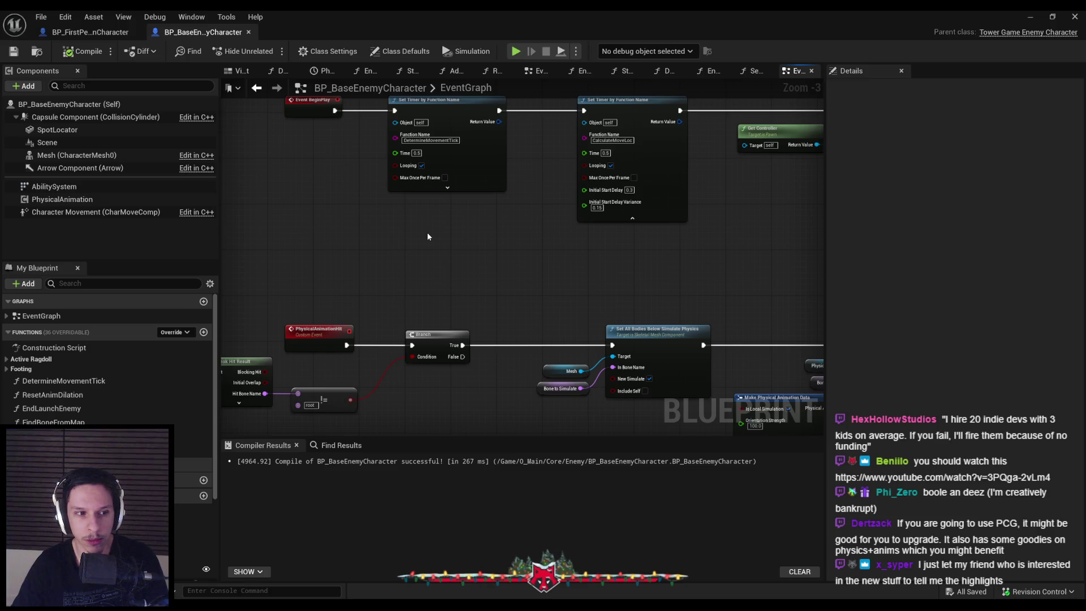
pyautogui.scroll(-1, 428, 236)
pyautogui.scroll(-1, 427, 236)
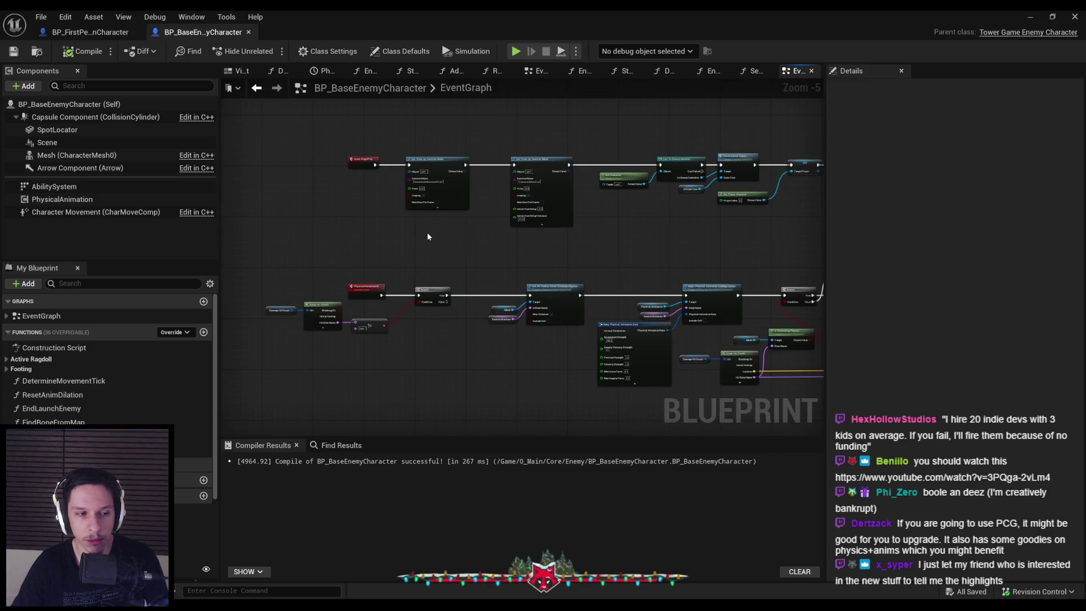
pyautogui.scroll(1, 427, 236)
pyautogui.scroll(1, 428, 236)
pyautogui.scroll(-1, 428, 237)
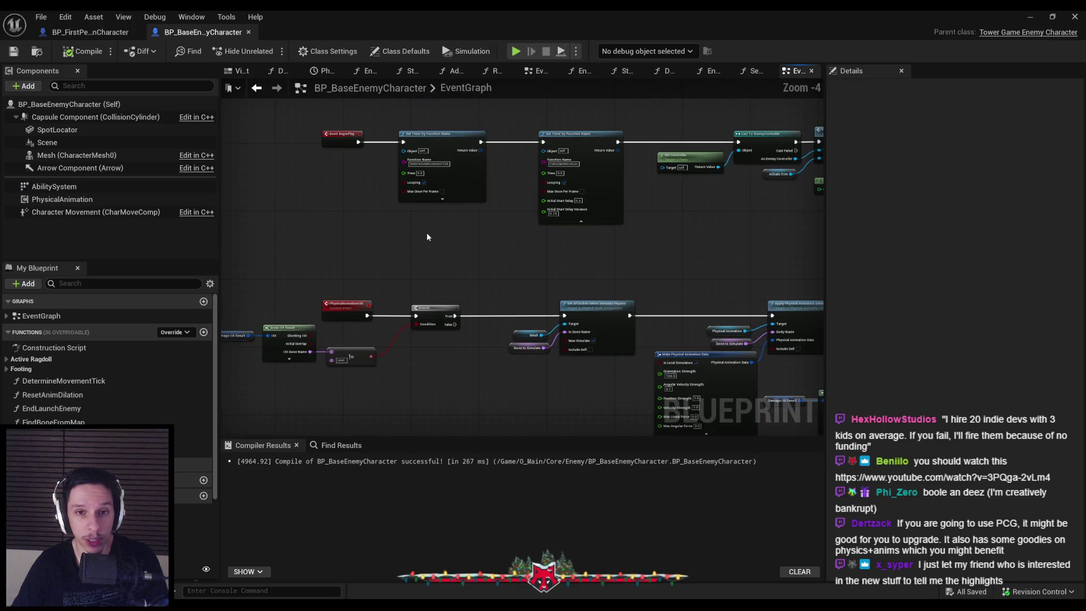
pyautogui.scroll(2, 425, 298)
pyautogui.moveTo(425, 310); pyautogui.dragTo(404, 313)
pyautogui.click(13, 51)
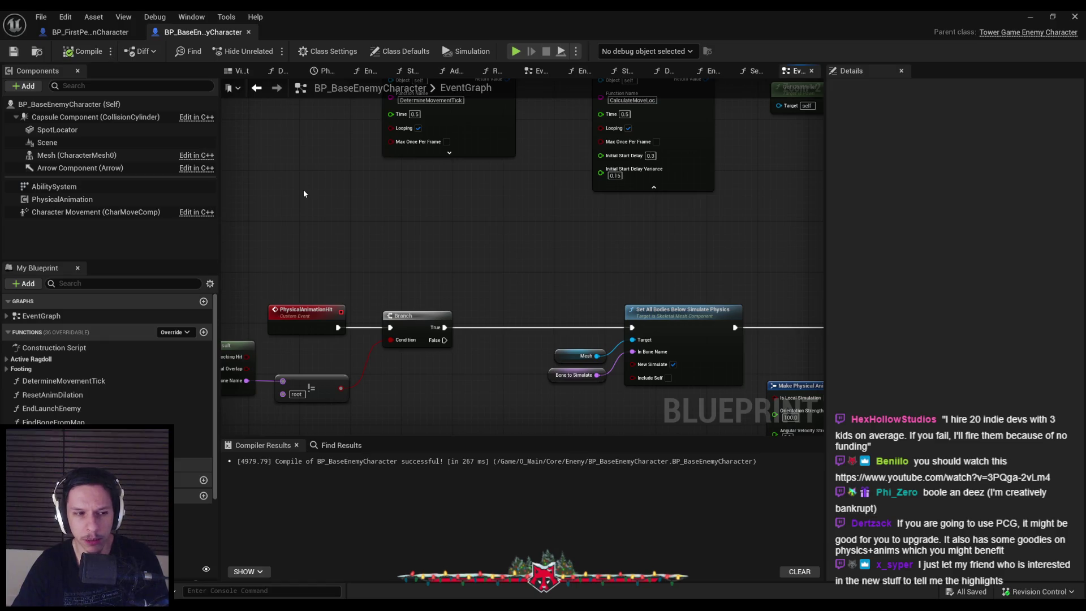
# Review the Break Hit Result, Physical Animation and Add Impulse at Location nodes, saving with Ctrl+S.
pyautogui.scroll(-1, 298, 235)
pyautogui.scroll(1, 300, 238)
pyautogui.scroll(-1, 300, 237)
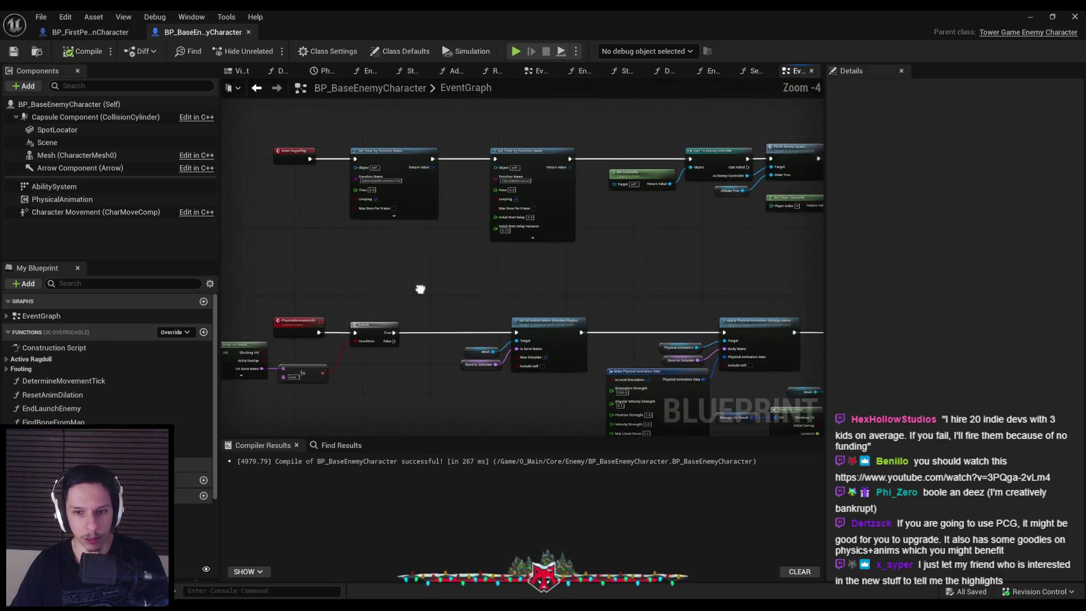
pyautogui.moveTo(419, 286); pyautogui.dragTo(251, 235)
pyautogui.scroll(-1, 251, 235)
pyautogui.scroll(-1, 251, 235)
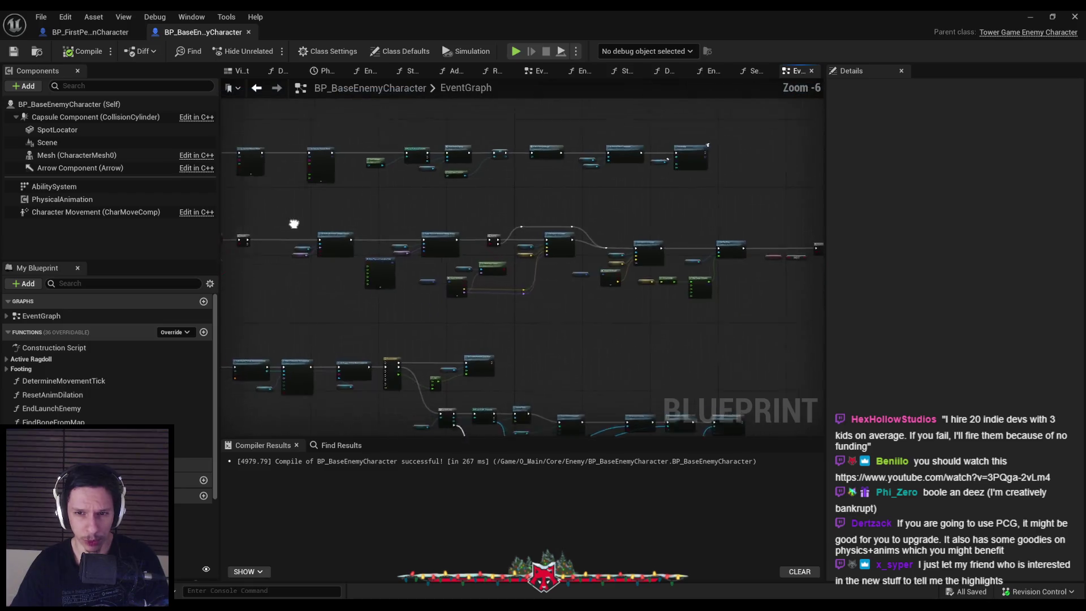
pyautogui.scroll(2, 351, 221)
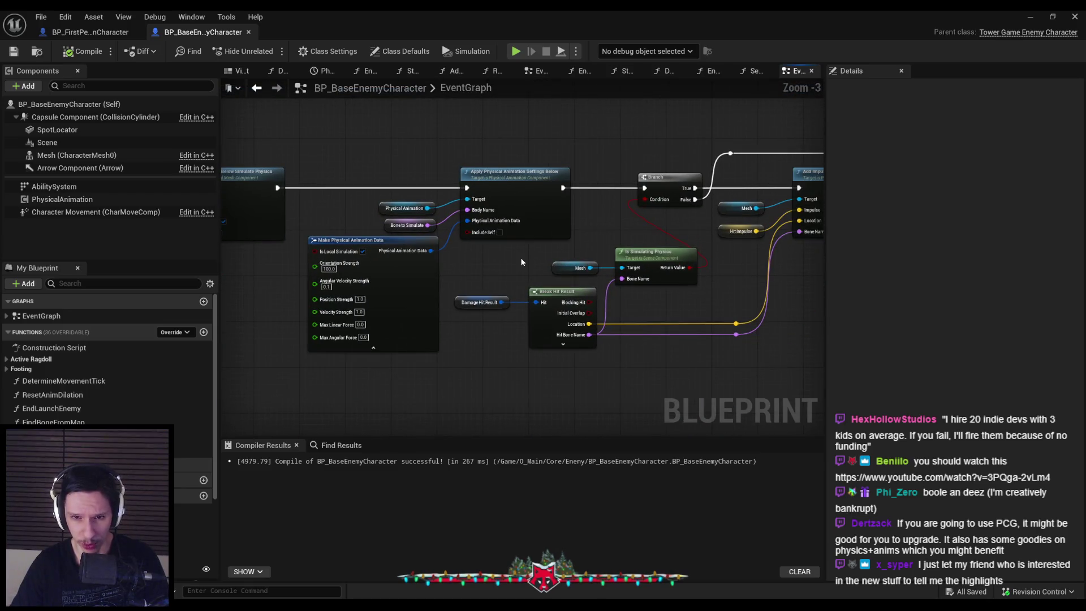
pyautogui.scroll(-1, 520, 256)
pyautogui.scroll(2, 509, 255)
pyautogui.moveTo(510, 261); pyautogui.dragTo(303, 246)
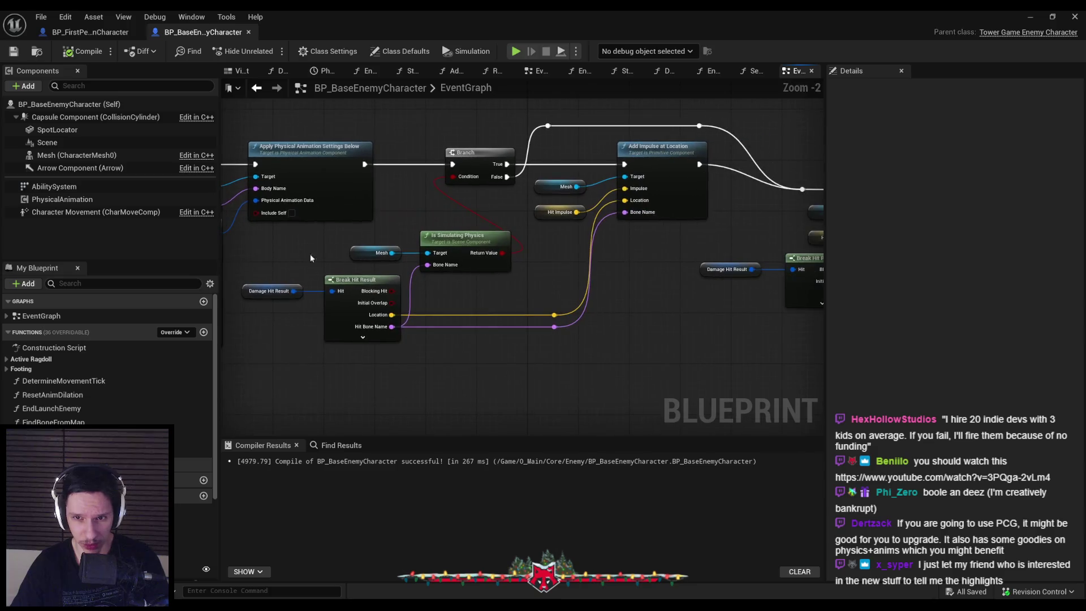
pyautogui.moveTo(513, 290); pyautogui.dragTo(475, 169)
pyautogui.click(565, 270)
pyautogui.hotkey('ctrl', 's')
pyautogui.scroll(-1, 383, 219)
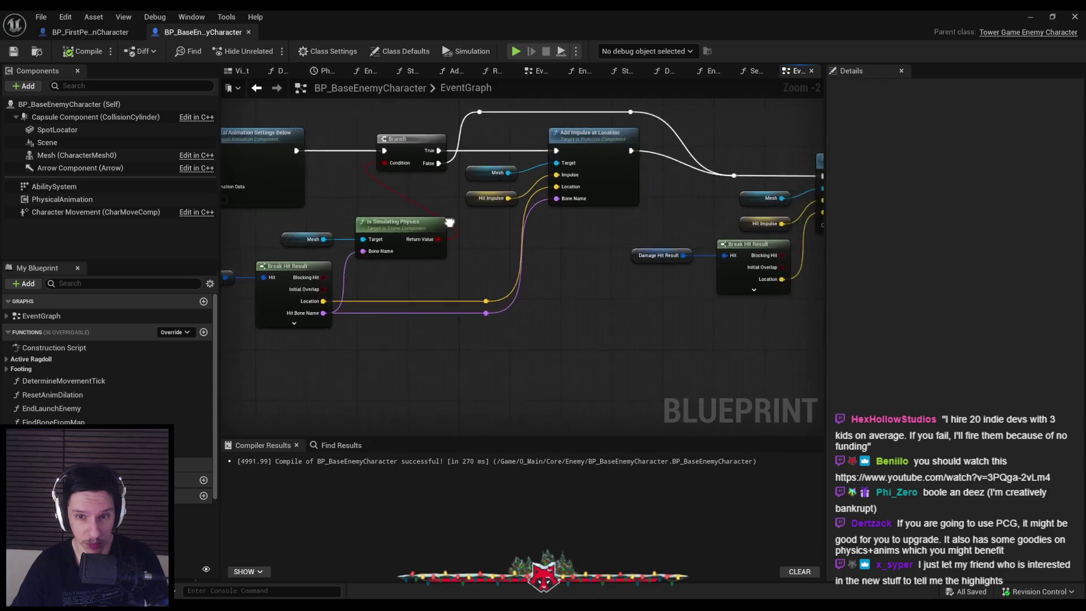
pyautogui.scroll(1, 382, 219)
pyautogui.moveTo(382, 219); pyautogui.dragTo(344, 274)
pyautogui.scroll(-3, 344, 274)
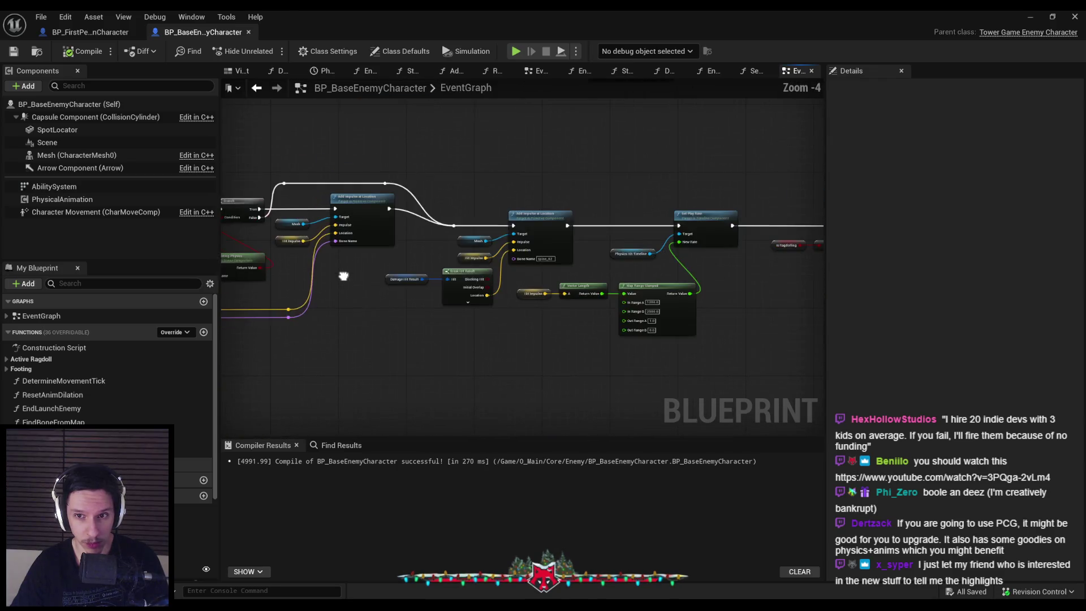
pyautogui.scroll(1, 502, 242)
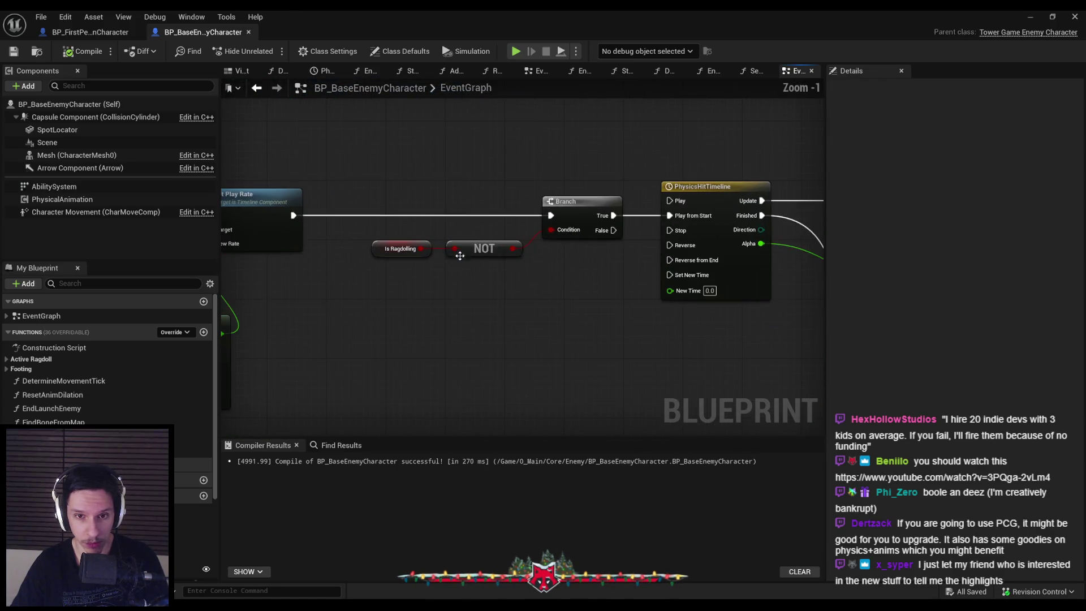
pyautogui.moveTo(402, 294); pyautogui.dragTo(604, 261)
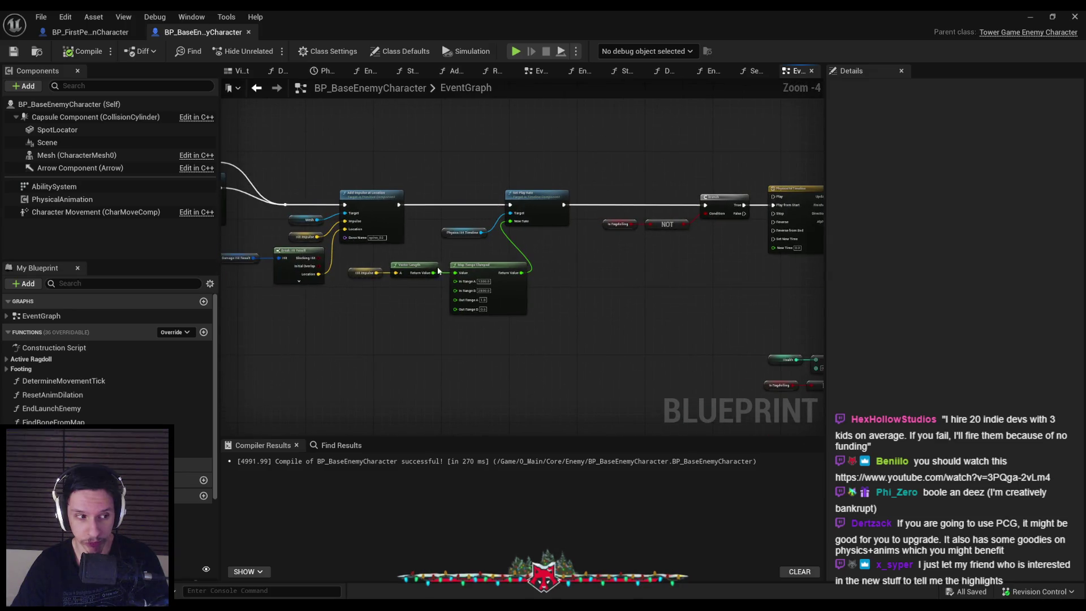
pyautogui.moveTo(375, 271); pyautogui.dragTo(708, 274)
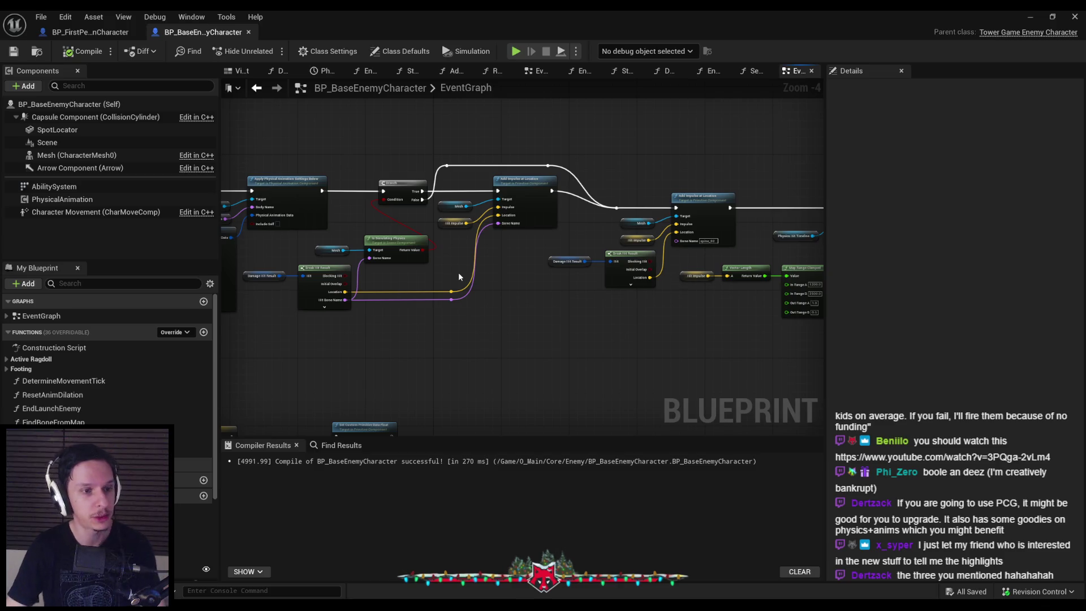
# Expand the AI Behavior and Active Ragdoll variable groups in the My Blueprint panel.
pyautogui.scroll(1, 498, 322)
pyautogui.scroll(1, 517, 286)
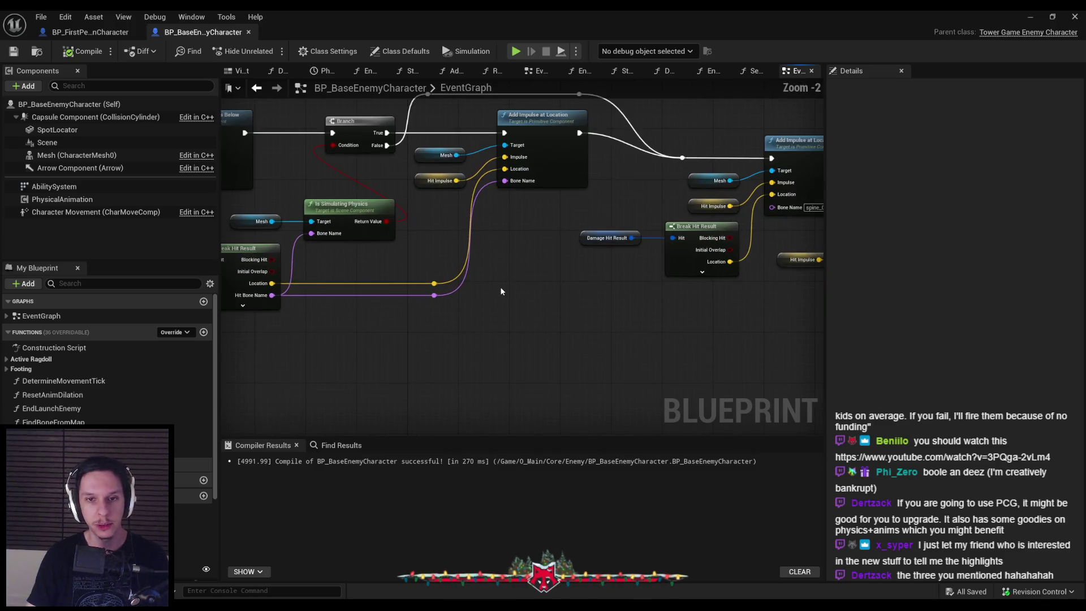
pyautogui.scroll(-1, 531, 289)
pyautogui.scroll(-2, 540, 296)
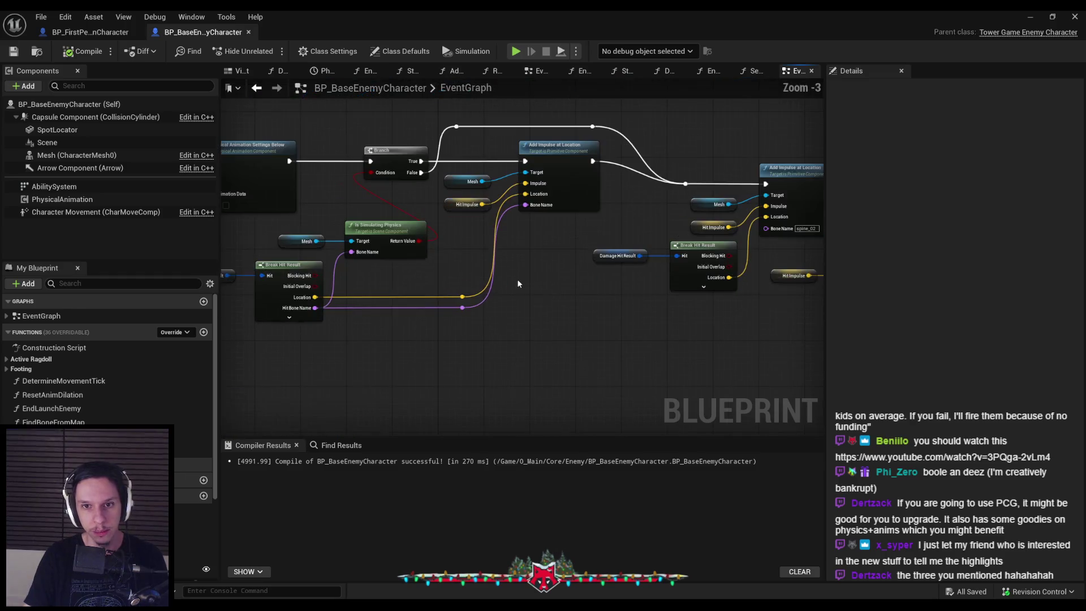
pyautogui.moveTo(470, 325); pyautogui.dragTo(610, 291)
pyautogui.scroll(2, 555, 273)
pyautogui.moveTo(318, 316)
pyautogui.mouseDown()
pyautogui.moveTo(562, 314)
pyautogui.moveTo(511, 295)
pyautogui.mouseUp()
pyautogui.scroll(-3, 572, 310)
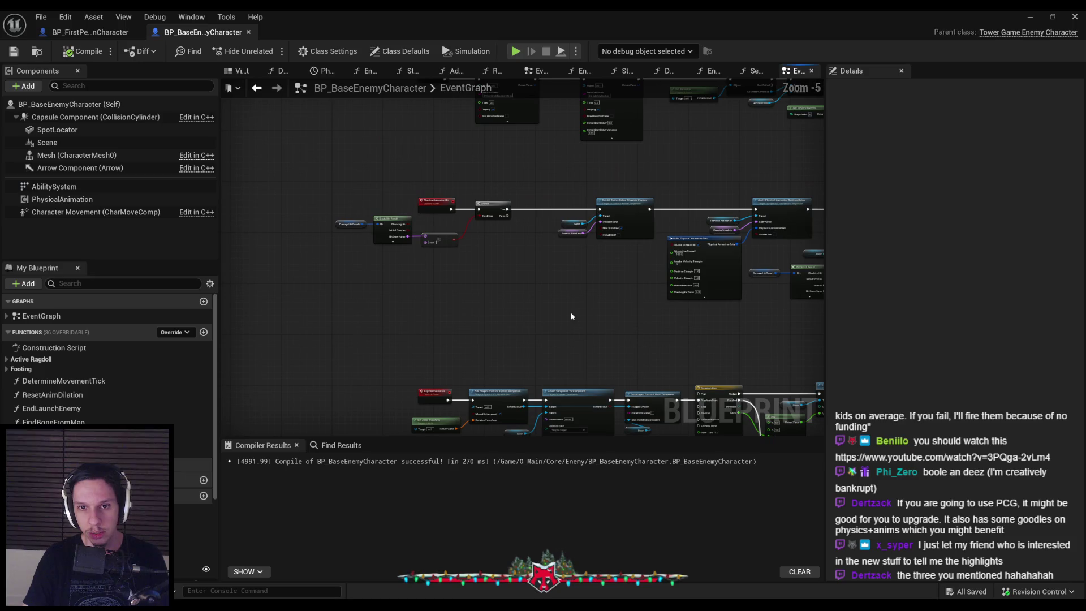
pyautogui.moveTo(570, 311); pyautogui.dragTo(542, 302)
pyautogui.scroll(2, 479, 277)
pyautogui.scroll(-2, 691, 296)
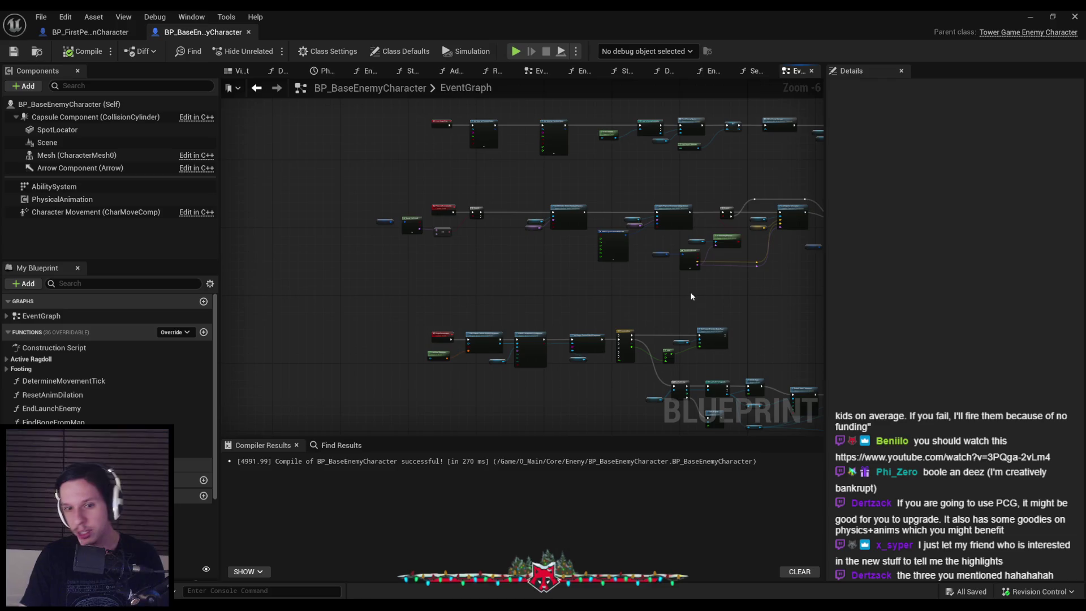
pyautogui.scroll(3, 575, 296)
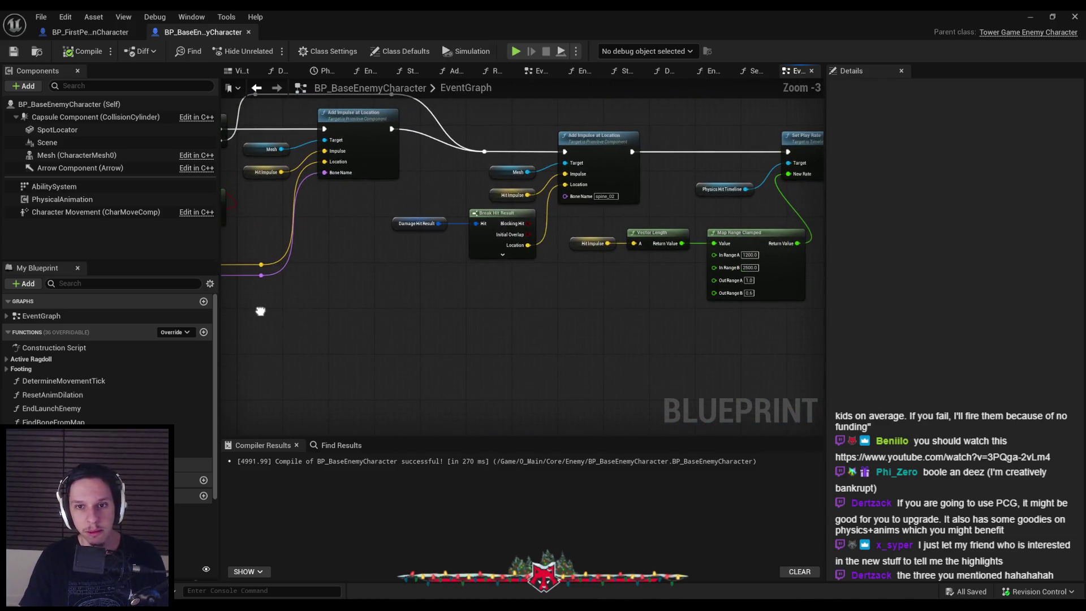
pyautogui.scroll(-1, 404, 313)
pyautogui.moveTo(457, 317)
pyautogui.mouseDown()
pyautogui.moveTo(436, 307)
pyautogui.moveTo(541, 294)
pyautogui.moveTo(465, 305)
pyautogui.mouseUp()
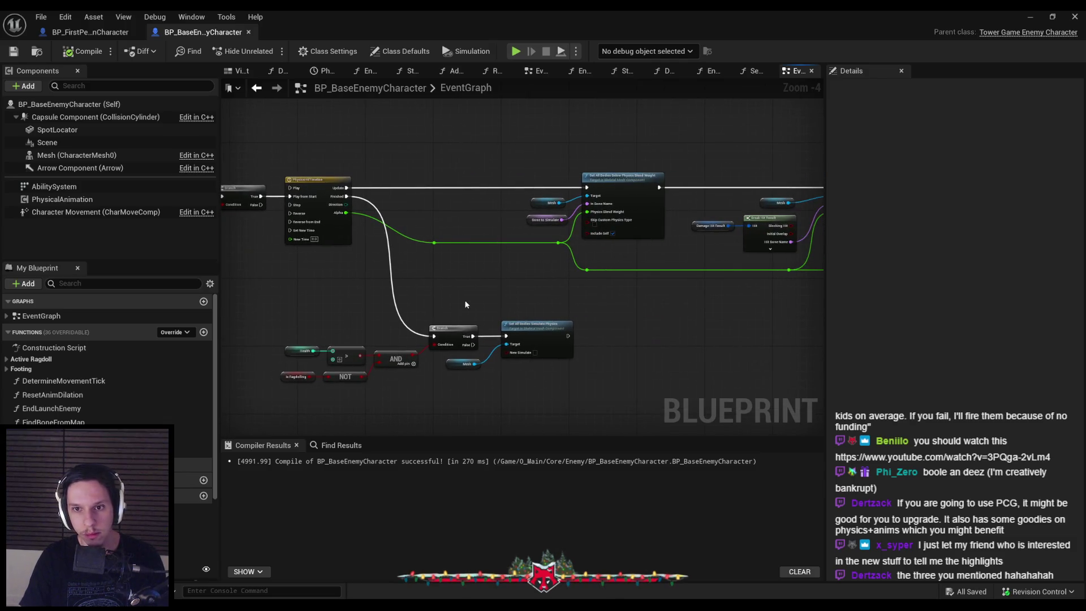
pyautogui.scroll(-5, 328, 302)
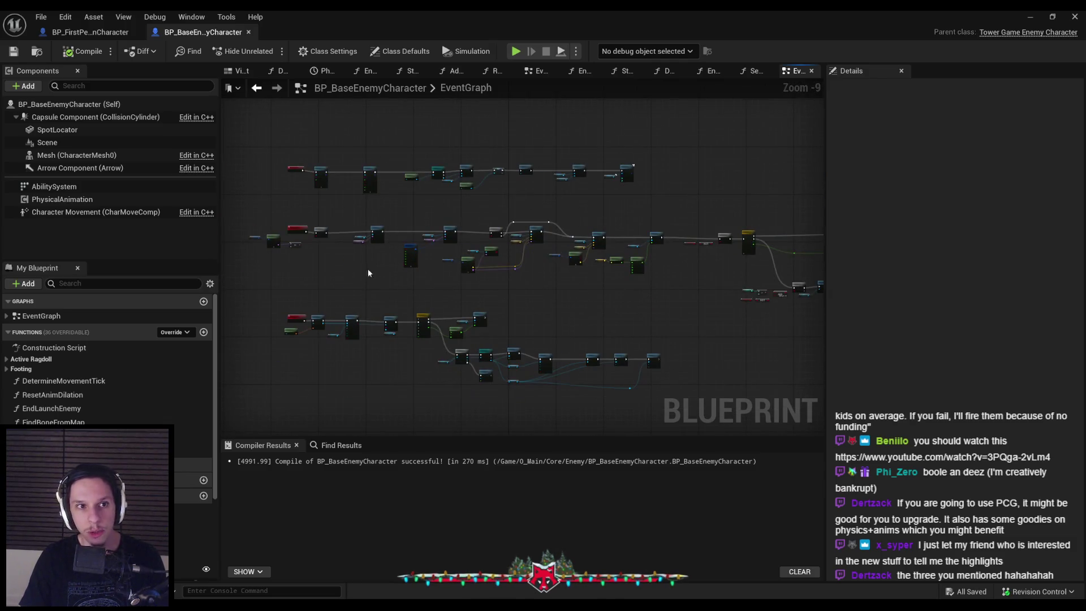
pyautogui.scroll(2, 316, 273)
pyautogui.scroll(-3, 108, 362)
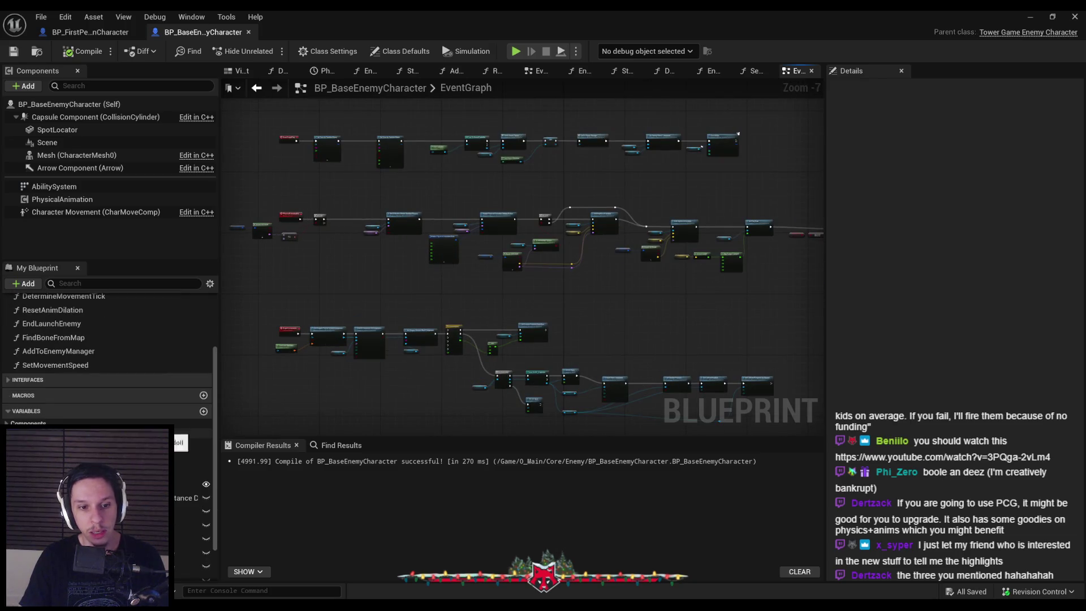
pyautogui.scroll(-2, 107, 362)
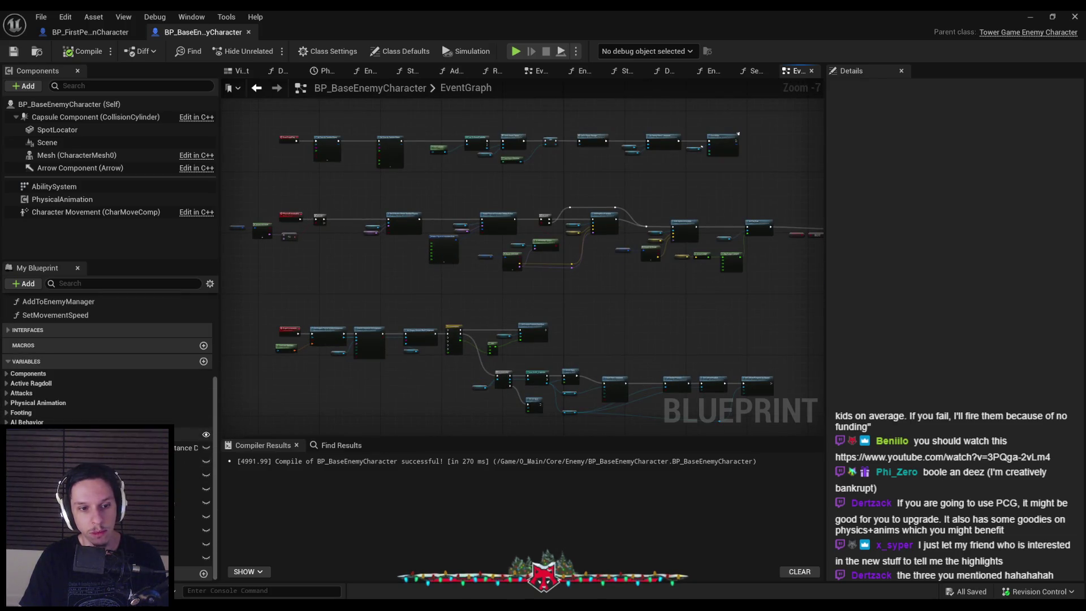
pyautogui.moveTo(330, 281); pyautogui.dragTo(349, 369)
pyautogui.click(27, 422)
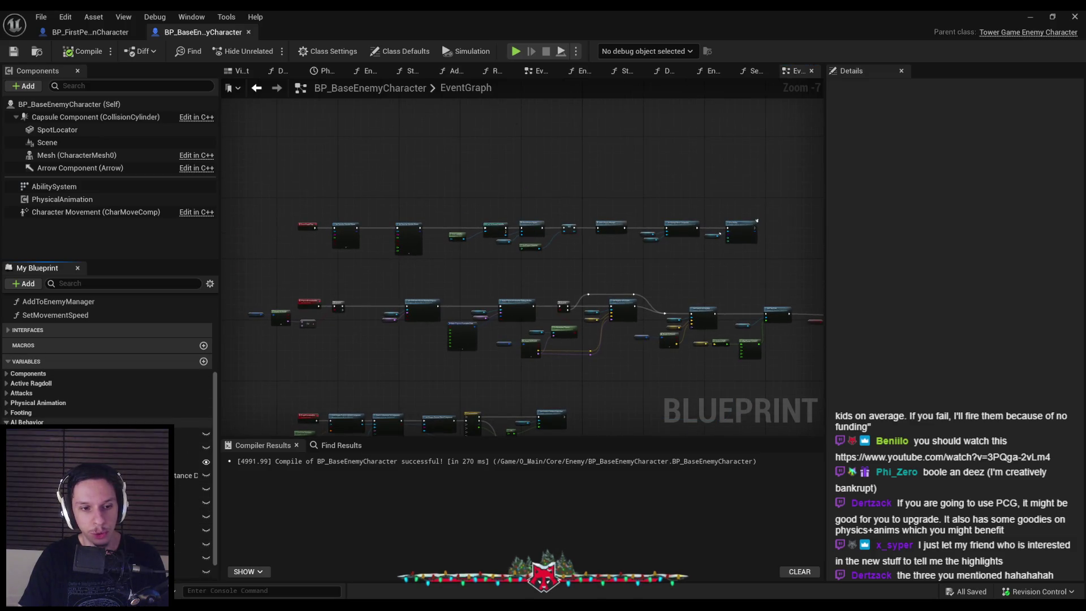
pyautogui.click(7, 393)
pyautogui.click(6, 393)
pyautogui.click(6, 384)
# Move the top row of BeginPlay nodes up and save the enemy blueprint.
pyautogui.scroll(3, 316, 342)
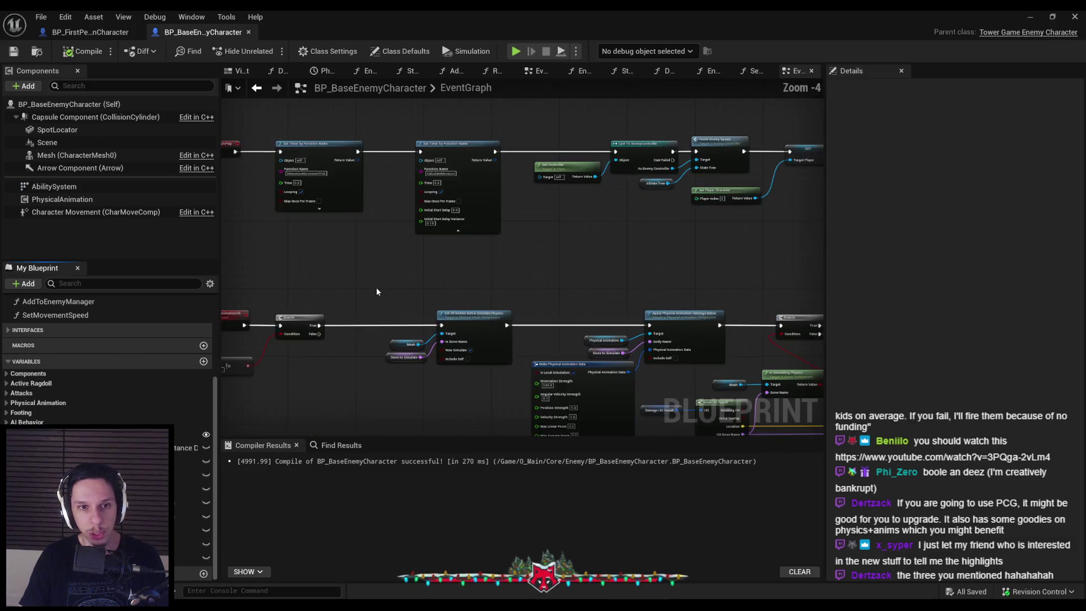
pyautogui.scroll(-2, 656, 255)
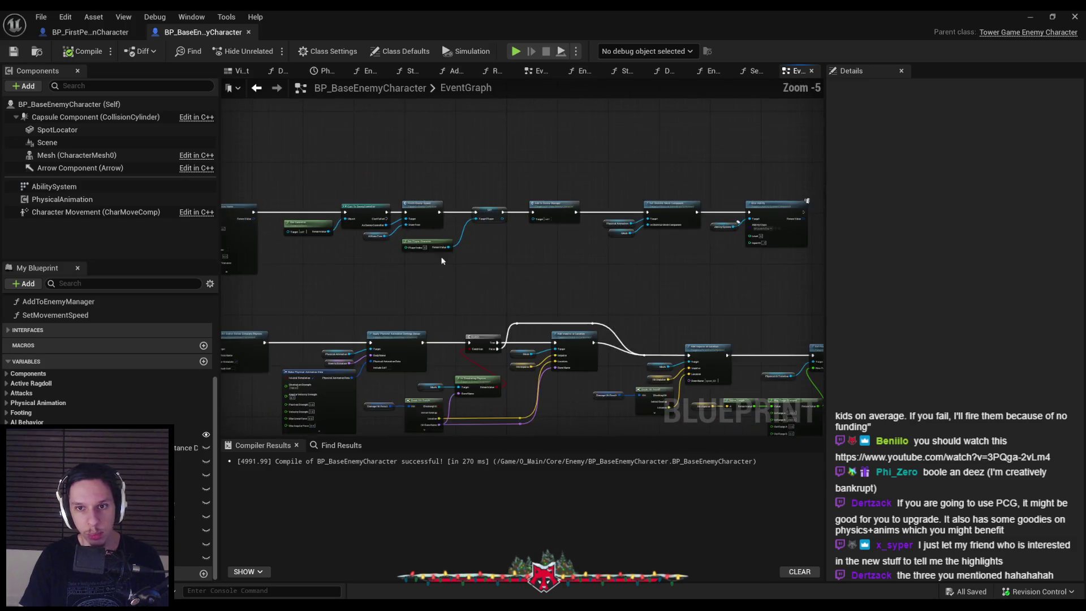
pyautogui.moveTo(234, 213); pyautogui.dragTo(768, 266)
pyautogui.press('Up')
pyautogui.press('Up')
pyautogui.press('Up')
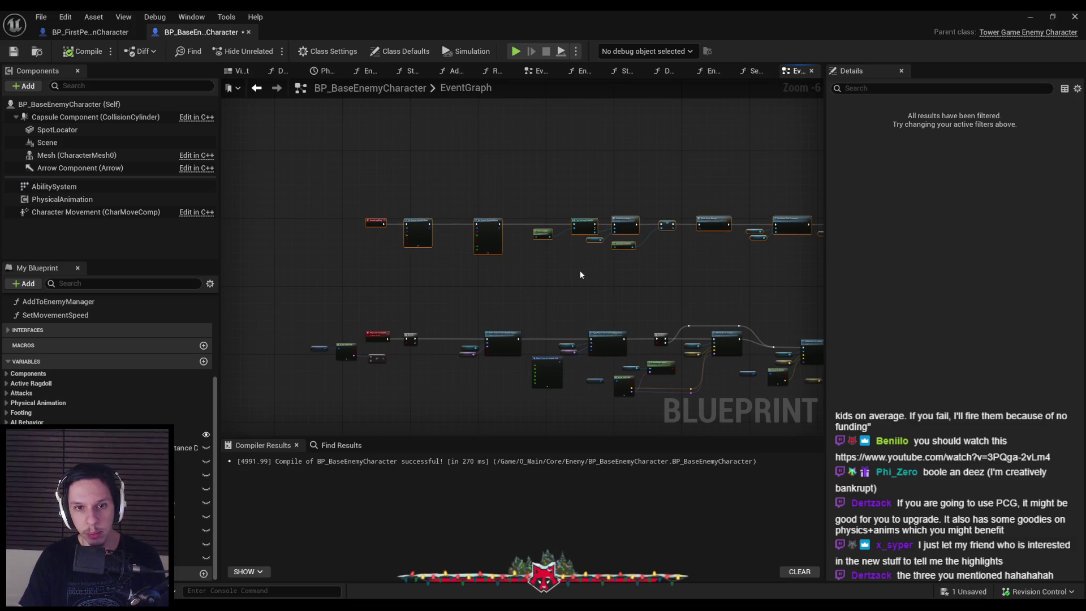
pyautogui.click(11, 51)
# Pan along the startup chain to the Add to Enemy Manager and Give Ability nodes.
pyautogui.scroll(3, 489, 258)
pyautogui.scroll(-2, 489, 291)
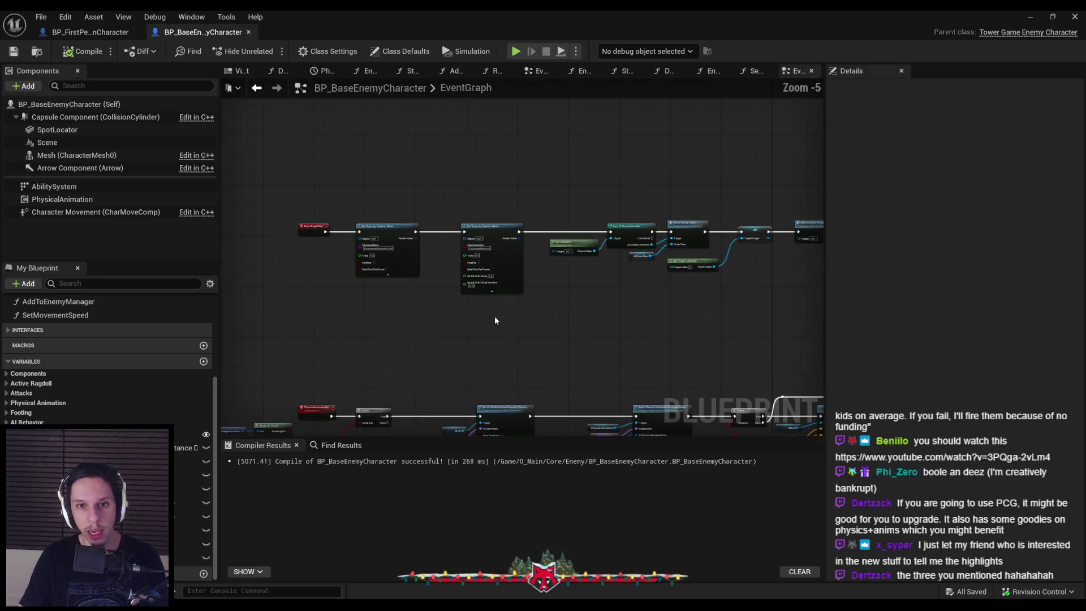
pyautogui.scroll(1, 503, 317)
pyautogui.moveTo(602, 259); pyautogui.dragTo(347, 271)
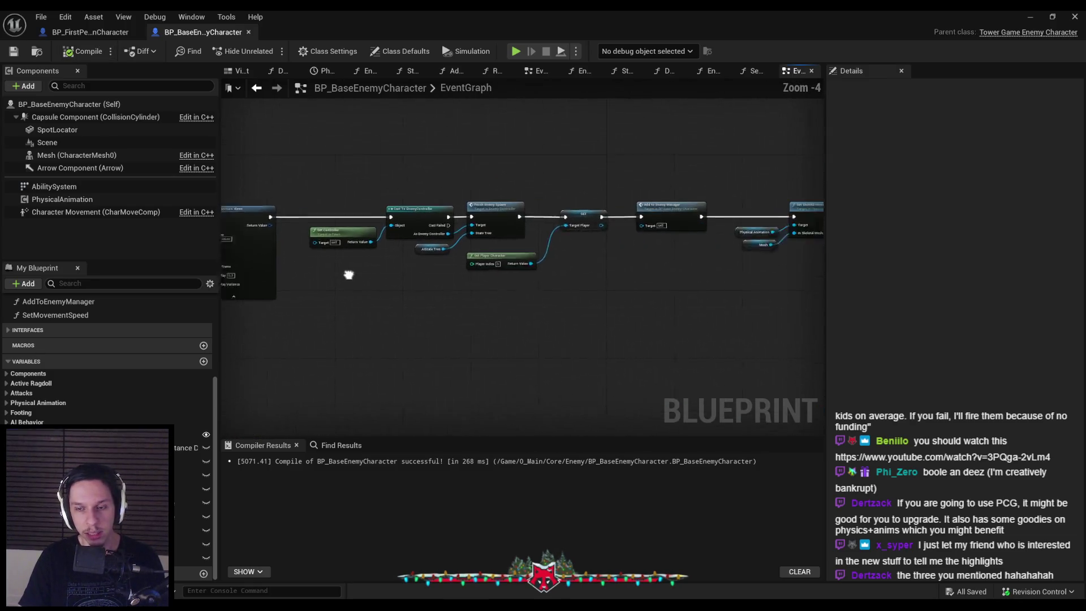
pyautogui.moveTo(441, 283); pyautogui.dragTo(346, 276)
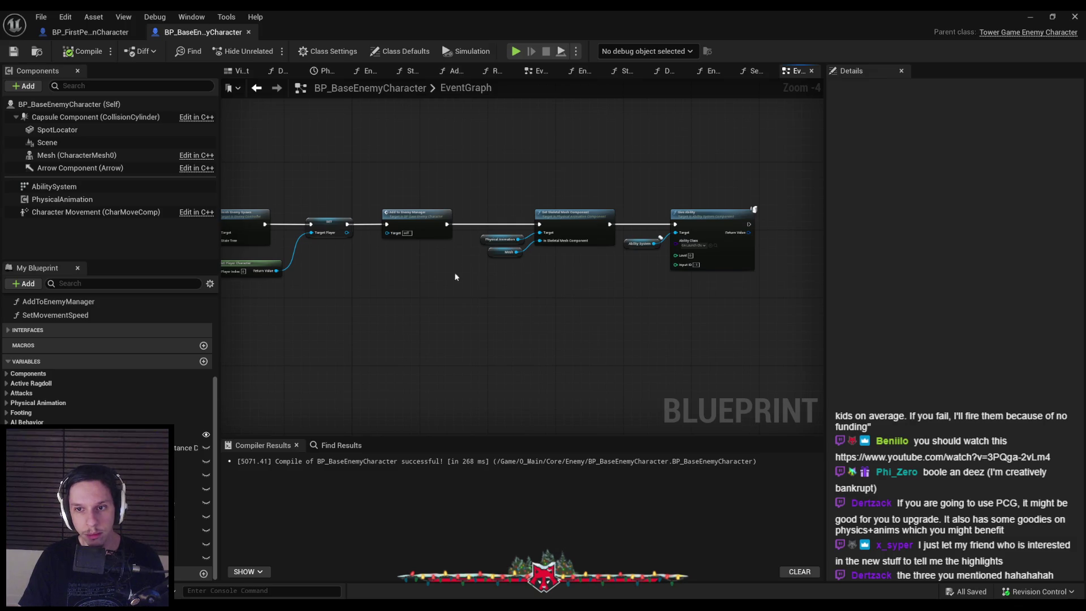
pyautogui.scroll(2, 583, 287)
pyautogui.scroll(-1, 542, 288)
pyautogui.moveTo(541, 288); pyautogui.dragTo(419, 300)
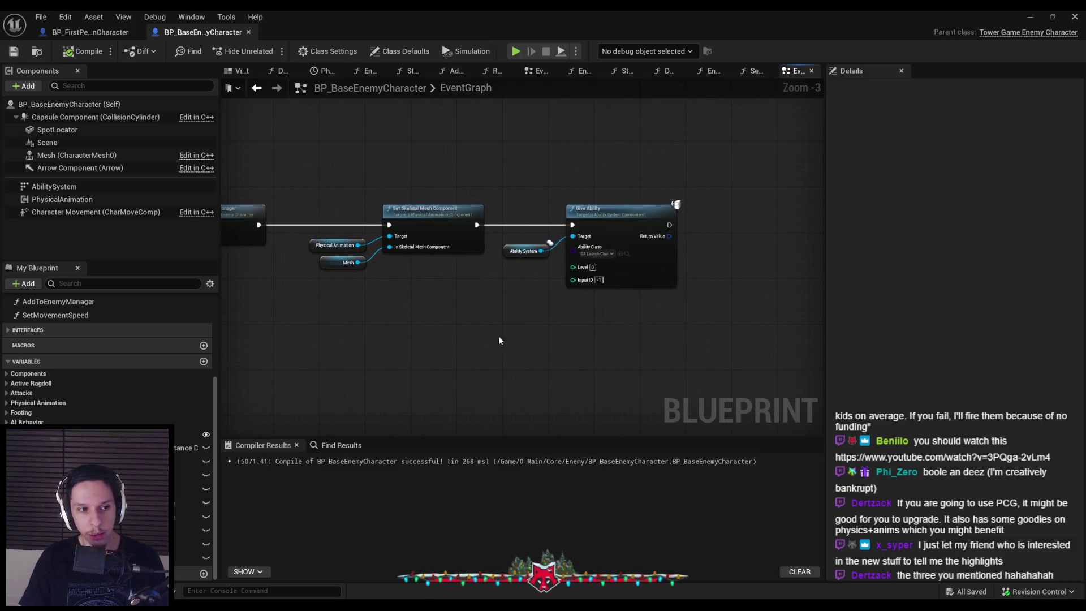
pyautogui.moveTo(530, 341); pyautogui.dragTo(456, 280)
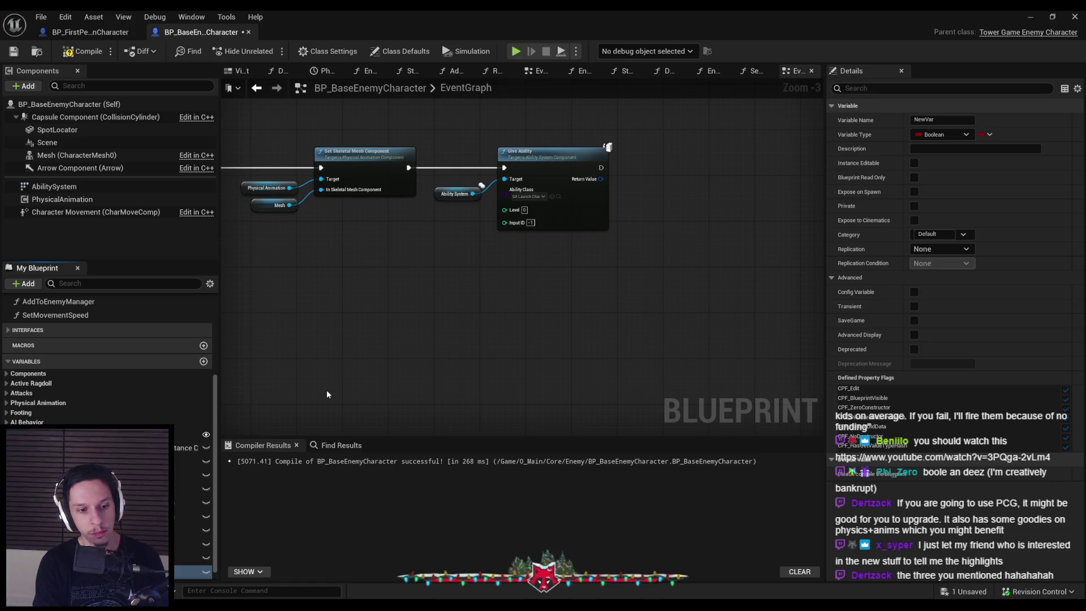
# Name the new Boolean bDropsHealthOnDeath, compile, and place its setter after Give Ability.
pyautogui.press('Return')
pyautogui.moveTo(626, 310); pyautogui.dragTo(532, 348)
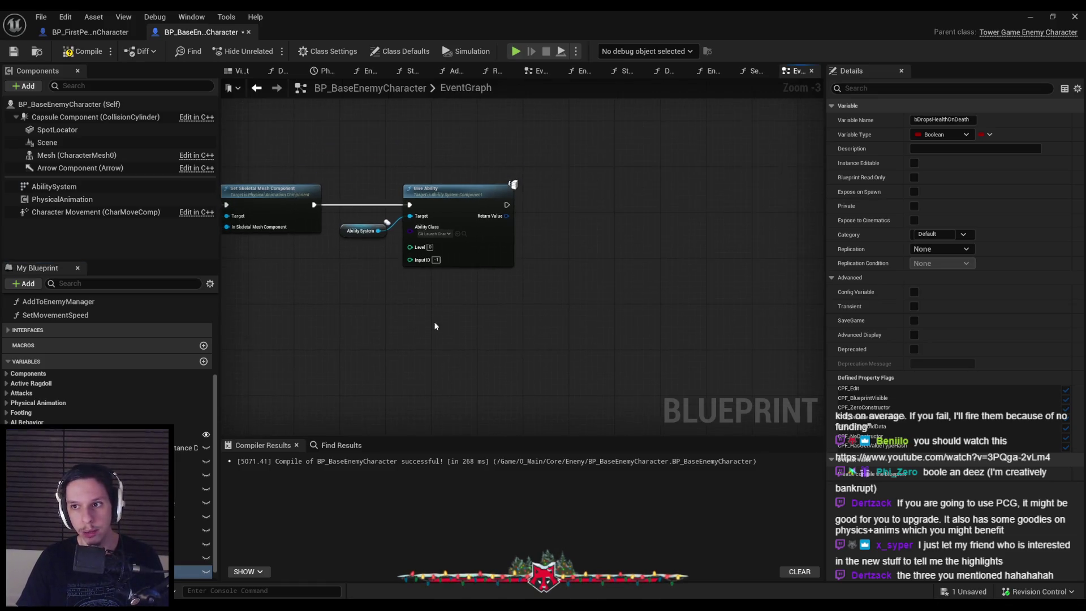
pyautogui.press('F7')
pyautogui.moveTo(192, 572)
pyautogui.mouseDown()
pyautogui.moveTo(513, 265)
pyautogui.moveTo(534, 215)
pyautogui.moveTo(544, 228)
pyautogui.moveTo(637, 196)
pyautogui.mouseUp()
pyautogui.click(656, 228)
pyautogui.scroll(3, 650, 232)
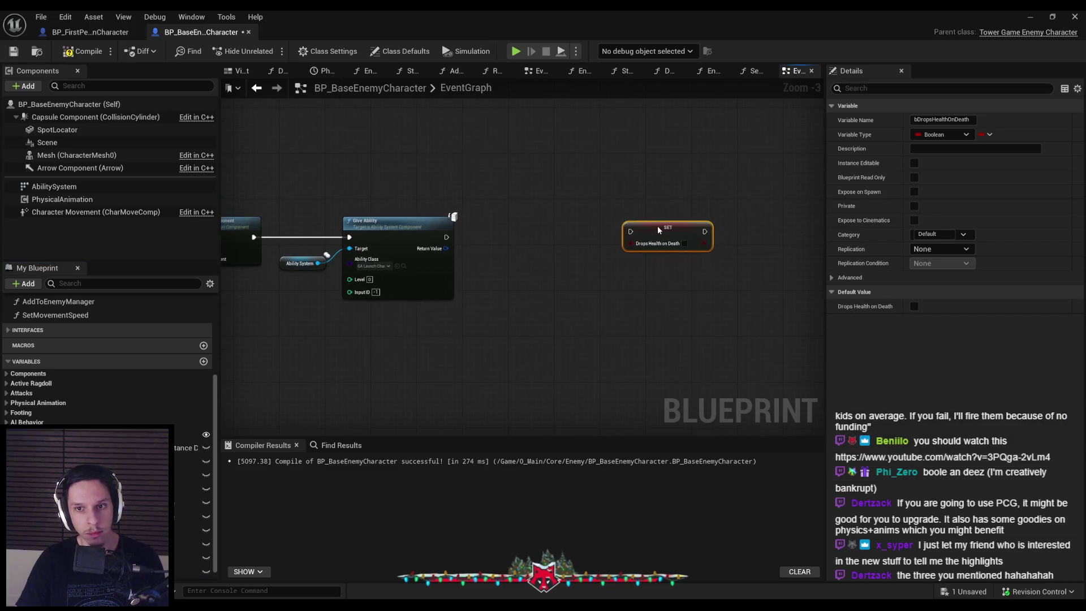
# Add a Random Bool node to the graph beside the setter.
pyautogui.rightClick(513, 303)
pyautogui.write('random int')
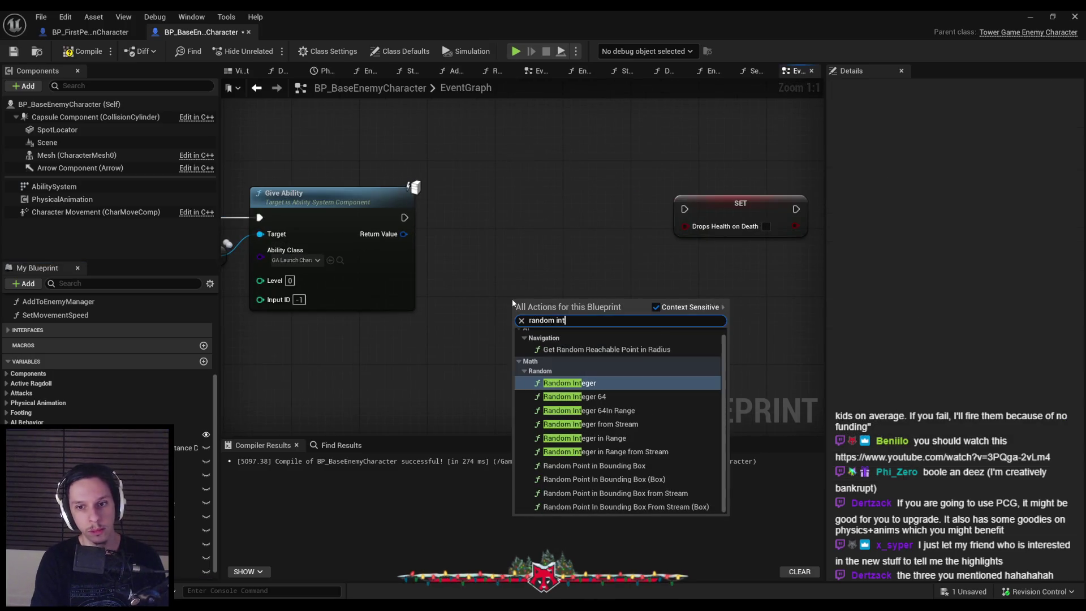
pyautogui.press('Down')
pyautogui.press('Down')
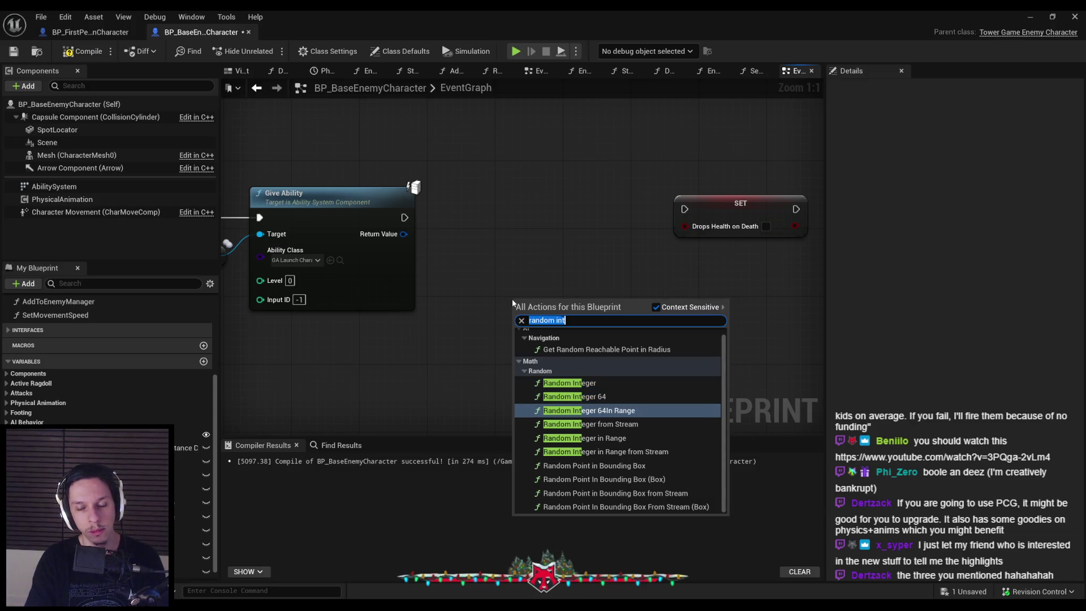
pyautogui.press('BackSpace')
pyautogui.press('BackSpace')
pyautogui.press('BackSpace')
pyautogui.write('bool')
pyautogui.press('Return')
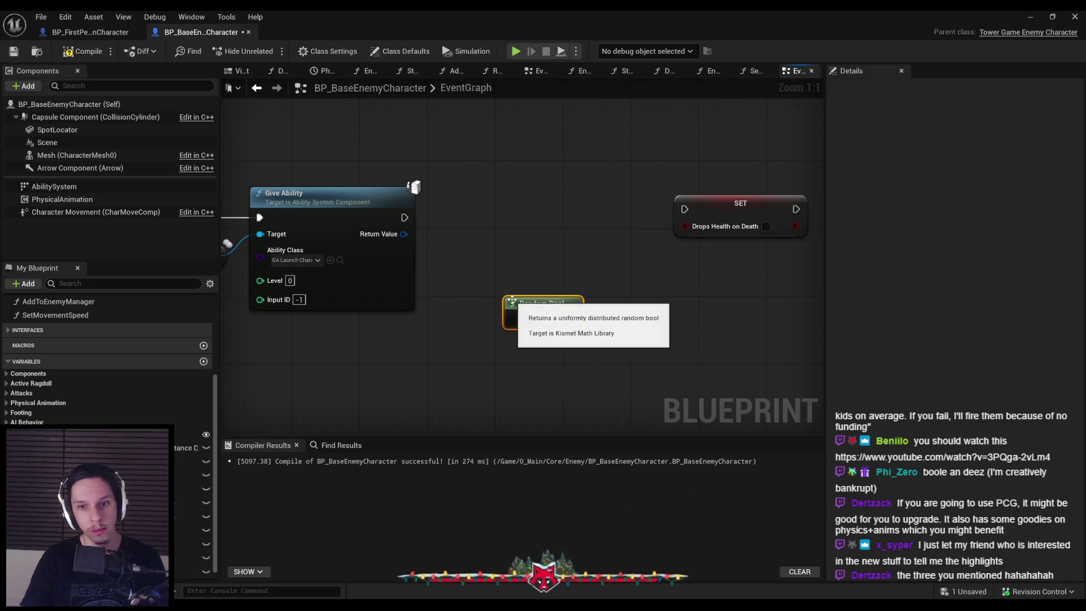
# Wire Give Ability into the SET node and Random Bool into Drops Health on Death, tidy, compile, save.
pyautogui.click(699, 211)
pyautogui.moveTo(685, 209)
pyautogui.mouseDown()
pyautogui.moveTo(441, 226)
pyautogui.moveTo(404, 217)
pyautogui.mouseUp()
pyautogui.moveTo(730, 203); pyautogui.dragTo(670, 212)
pyautogui.moveTo(542, 312)
pyautogui.mouseDown()
pyautogui.moveTo(548, 274)
pyautogui.moveTo(626, 234)
pyautogui.moveTo(637, 218)
pyautogui.moveTo(627, 219)
pyautogui.mouseUp()
pyautogui.keyDown('ctrl'); pyautogui.click(679, 224); pyautogui.keyUp('ctrl')
pyautogui.click(609, 280)
pyautogui.click(489, 267)
pyautogui.moveTo(490, 272); pyautogui.dragTo(483, 280)
pyautogui.click(489, 295)
pyautogui.click(89, 55)
pyautogui.click(13, 51)
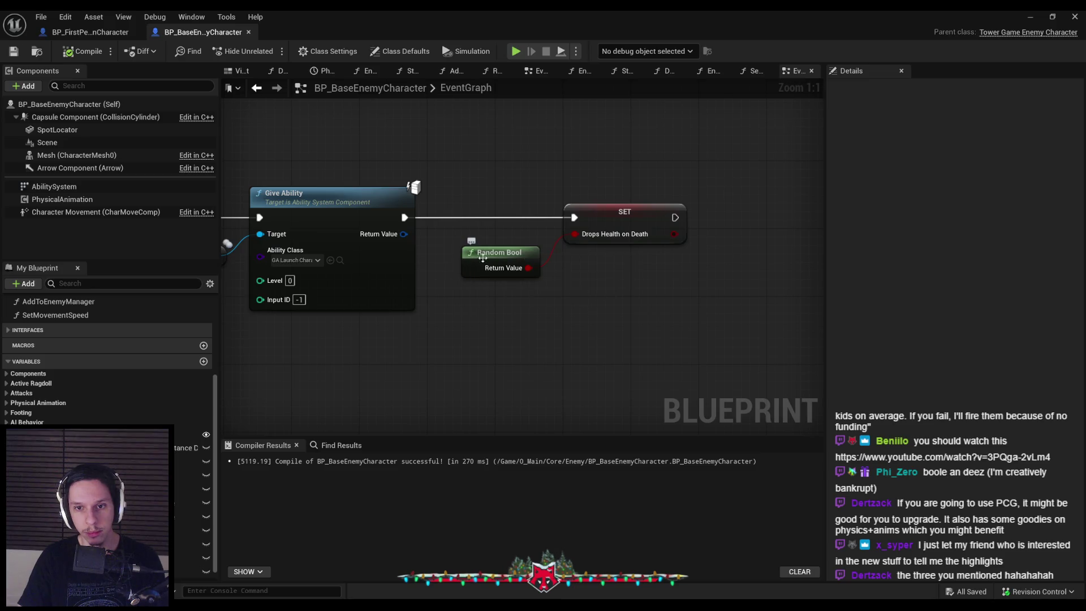
# Add a Branch node wired after the SET node, then compile and save the blueprint.
pyautogui.scroll(-4, 474, 255)
pyautogui.scroll(4, 473, 264)
pyautogui.scroll(-7, 460, 304)
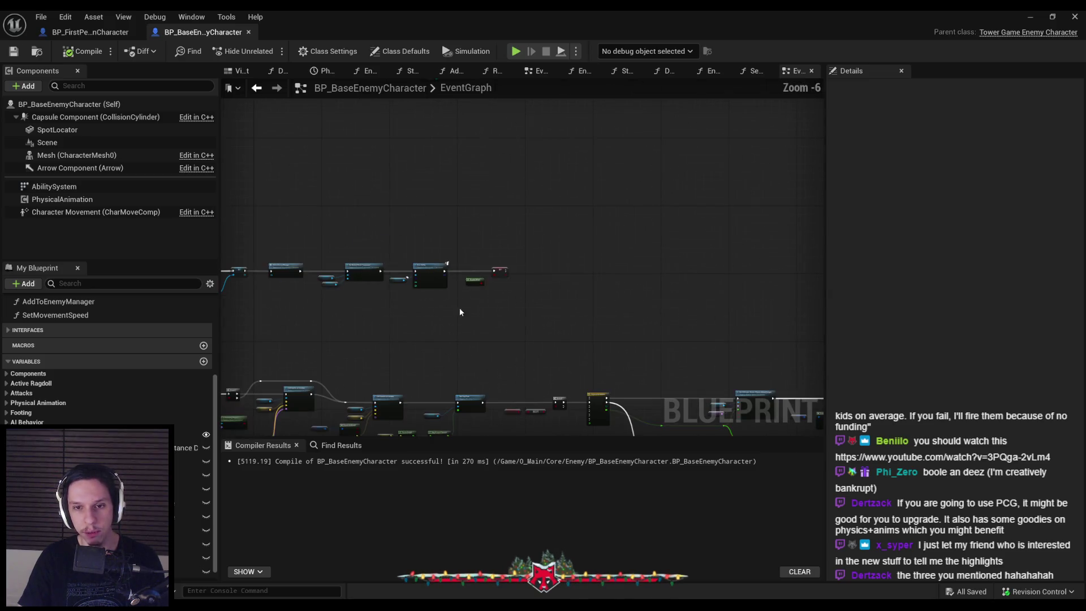
pyautogui.scroll(5, 582, 292)
pyautogui.scroll(-2, 578, 292)
pyautogui.scroll(2, 574, 293)
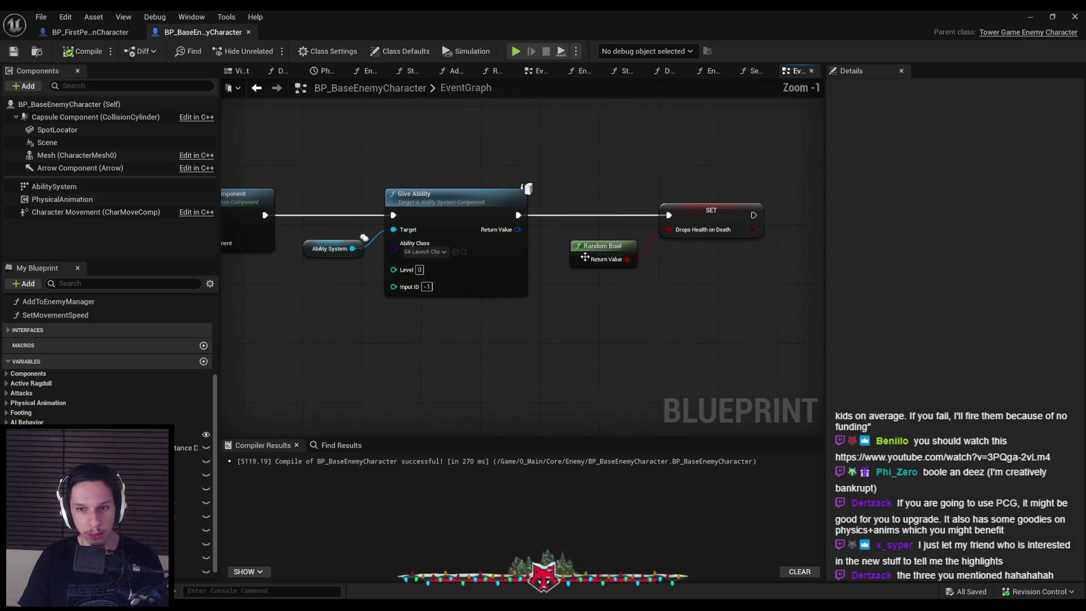
pyautogui.scroll(-5, 509, 305)
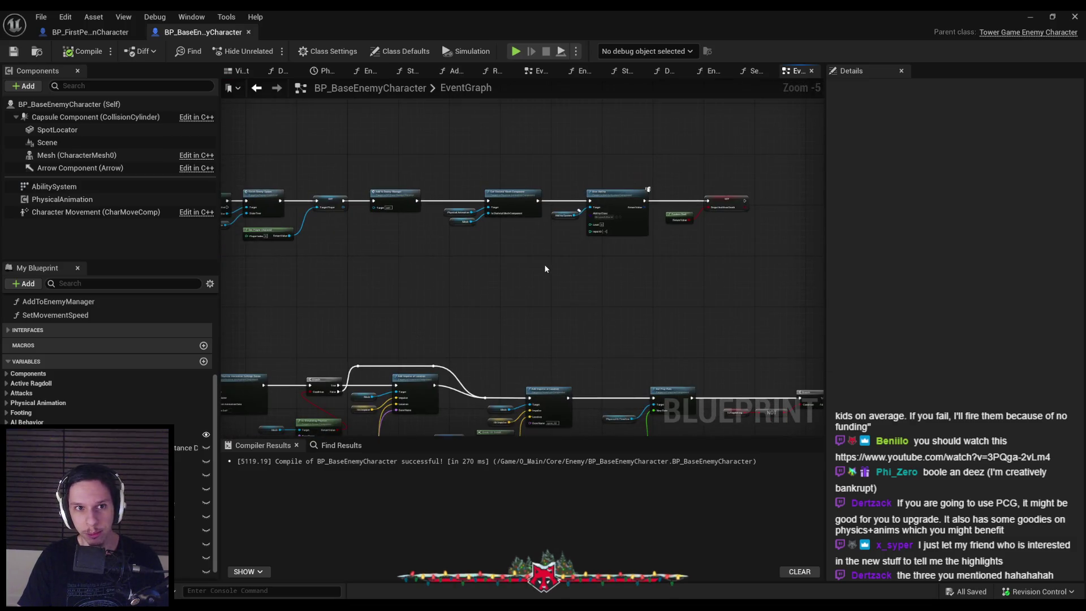
pyautogui.scroll(5, 430, 196)
pyautogui.scroll(-3, 403, 263)
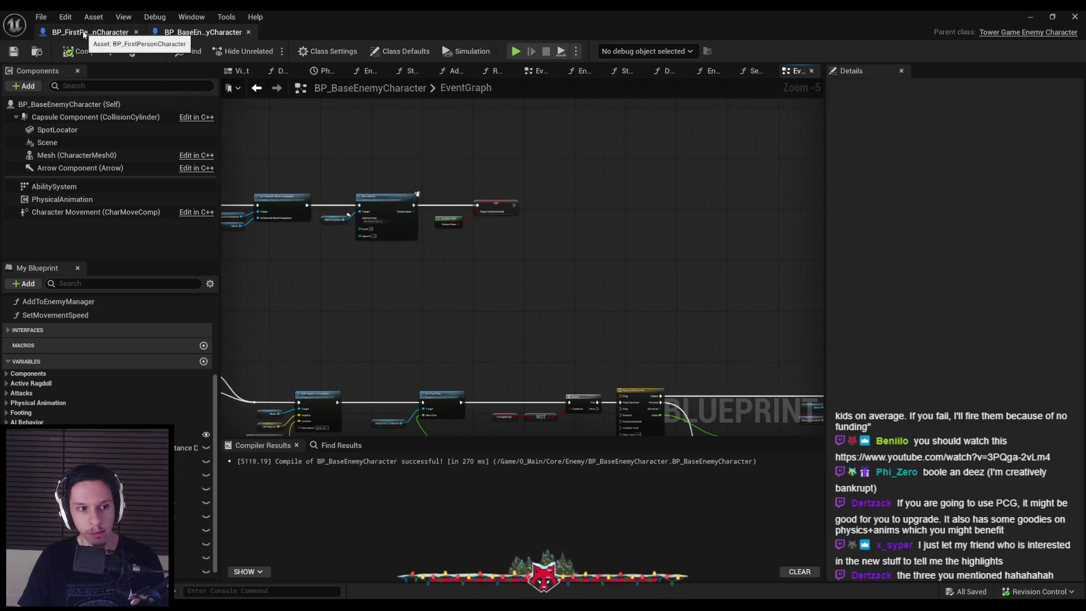
pyautogui.scroll(5, 519, 219)
pyautogui.moveTo(498, 197); pyautogui.dragTo(544, 198)
pyautogui.write('branch')
pyautogui.press('Return')
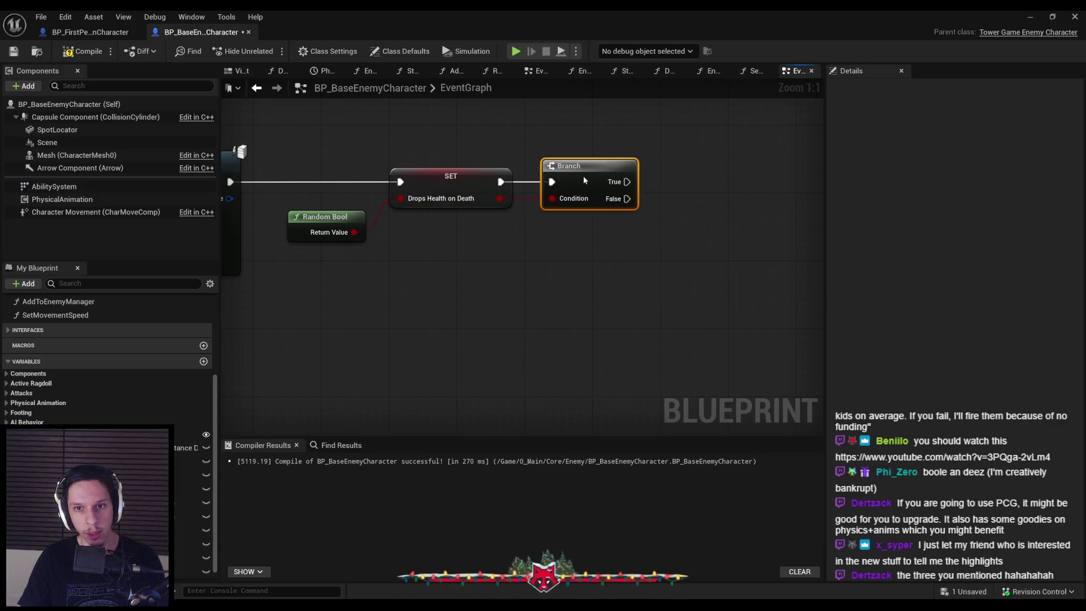
pyautogui.scroll(-2, 497, 286)
pyautogui.click(497, 286)
pyautogui.click(8, 52)
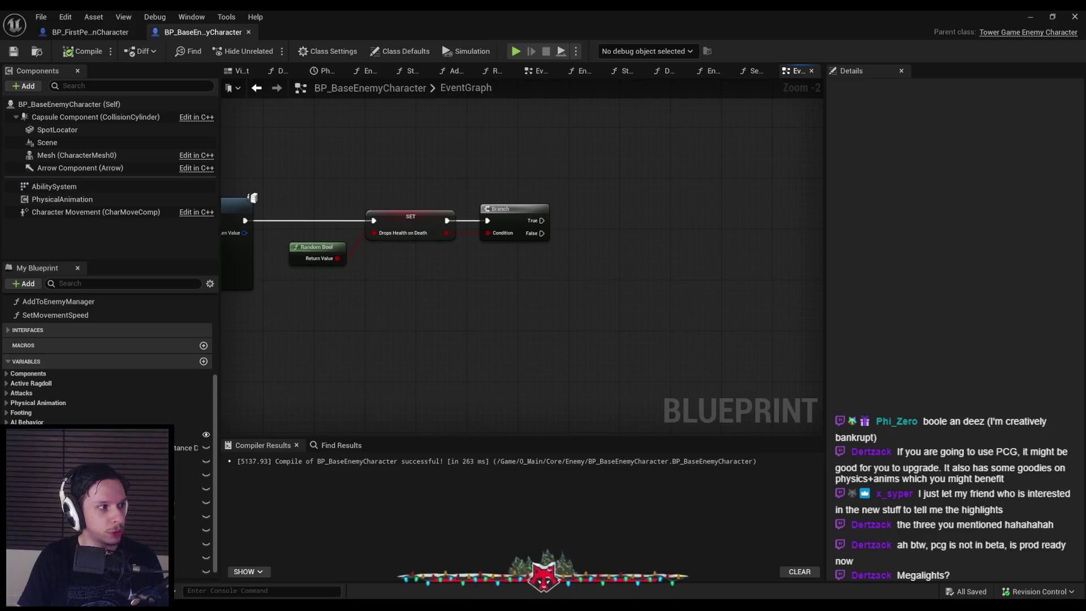
# Switch to the browser and maximize the YouTube 5.7 feature overview window.
pyautogui.hotkey('alt', 'Tab')
pyautogui.doubleClick(376, 183)
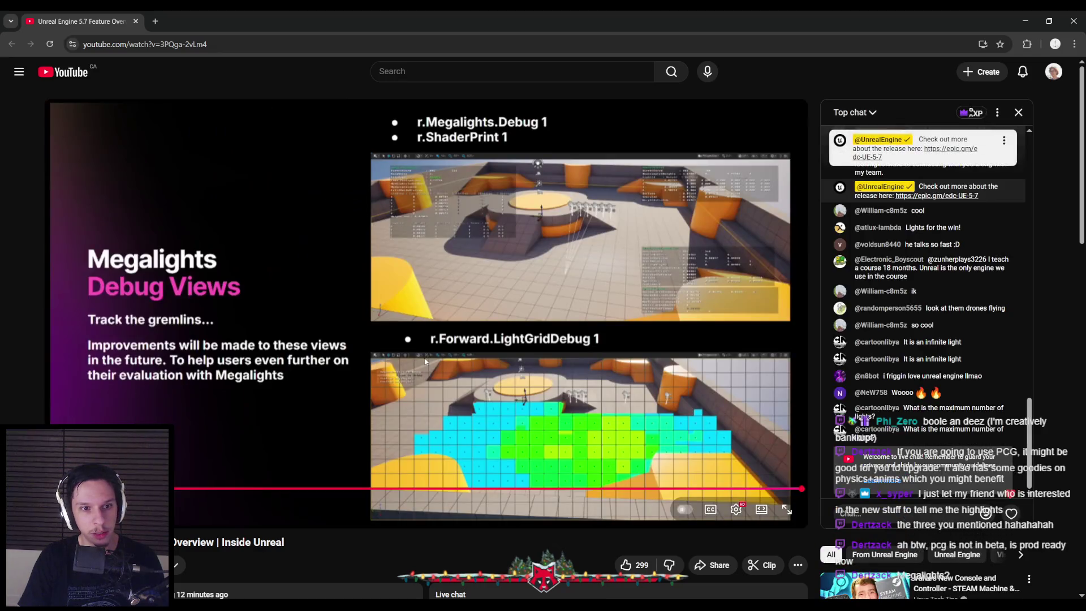
pyautogui.click(775, 489)
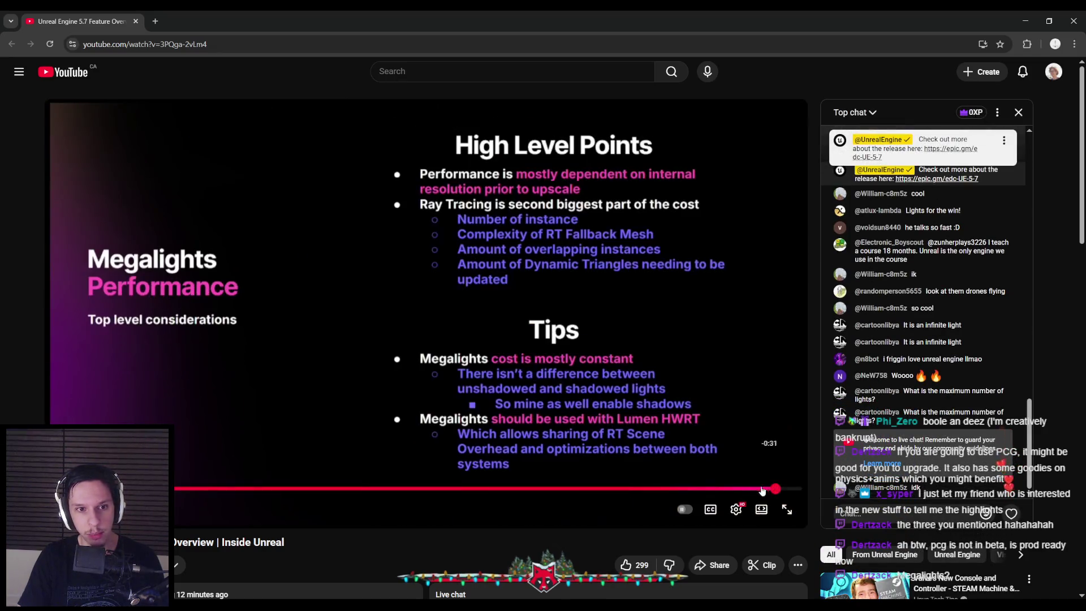
pyautogui.click(685, 488)
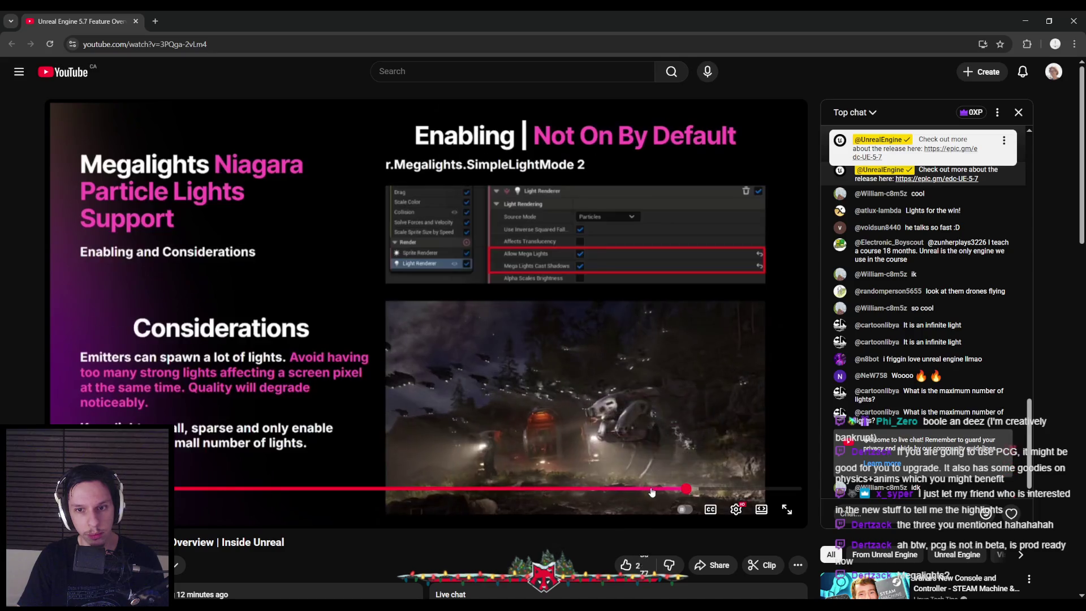
pyautogui.click(599, 488)
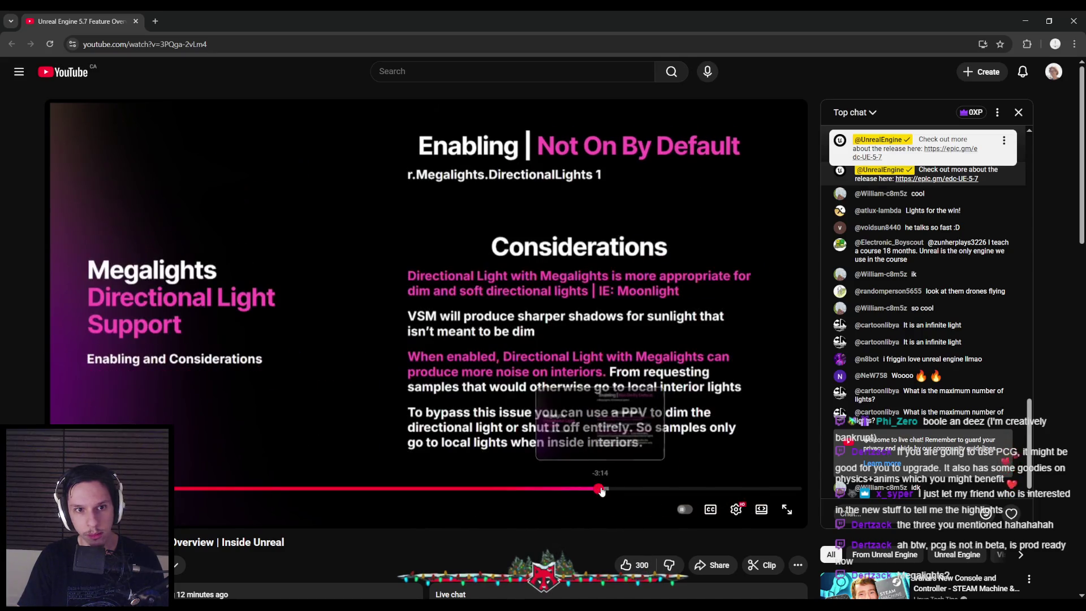
pyautogui.click(518, 489)
pyautogui.click(447, 488)
pyautogui.moveTo(436, 486); pyautogui.dragTo(308, 487)
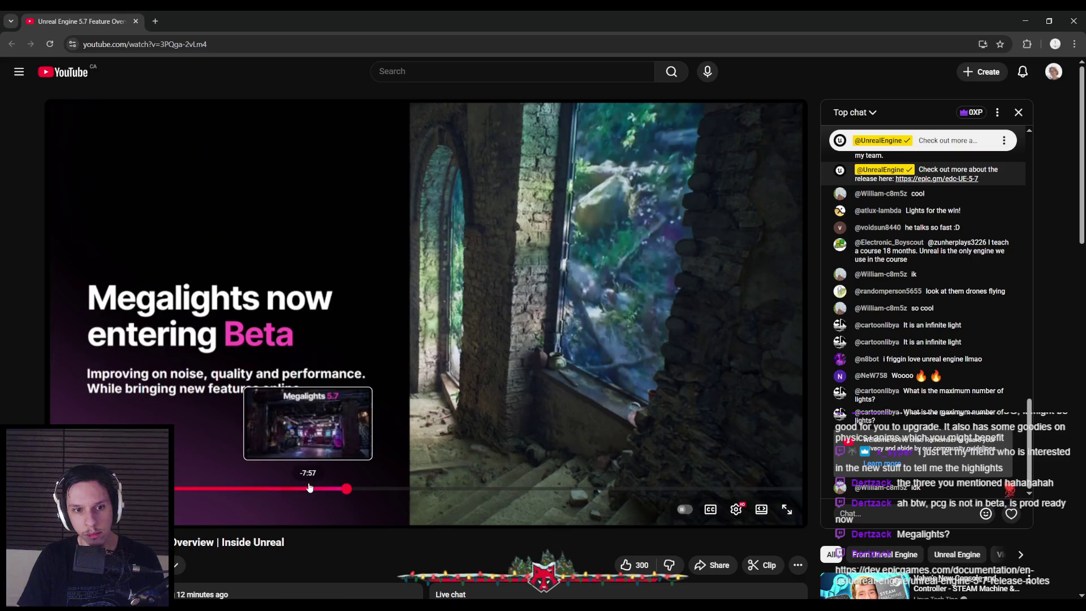
pyautogui.click(358, 487)
pyautogui.click(406, 489)
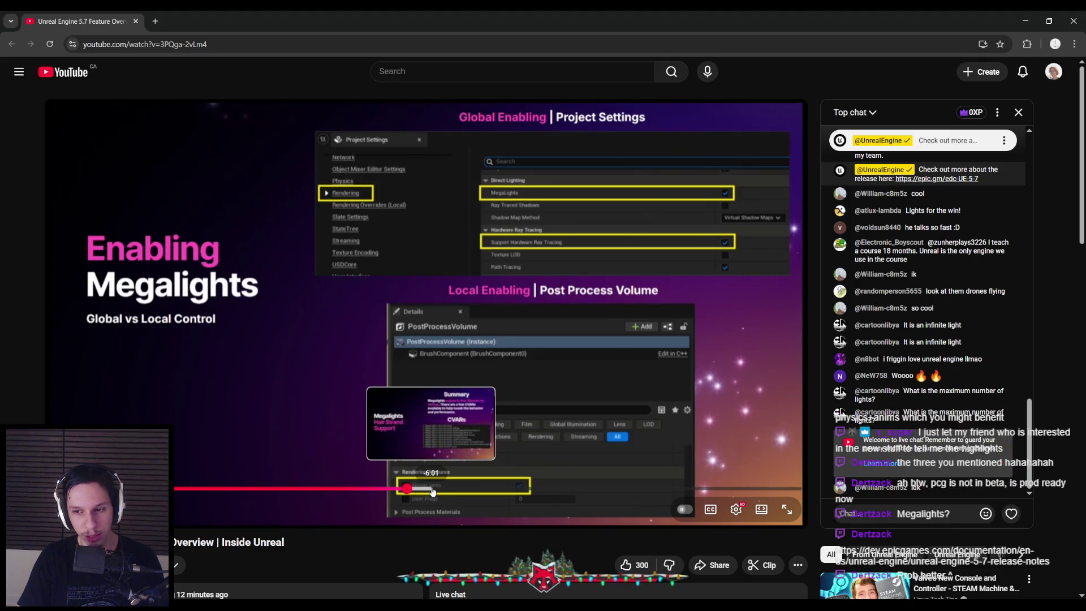
pyautogui.click(434, 489)
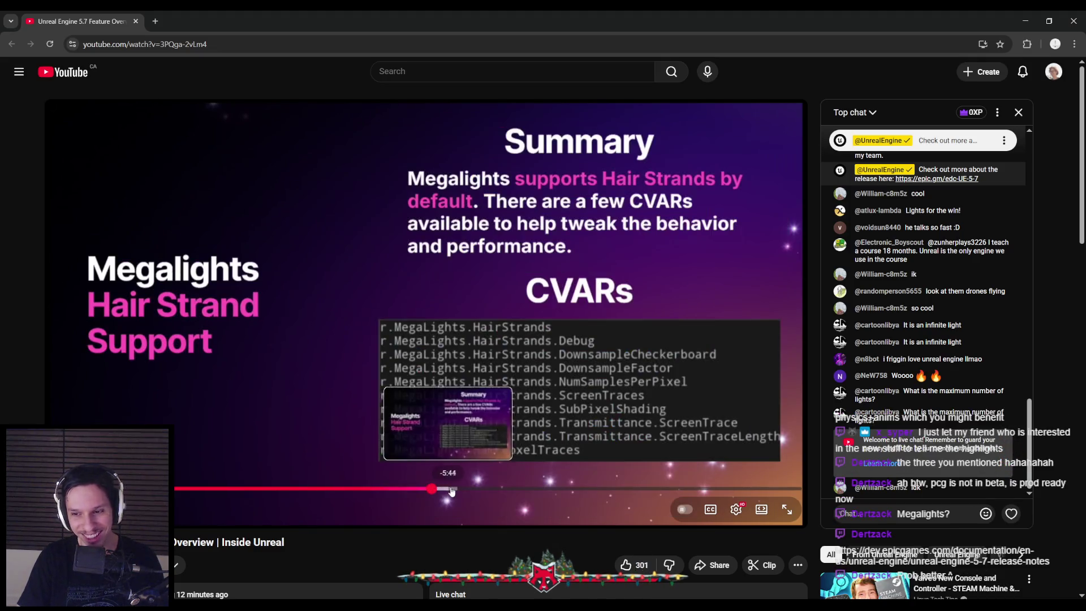
pyautogui.click(461, 489)
pyautogui.click(480, 488)
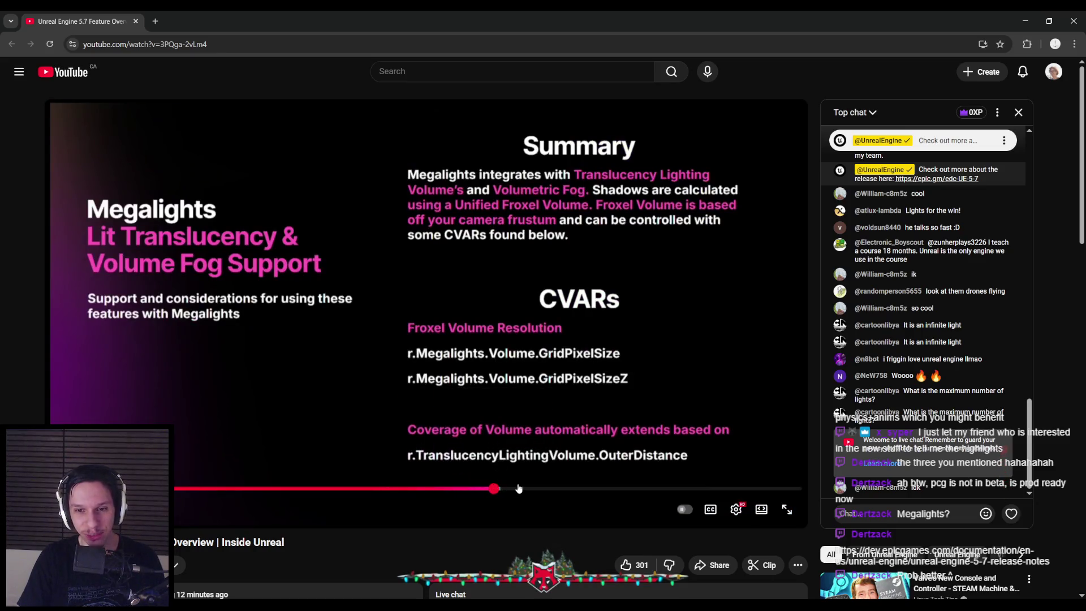
pyautogui.click(526, 489)
pyautogui.click(552, 489)
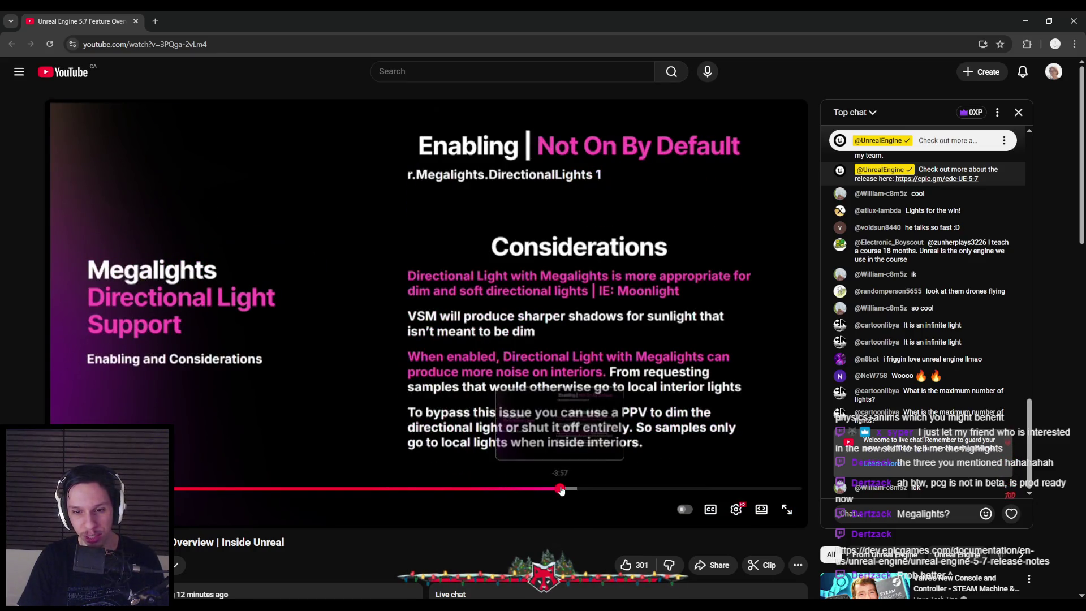
pyautogui.click(588, 490)
pyautogui.click(639, 489)
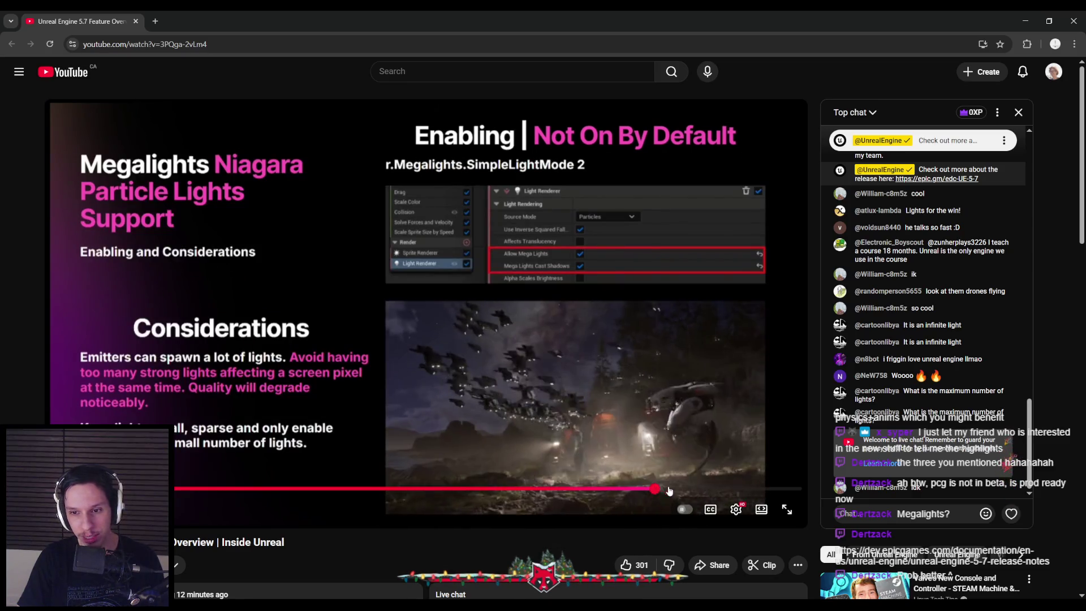
pyautogui.click(710, 490)
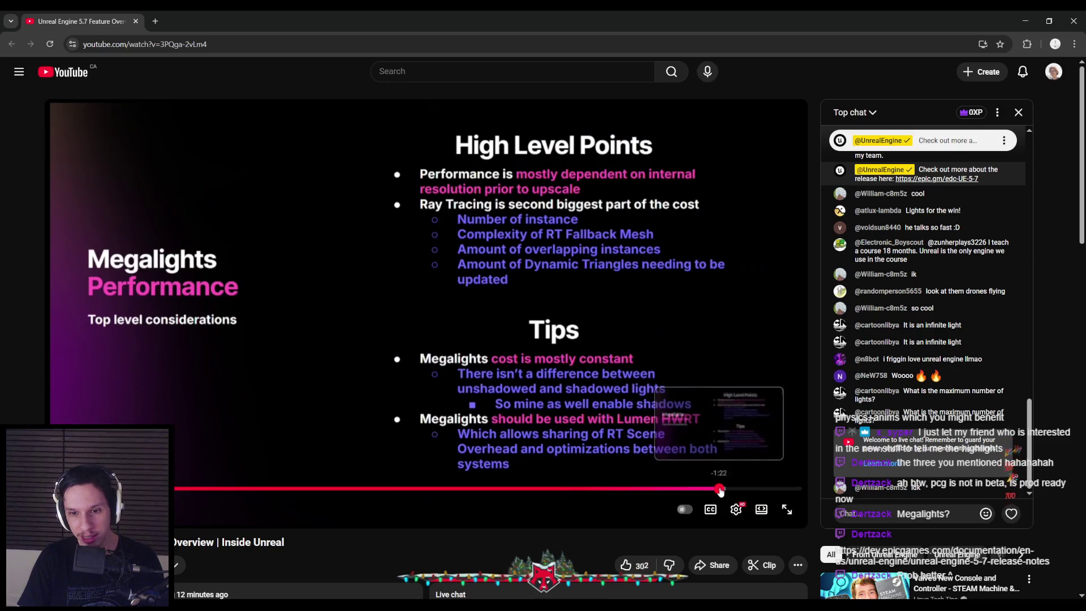
pyautogui.click(510, 463)
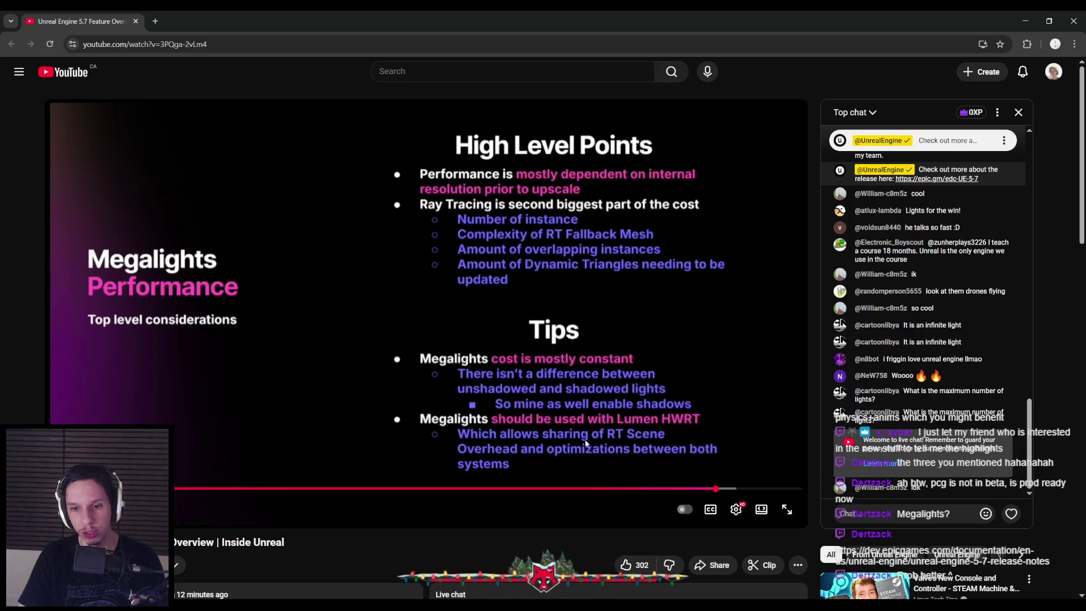
pyautogui.hotkey('alt', 'Tab')
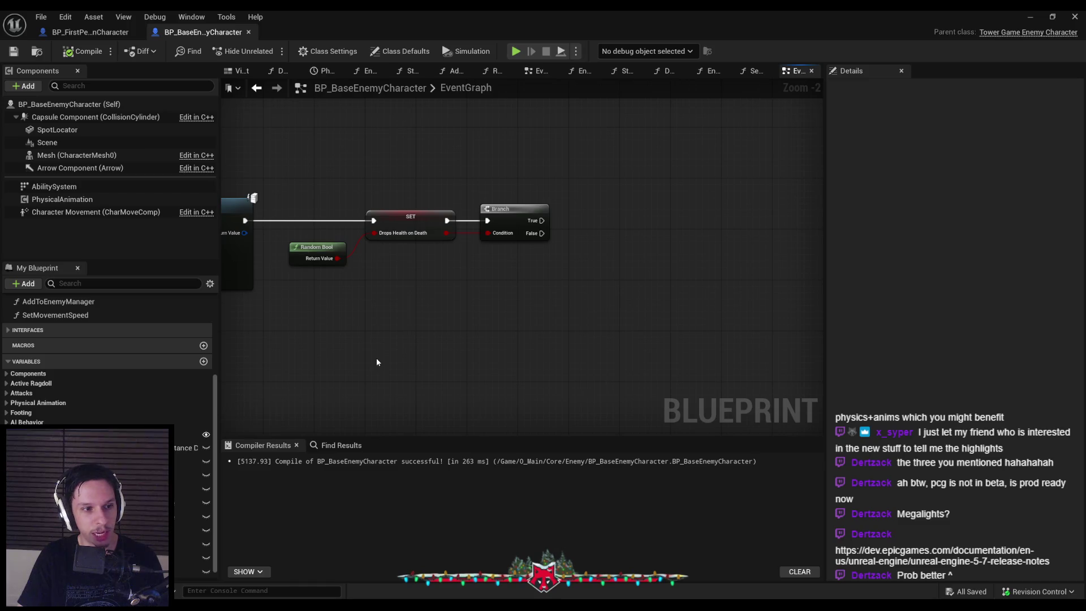
# Nudge the Random Bool node slightly upward beside the setter and save BP_BaseEnemyCharacter.
pyautogui.scroll(-2, 489, 255)
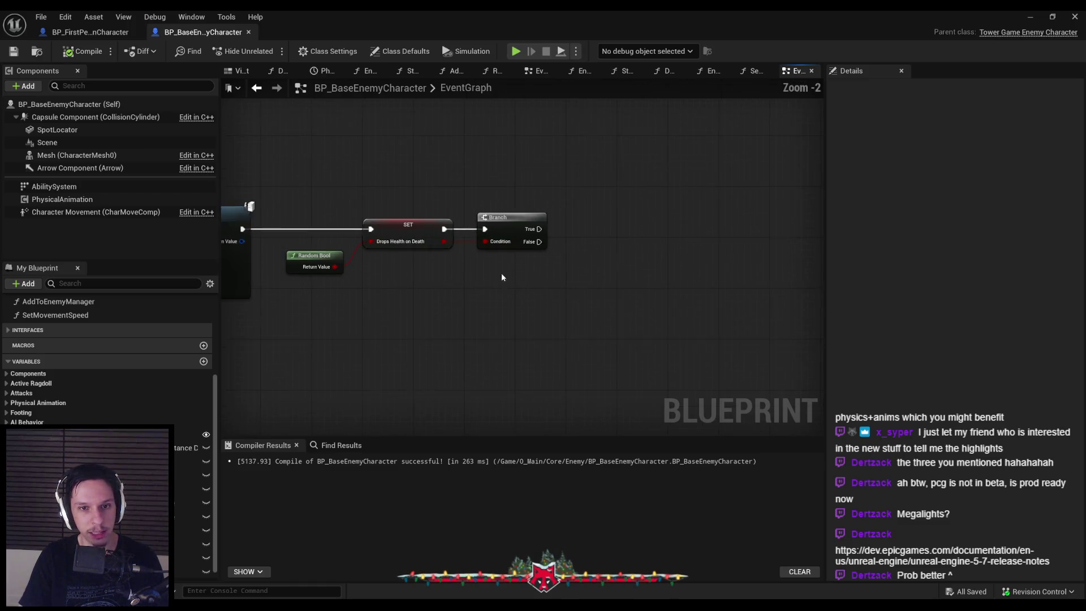
pyautogui.moveTo(501, 277); pyautogui.dragTo(764, 289)
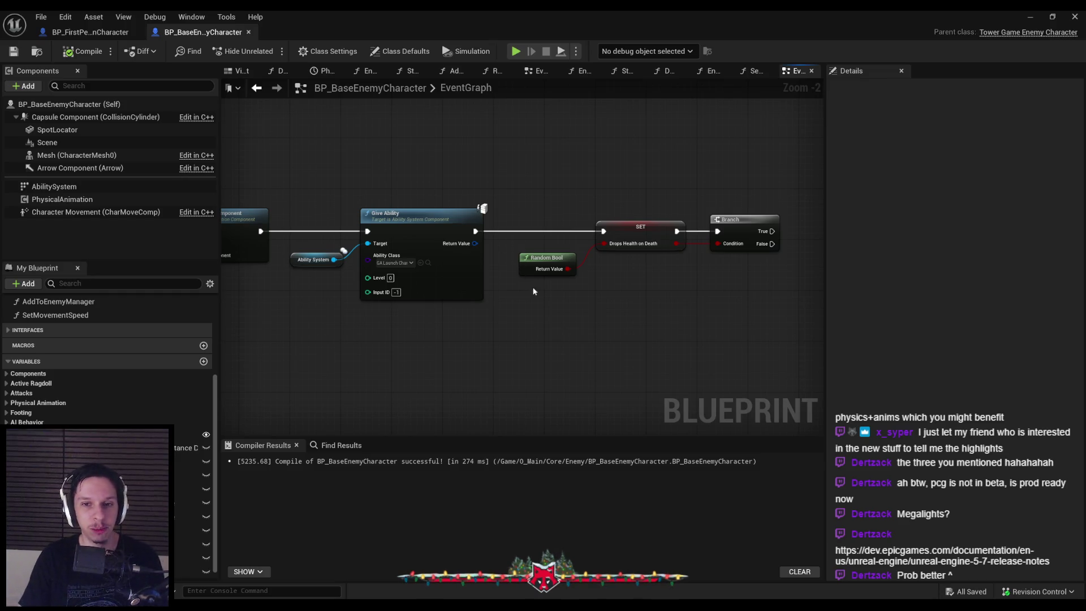
pyautogui.moveTo(546, 269); pyautogui.dragTo(547, 266)
pyautogui.moveTo(634, 300); pyautogui.dragTo(303, 262)
pyautogui.moveTo(561, 265); pyautogui.dragTo(561, 258)
pyautogui.moveTo(627, 295); pyautogui.dragTo(276, 262)
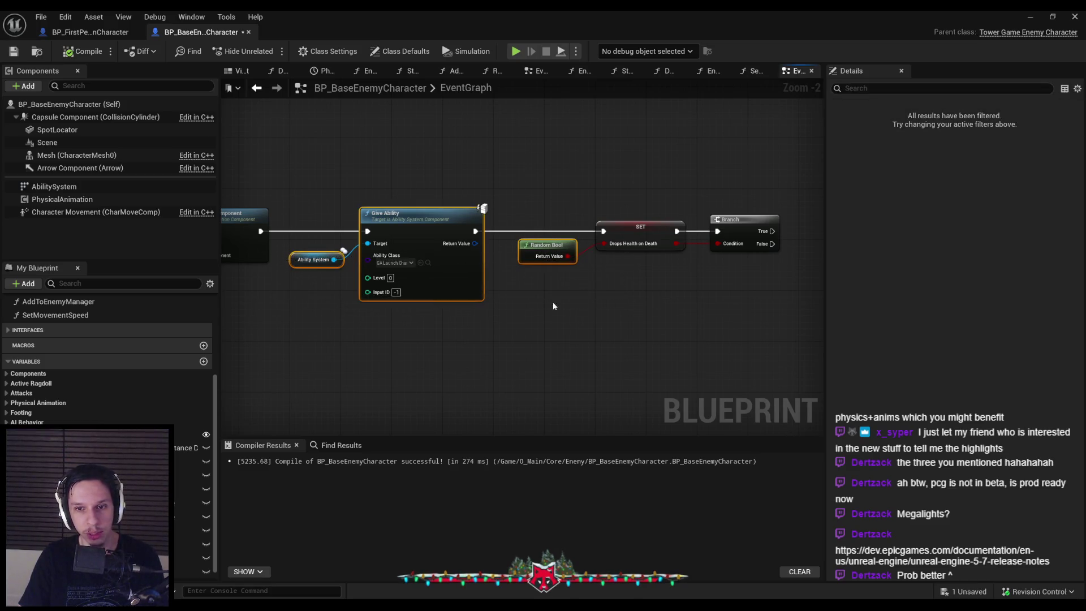
pyautogui.scroll(-3, 613, 293)
pyautogui.click(15, 52)
# Check the character's components in the Viewport, return to the EventGraph, and open the Add component list.
pyautogui.scroll(5, 484, 297)
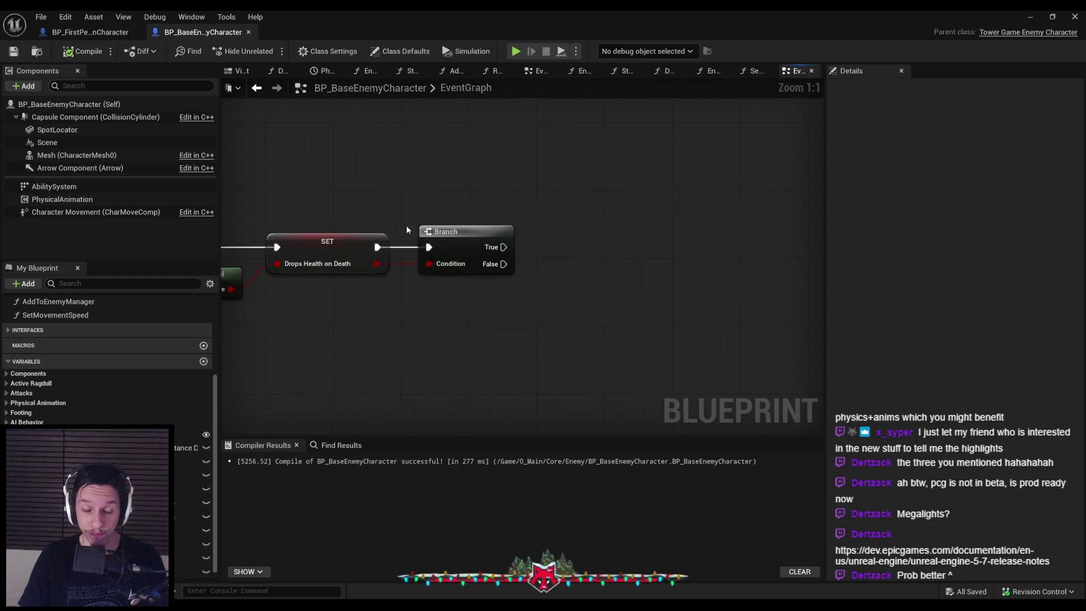
pyautogui.scroll(-3, 358, 254)
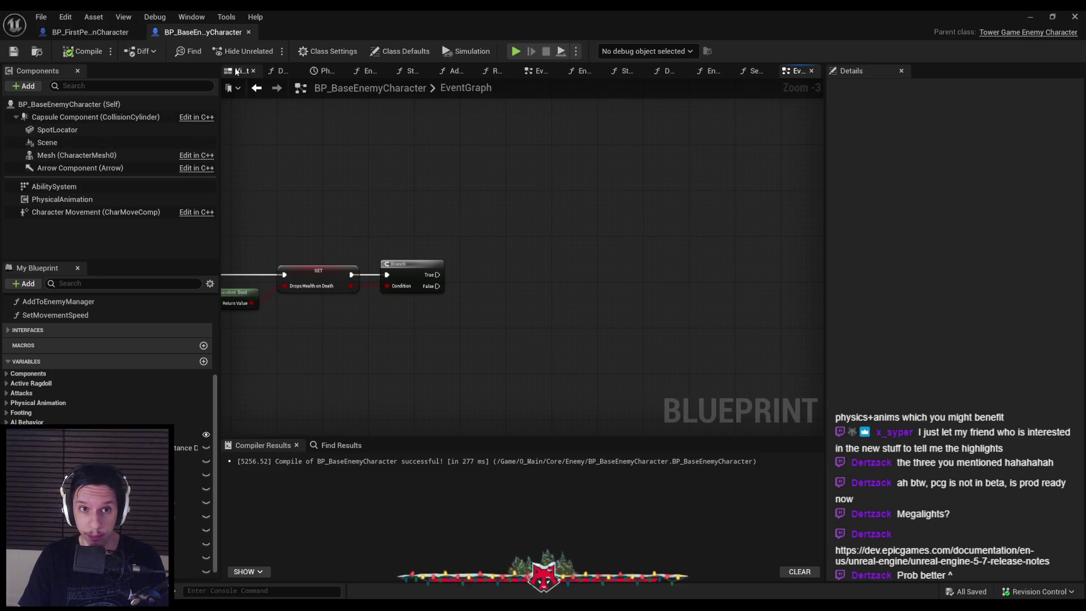
pyautogui.click(242, 71)
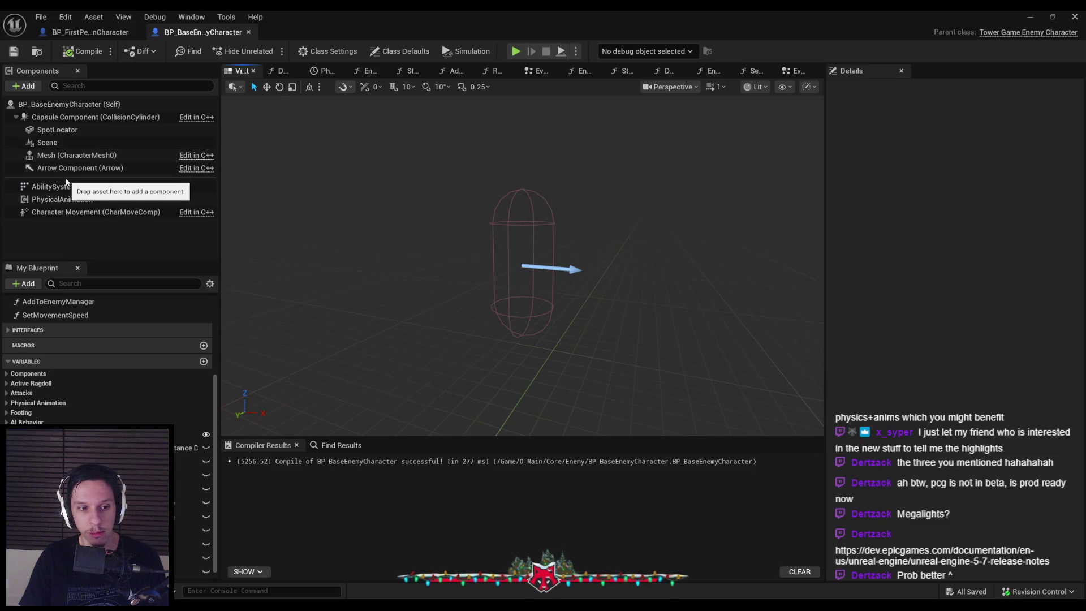
pyautogui.click(784, 76)
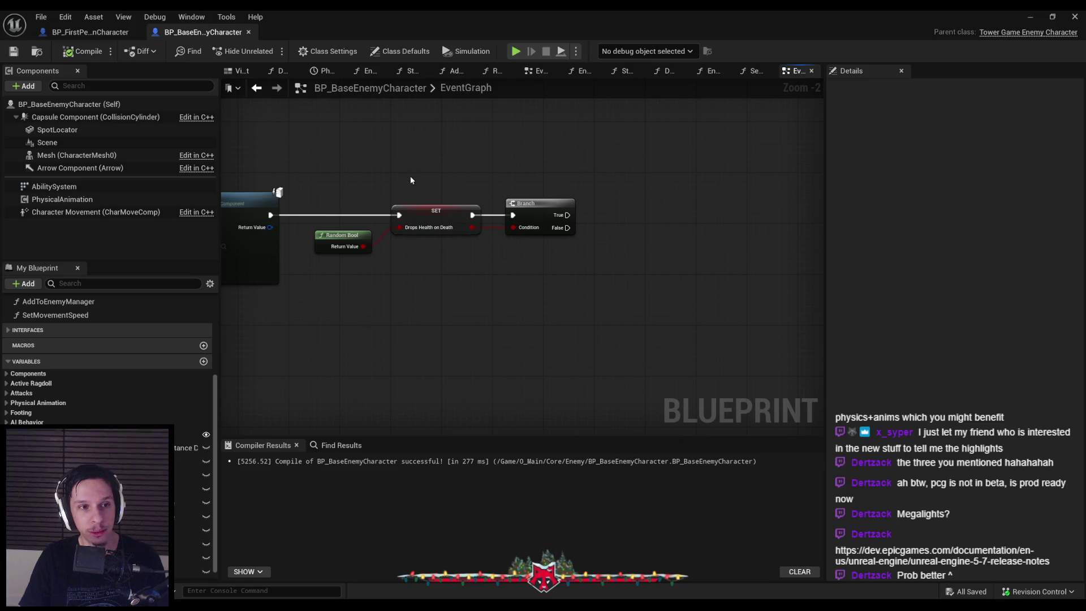
pyautogui.click(35, 86)
# Add a Sphere component and scale it down to about half size in the Viewport.
pyautogui.write('sphere')
pyautogui.press('Return')
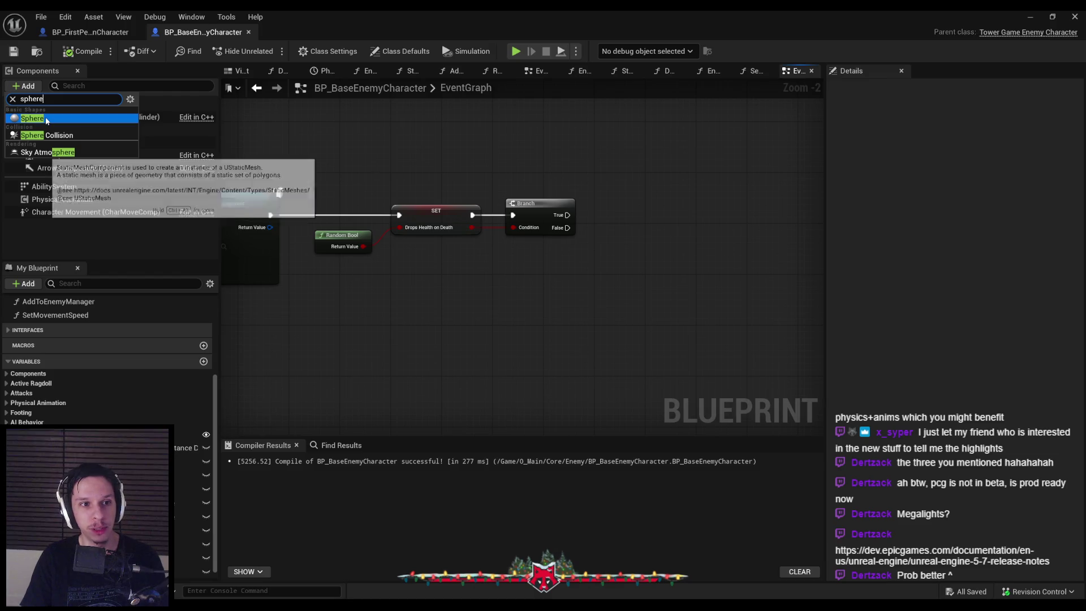
pyautogui.click(242, 70)
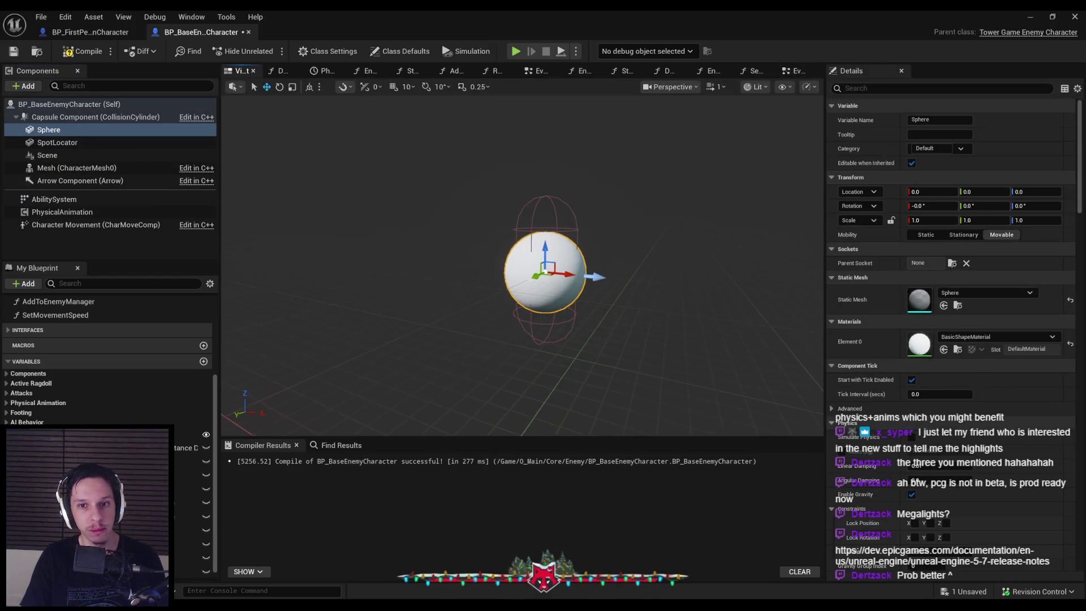
pyautogui.moveTo(520, 271)
pyautogui.mouseDown()
pyautogui.moveTo(511, 282)
pyautogui.moveTo(516, 153)
pyautogui.mouseUp()
pyautogui.scroll(-10, 967, 396)
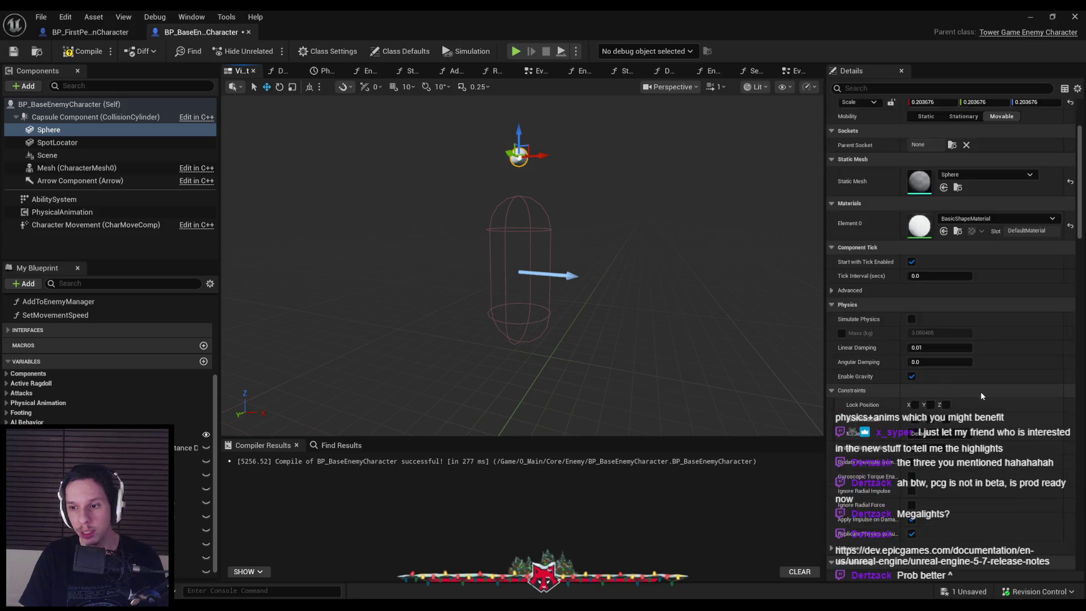
pyautogui.scroll(1, 967, 396)
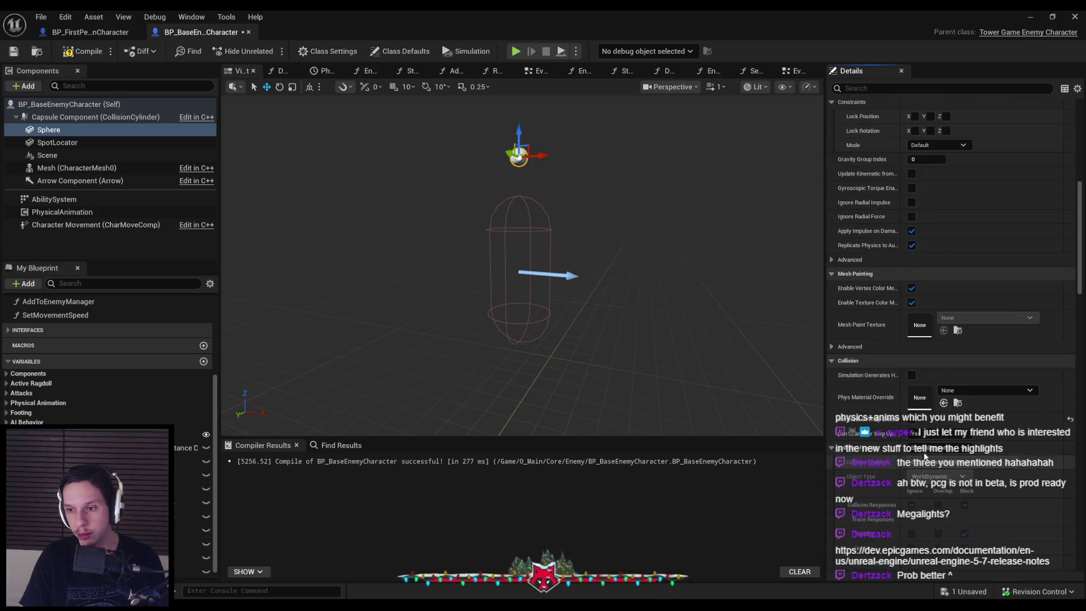
# Assign the M_EnemyRedEmissive material to the sphere's Element 0.
pyautogui.click(939, 447)
pyautogui.press('Escape')
pyautogui.scroll(15, 939, 272)
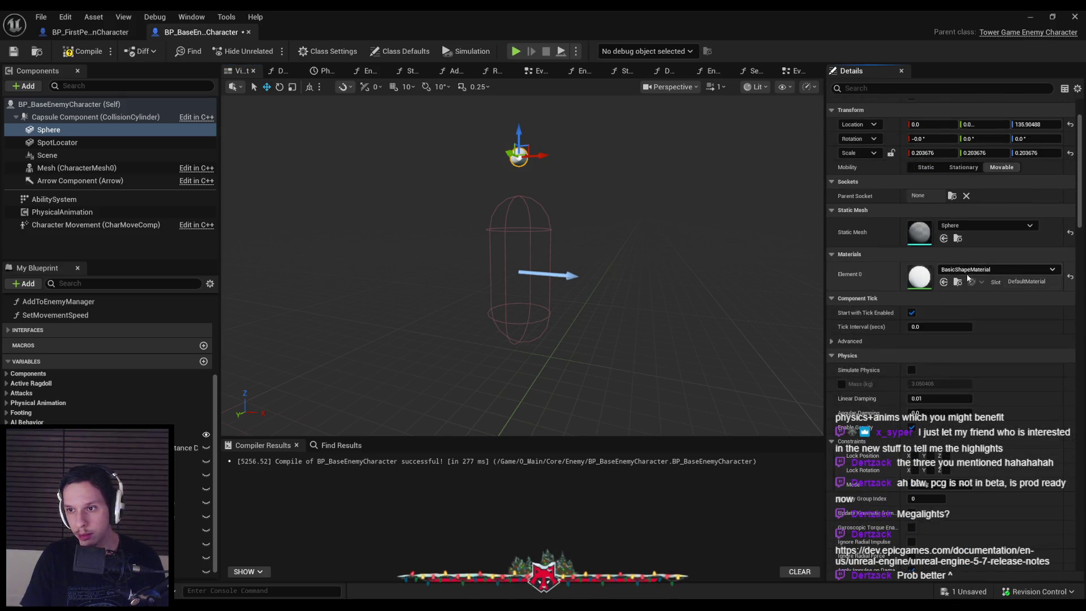
pyautogui.click(969, 269)
pyautogui.write('emi')
pyautogui.scroll(-3, 991, 419)
pyautogui.scroll(-1, 989, 427)
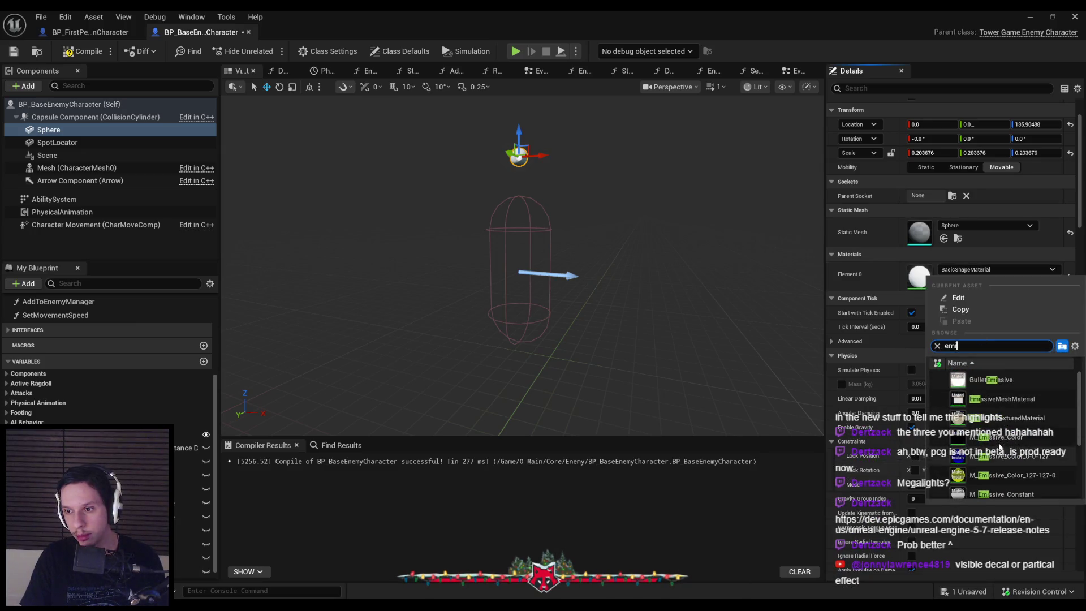
pyautogui.scroll(3, 986, 437)
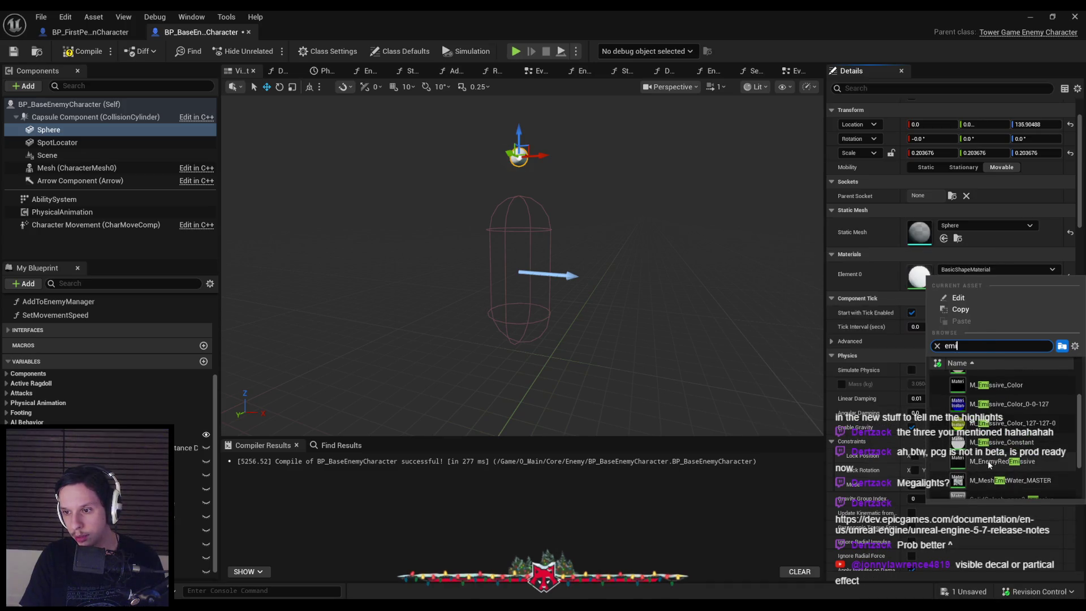
pyautogui.click(990, 462)
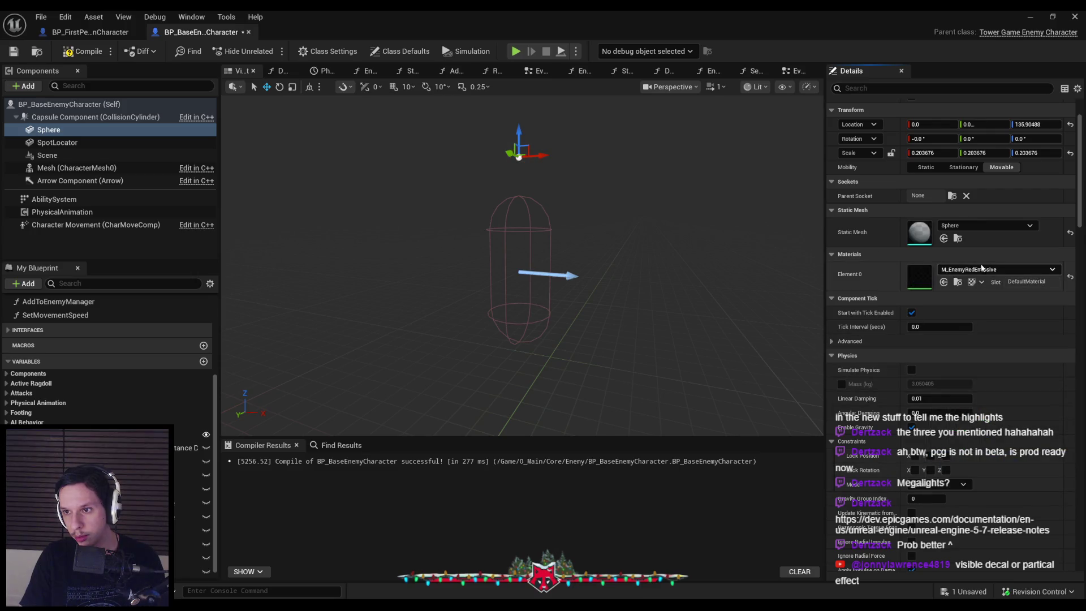
pyautogui.click(1030, 17)
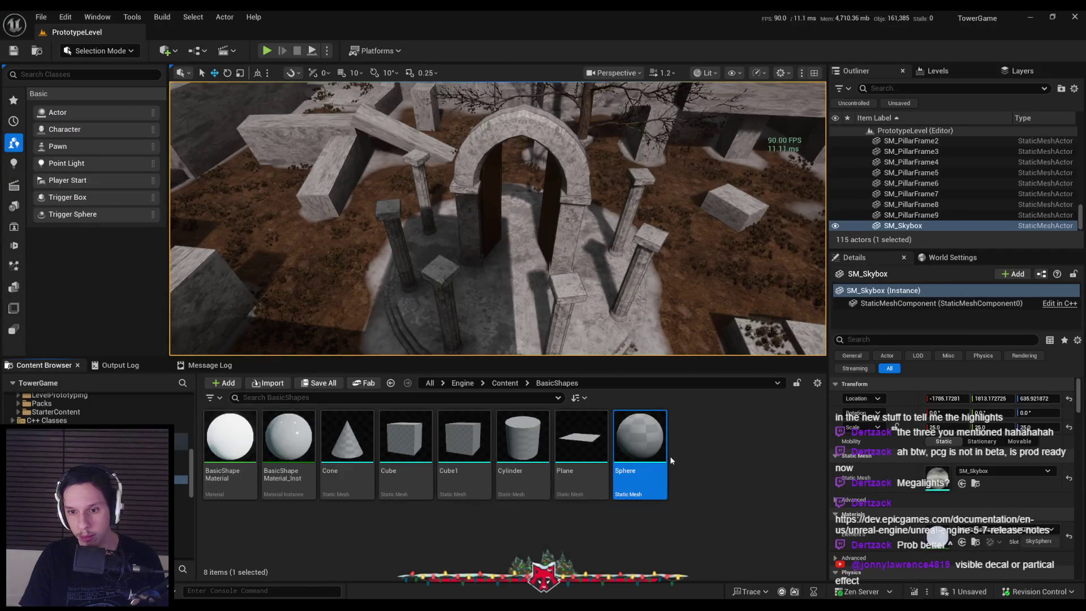
# Locate M_EnemyRedEmissive in the Content Browser and briefly open its material graph.
pyautogui.hotkey('alt', 'Tab')
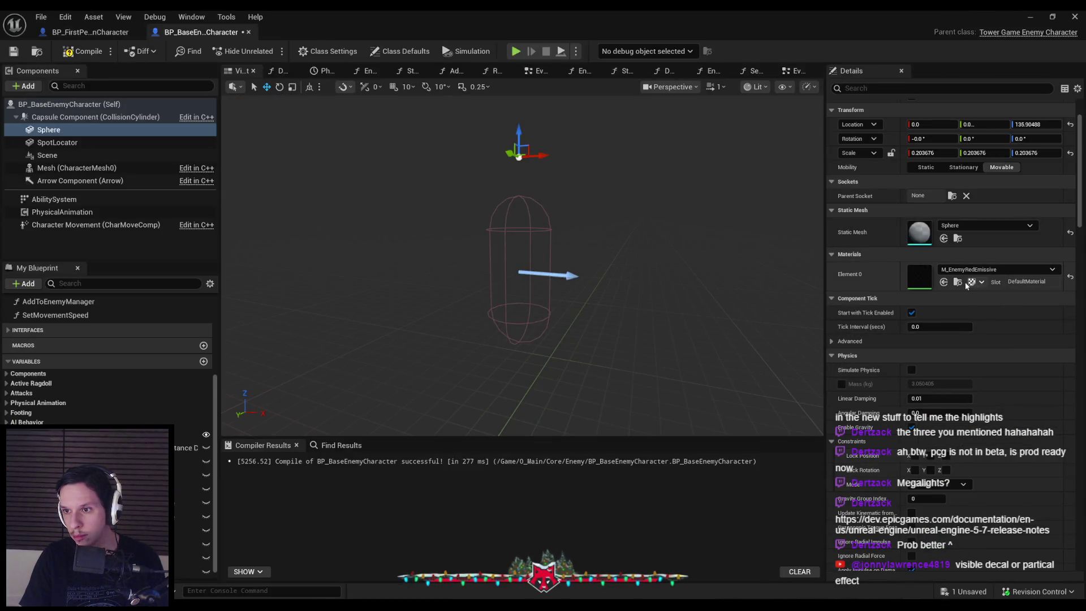
pyautogui.click(1030, 17)
pyautogui.doubleClick(757, 448)
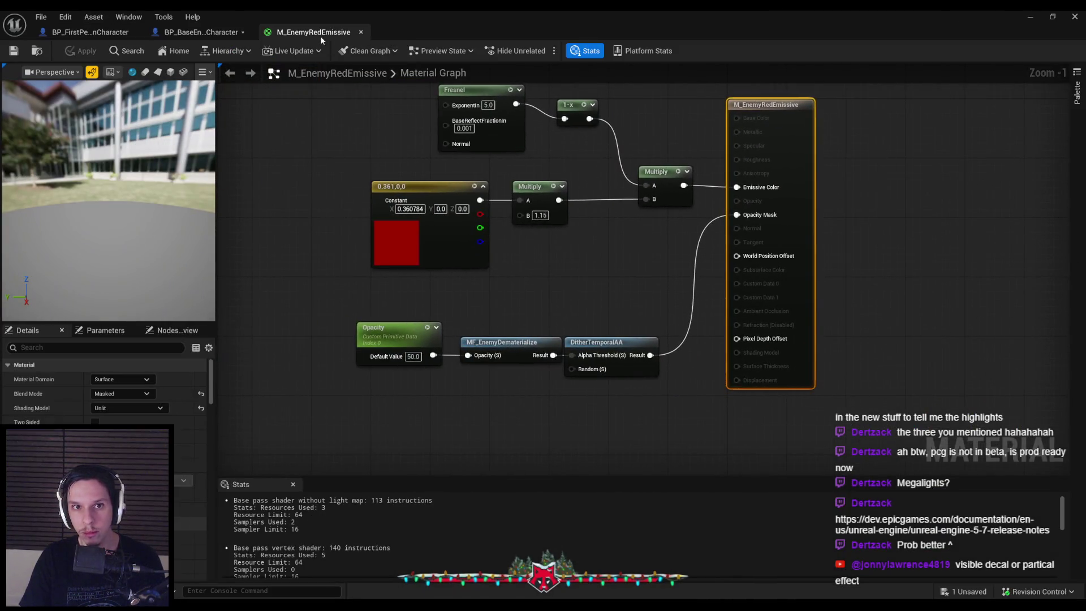
pyautogui.click(361, 31)
pyautogui.click(1028, 17)
pyautogui.scroll(-2, 691, 497)
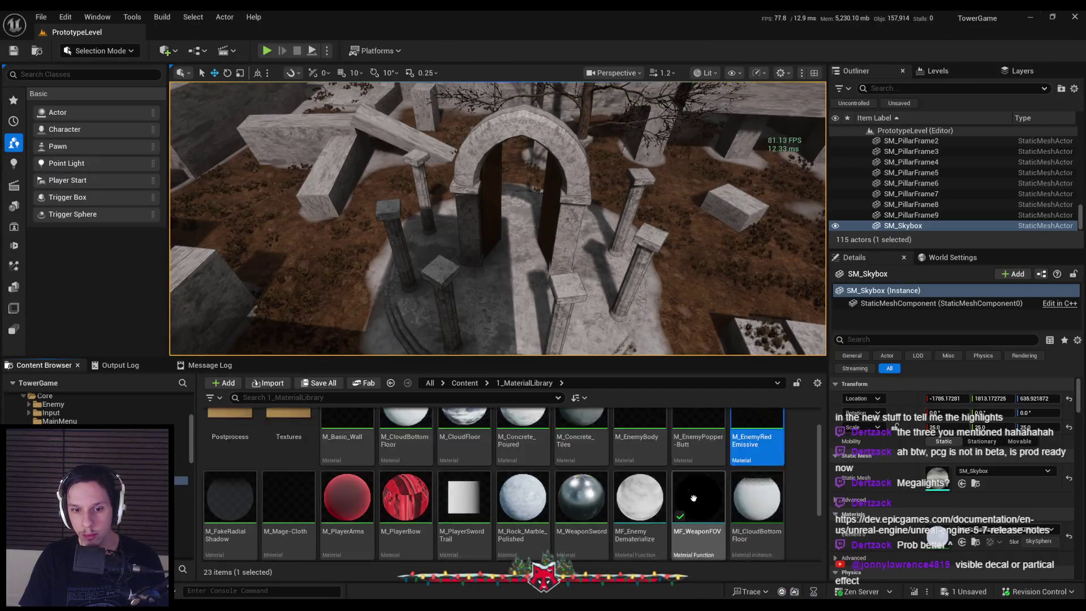
pyautogui.scroll(2, 691, 497)
# Duplicate M_EnemyRedEmissive and name the copy M_EnemyGreenEmissive.
pyautogui.rightClick(757, 478)
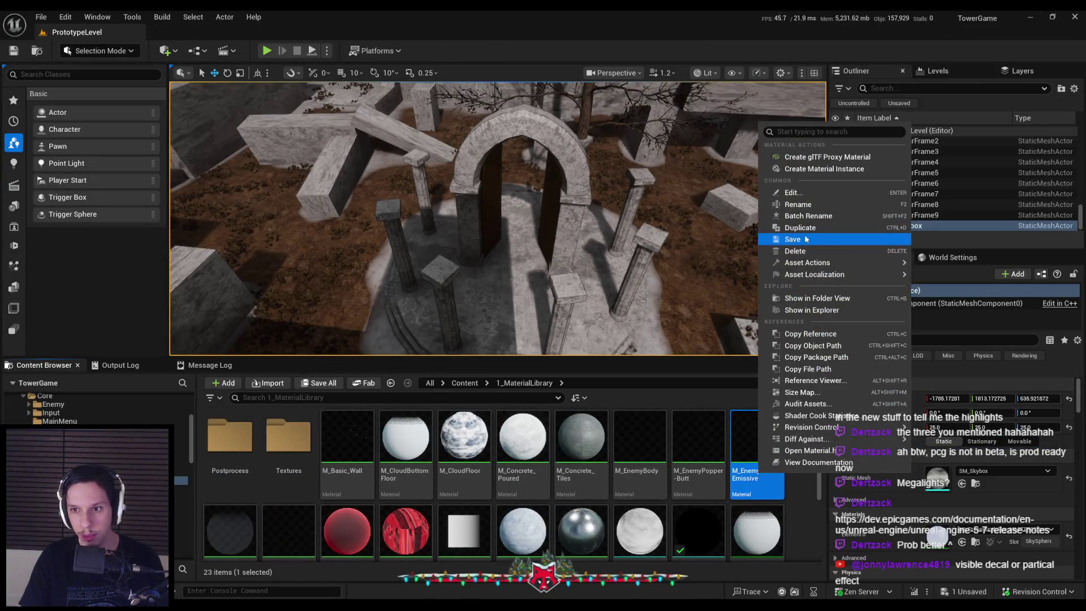
pyautogui.click(807, 229)
pyautogui.scroll(-1, 406, 426)
pyautogui.press('BackSpace')
pyautogui.press('BackSpace')
pyautogui.press('BackSpace')
pyautogui.write('nEme')
pyautogui.press('Return')
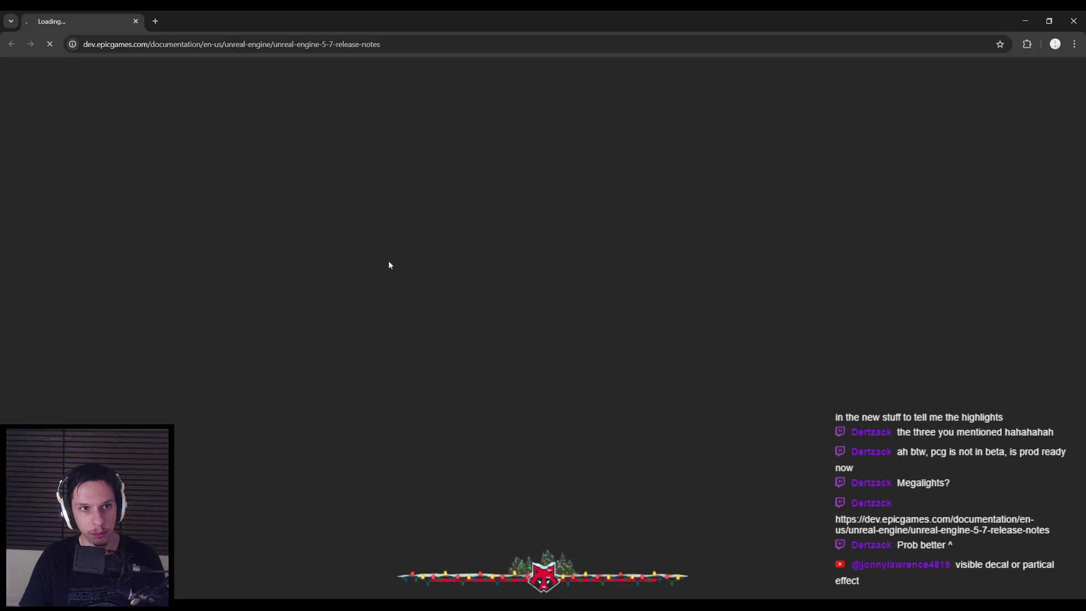
# Scroll the 5.7 release notes to the SMAA (Experimental) section, highlighting its heading.
pyautogui.scroll(-15, 389, 265)
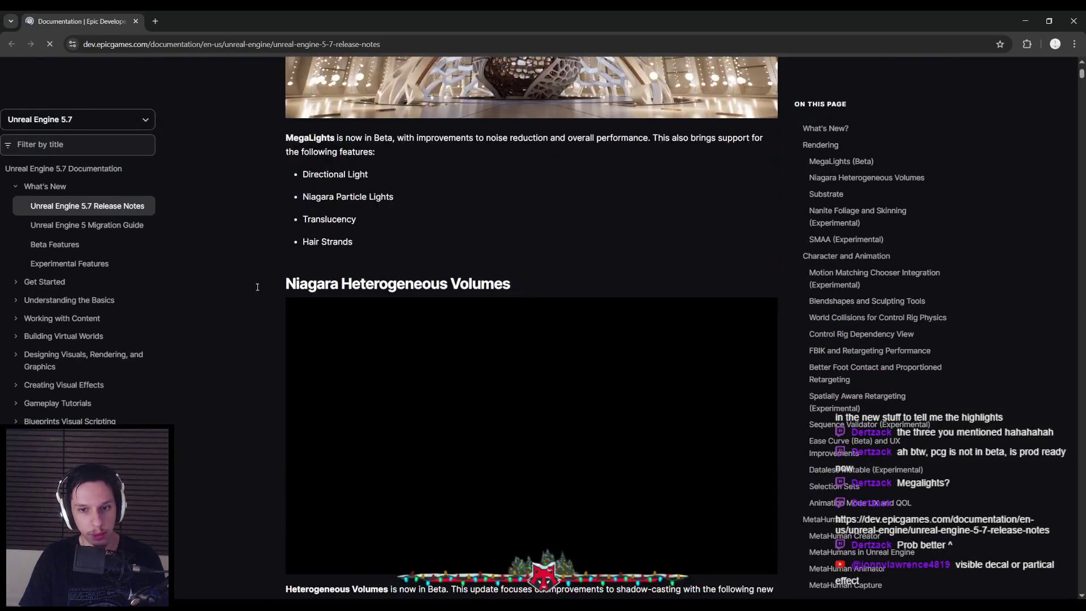
pyautogui.scroll(-20, 257, 281)
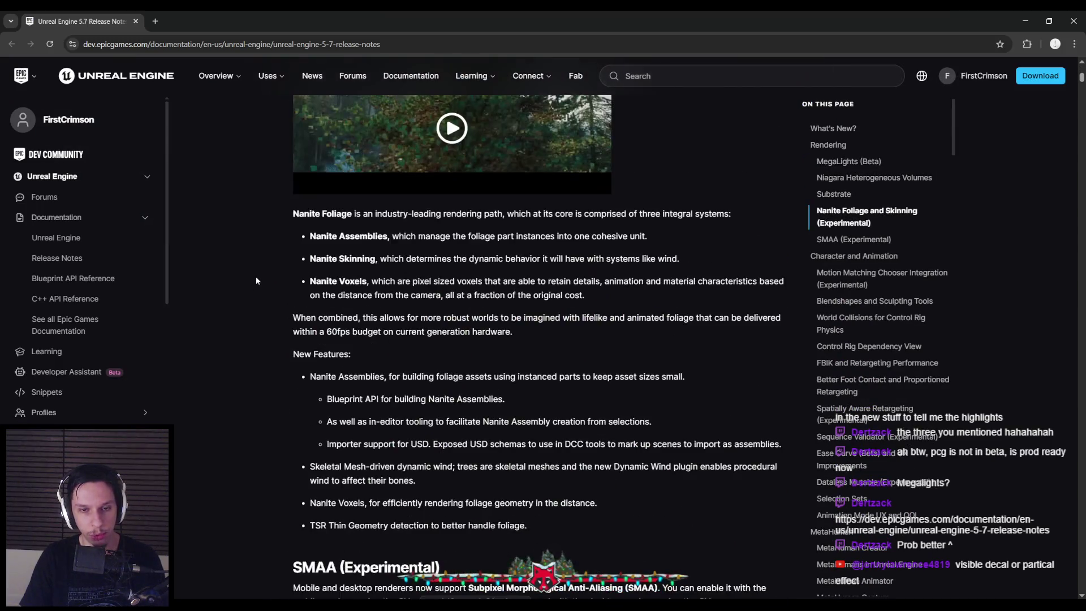
pyautogui.scroll(-9, 256, 277)
pyautogui.scroll(3, 268, 250)
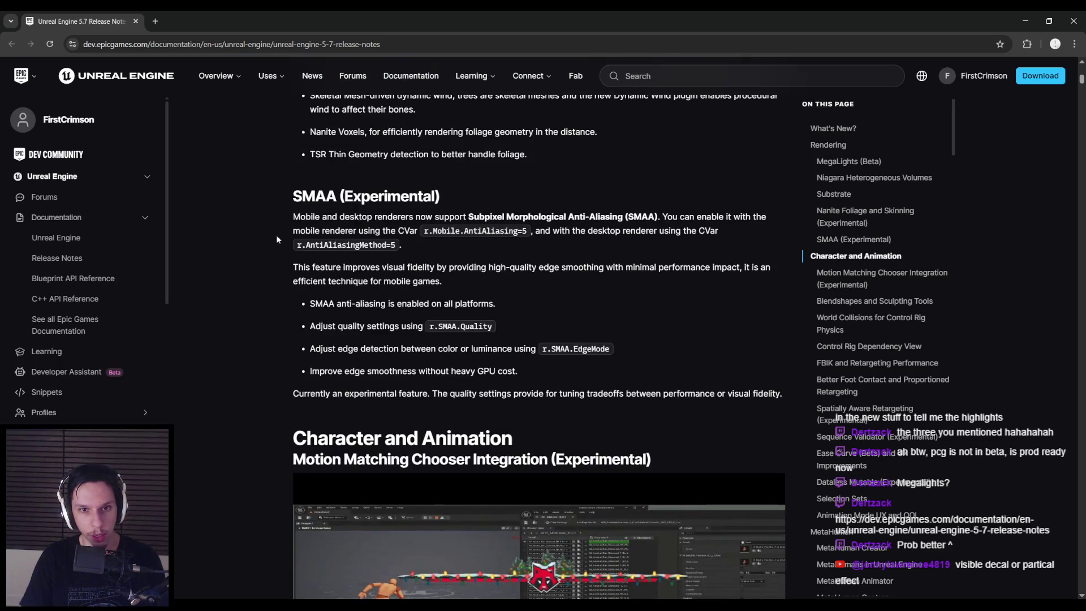
pyautogui.moveTo(287, 192); pyautogui.dragTo(414, 191)
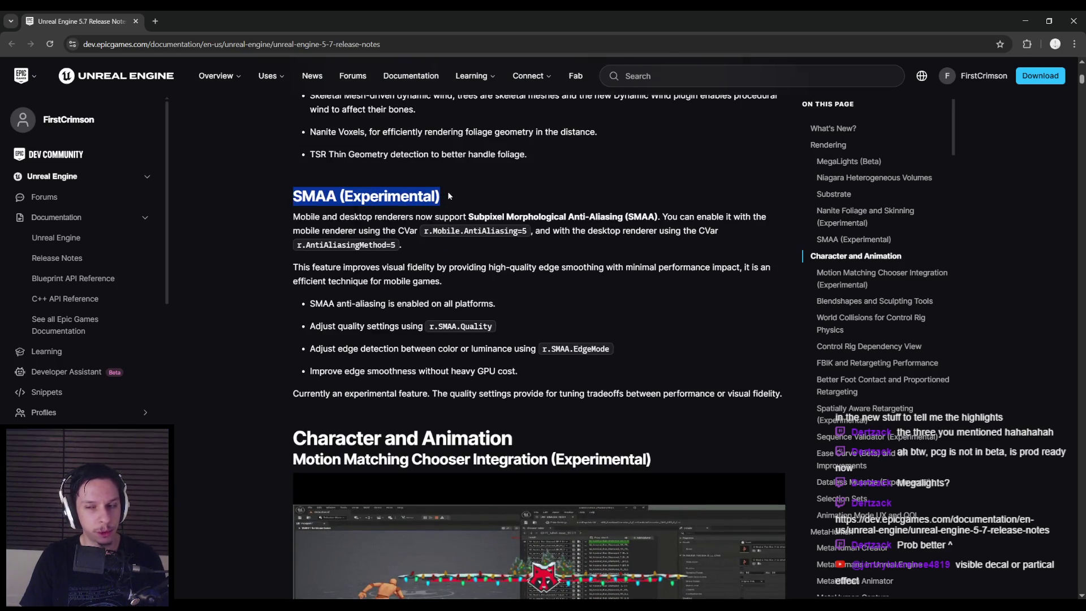
pyautogui.click(448, 193)
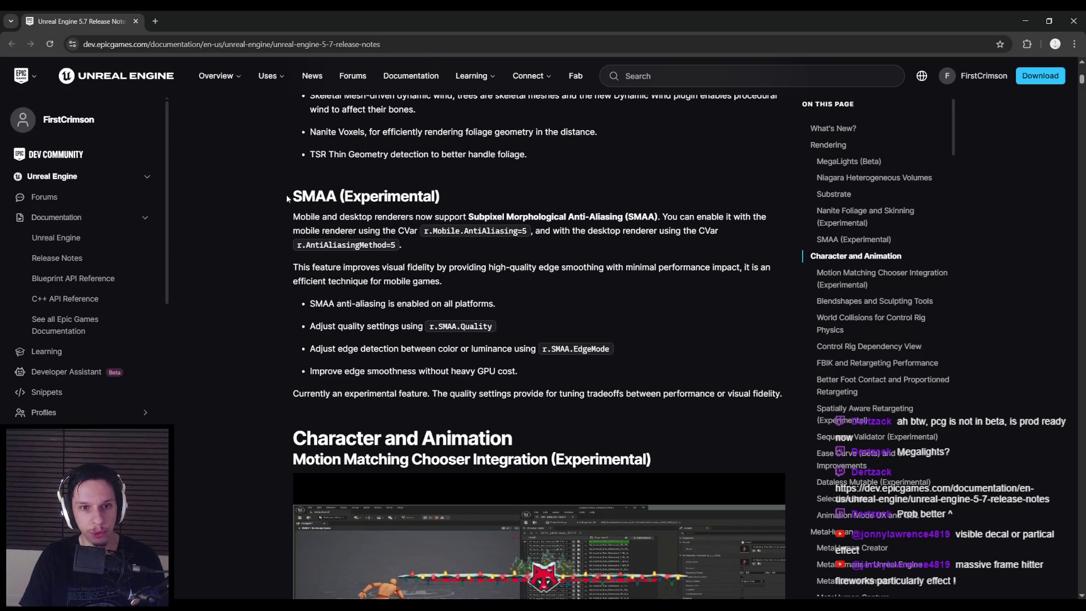
pyautogui.moveTo(288, 196); pyautogui.dragTo(447, 197)
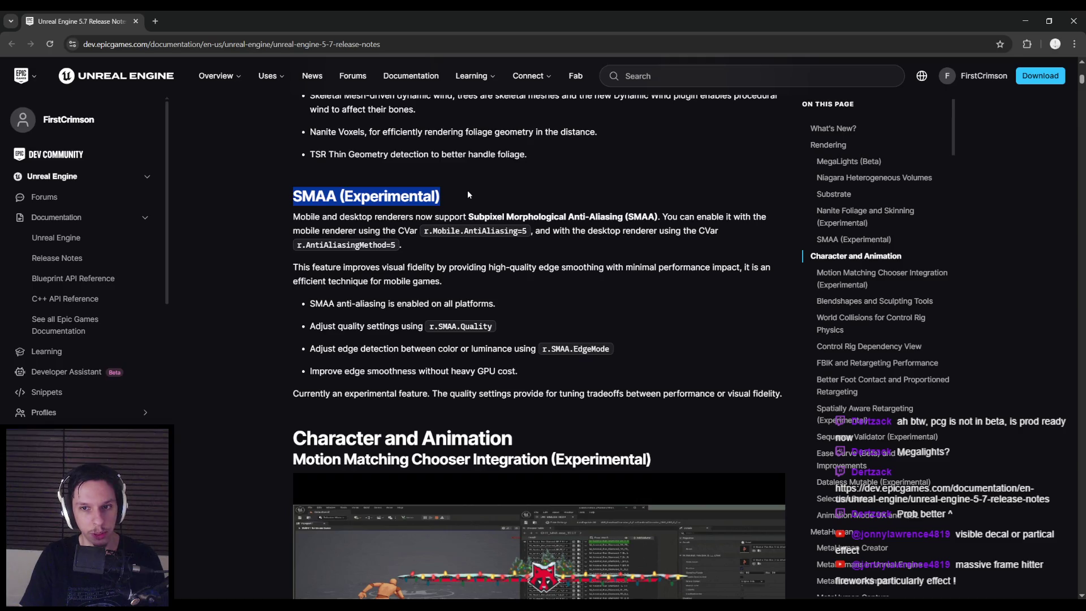
pyautogui.click(467, 193)
# Highlight the desktop renderer CVar phrase, deselect, and scroll toward Motion Matching Chooser Integration.
pyautogui.scroll(1, 466, 195)
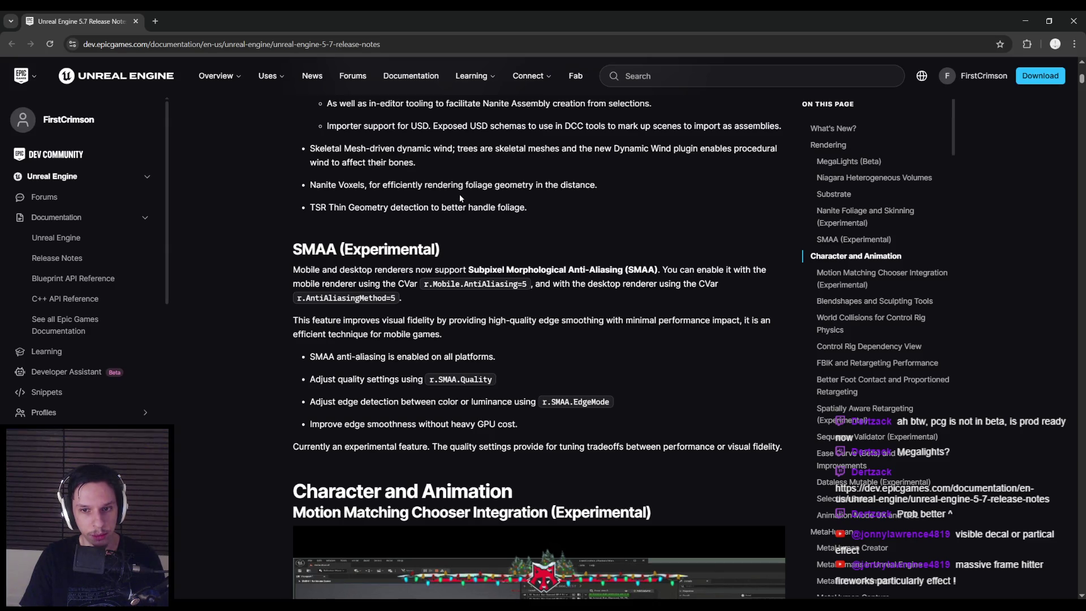
pyautogui.moveTo(454, 249); pyautogui.dragTo(255, 250)
pyautogui.click(253, 250)
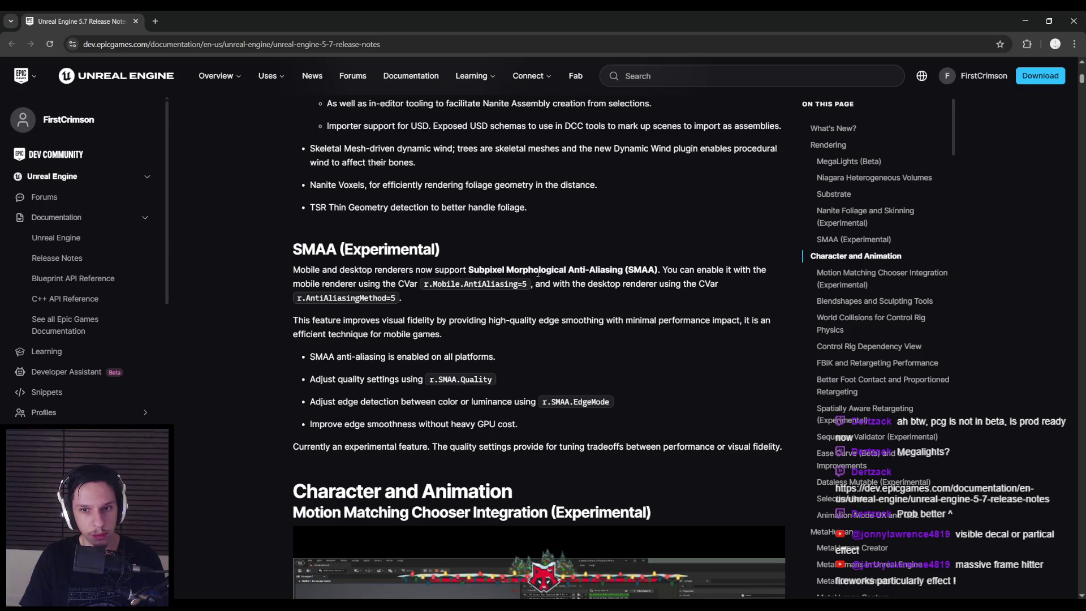
pyautogui.moveTo(541, 285); pyautogui.dragTo(711, 286)
pyautogui.click(474, 299)
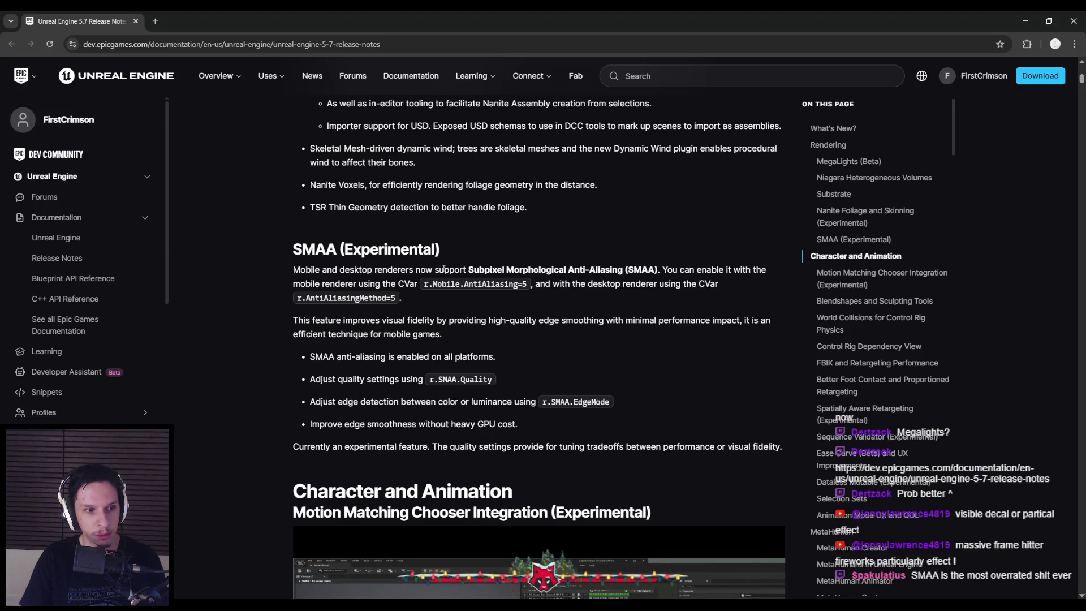
pyautogui.click(270, 243)
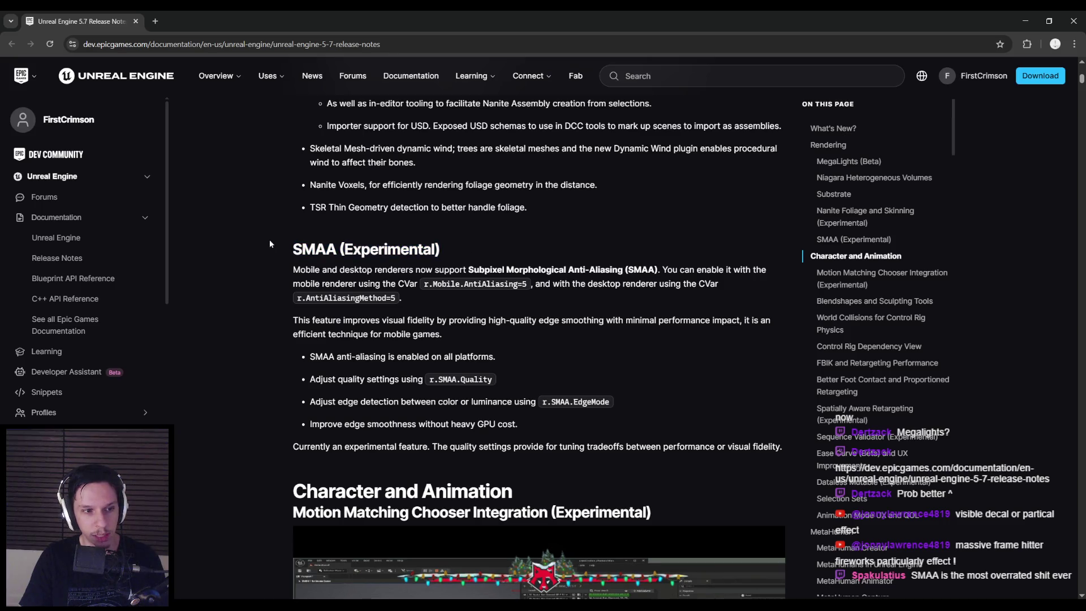
pyautogui.scroll(-5, 233, 389)
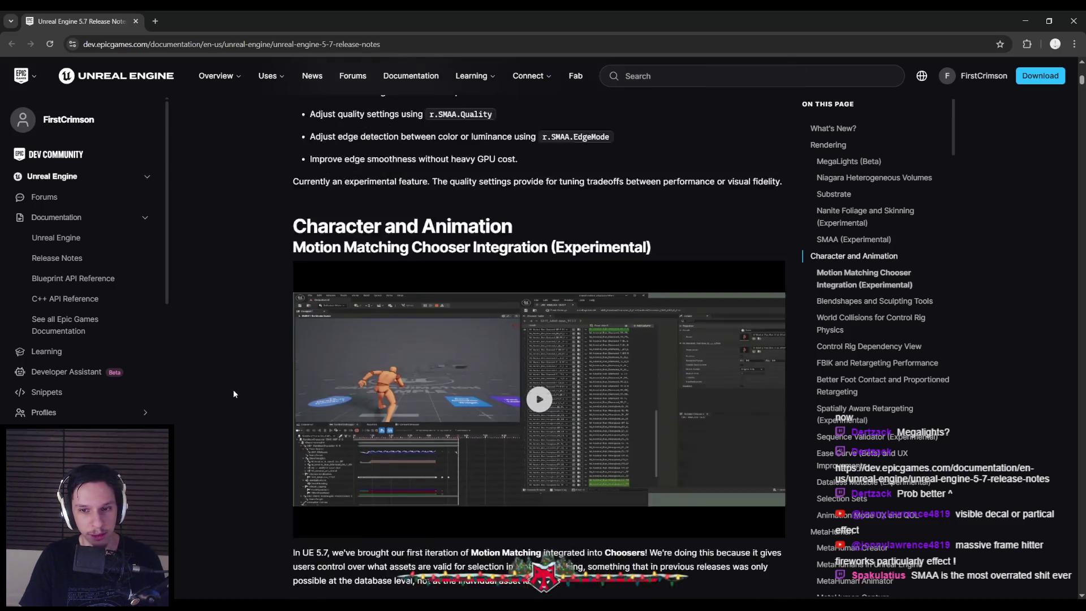
# Read down the UE 5.7 release notes through the Animation and Control Rig fixes, then return to the editor.
pyautogui.scroll(-10, 233, 389)
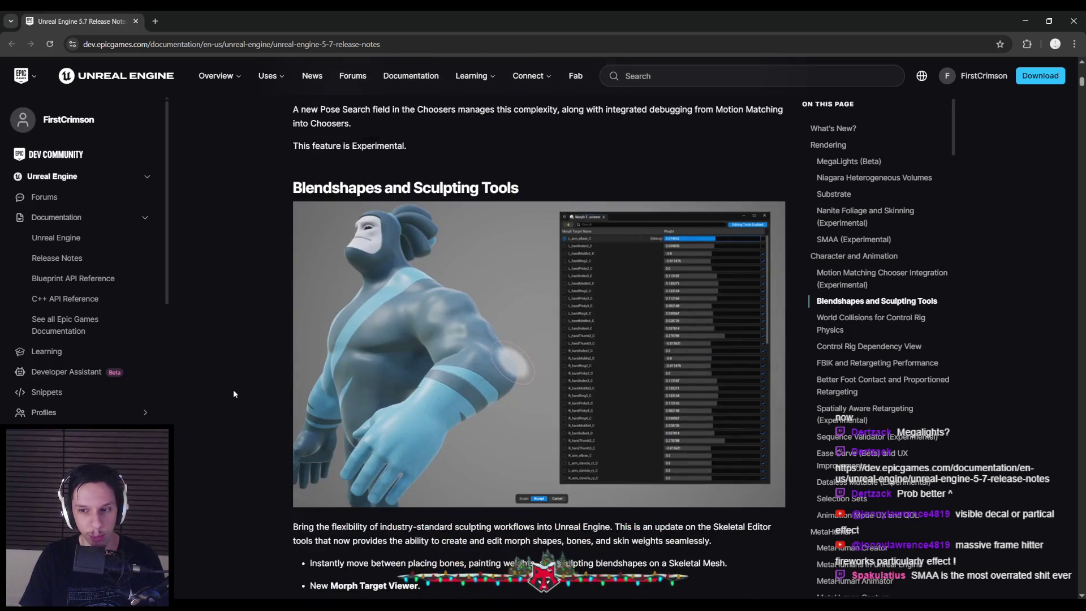
pyautogui.scroll(-8, 233, 390)
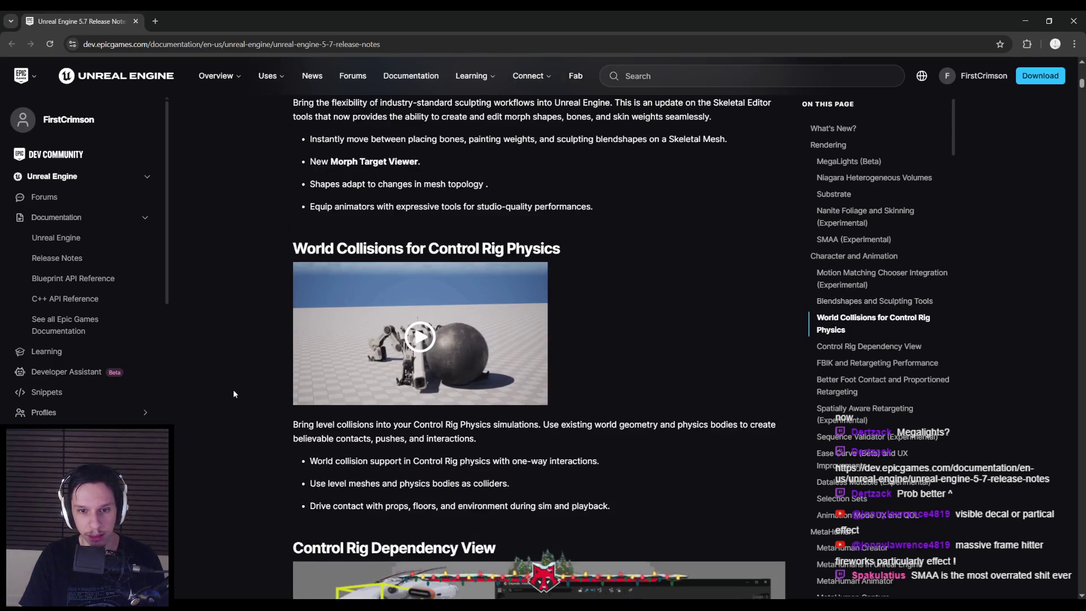
pyautogui.scroll(-11, 233, 393)
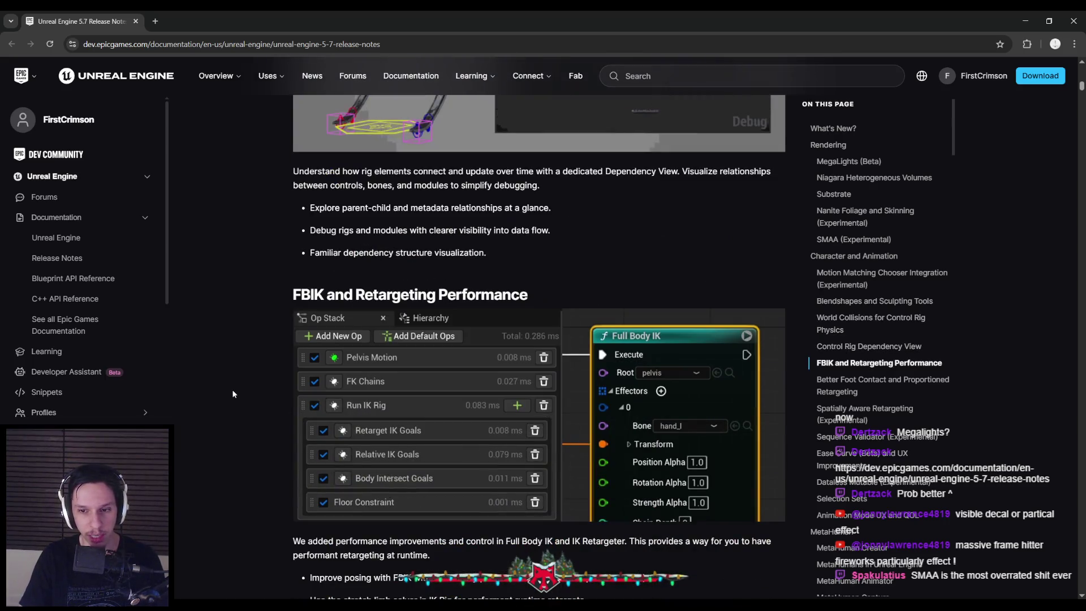
pyautogui.scroll(-8, 233, 394)
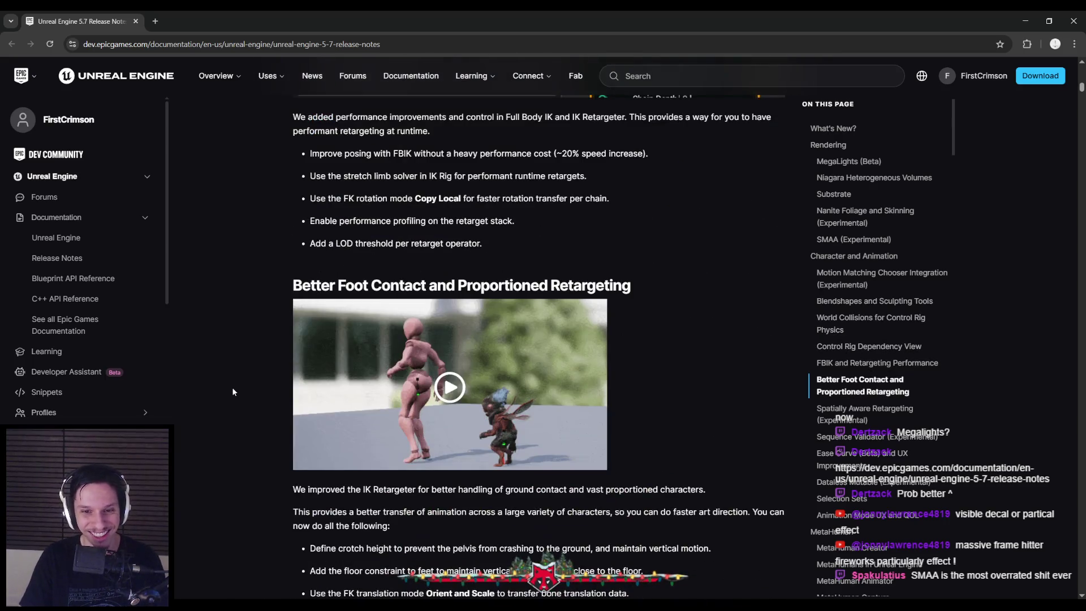
pyautogui.scroll(-20, 231, 387)
pyautogui.scroll(-20, 240, 373)
pyautogui.scroll(-20, 239, 377)
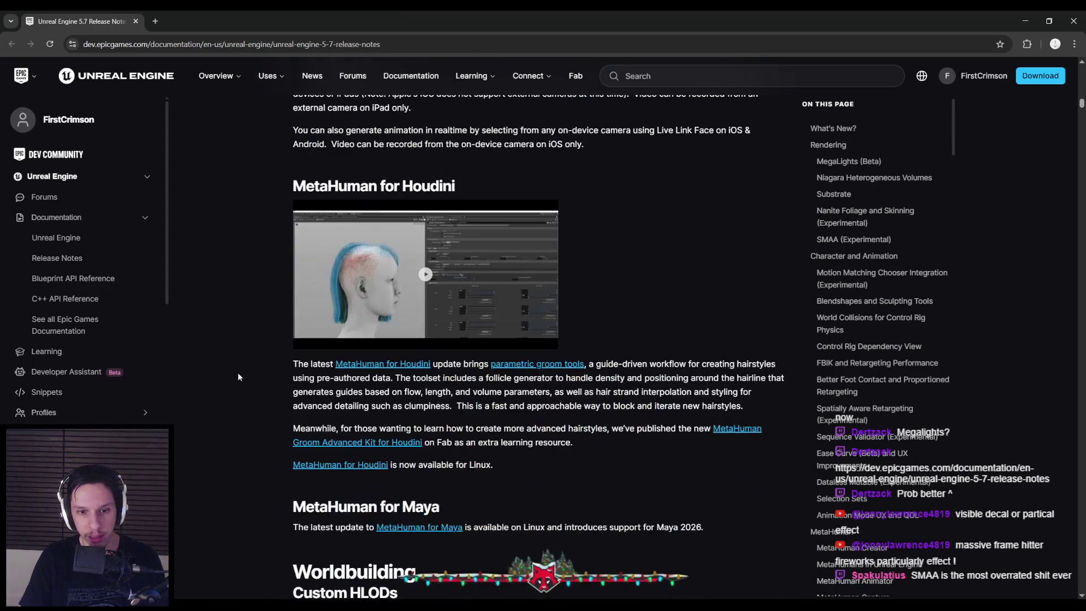
pyautogui.scroll(-20, 238, 372)
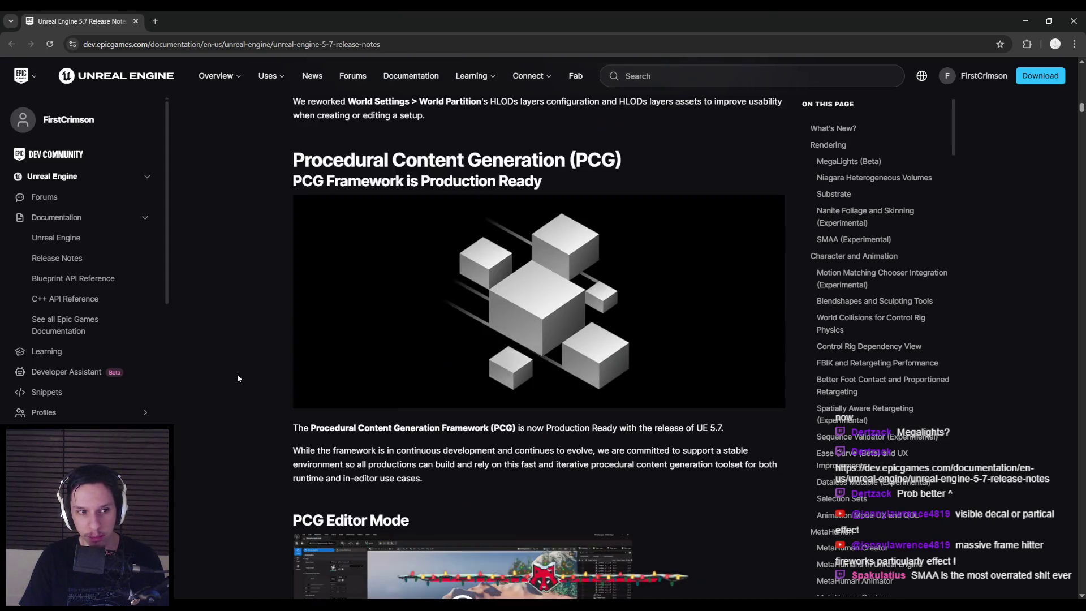
pyautogui.scroll(-20, 237, 378)
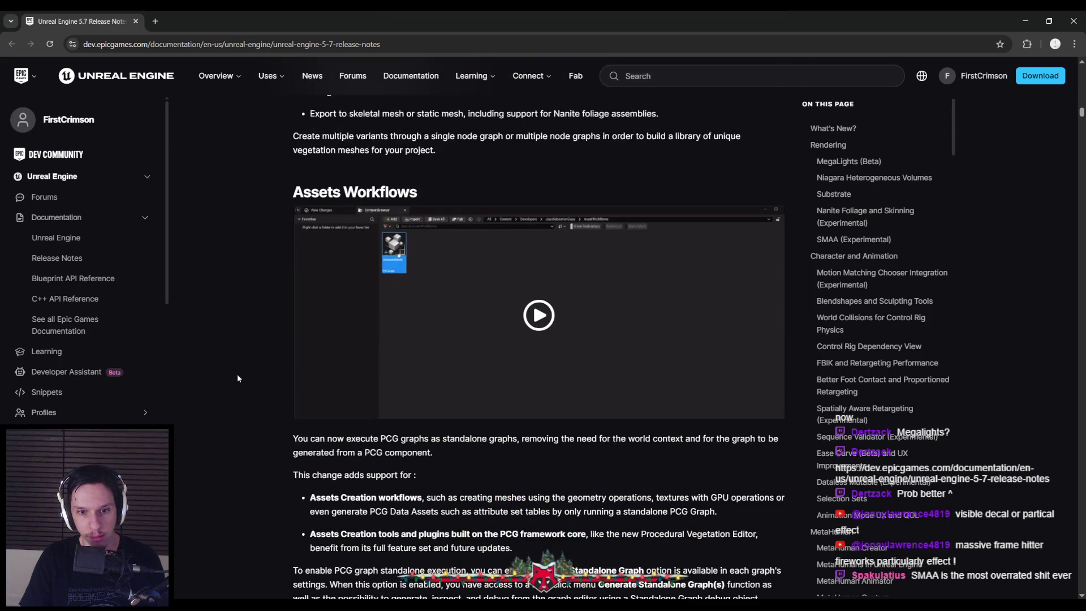
pyautogui.scroll(9, 236, 374)
pyautogui.scroll(-15, 236, 375)
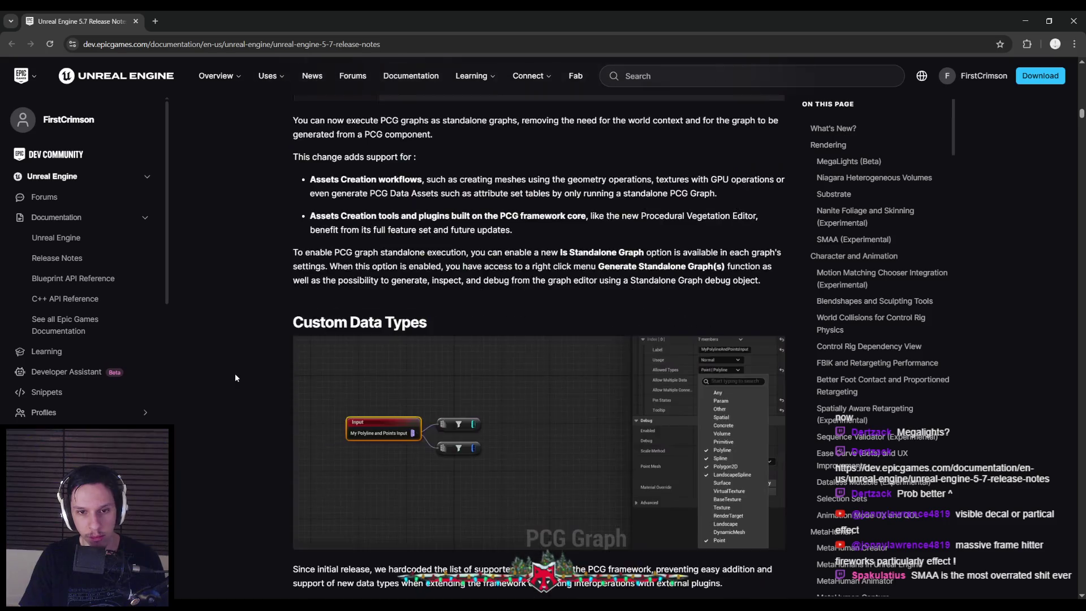
pyautogui.scroll(-8, 236, 378)
pyautogui.scroll(5, 236, 377)
pyautogui.scroll(-7, 236, 378)
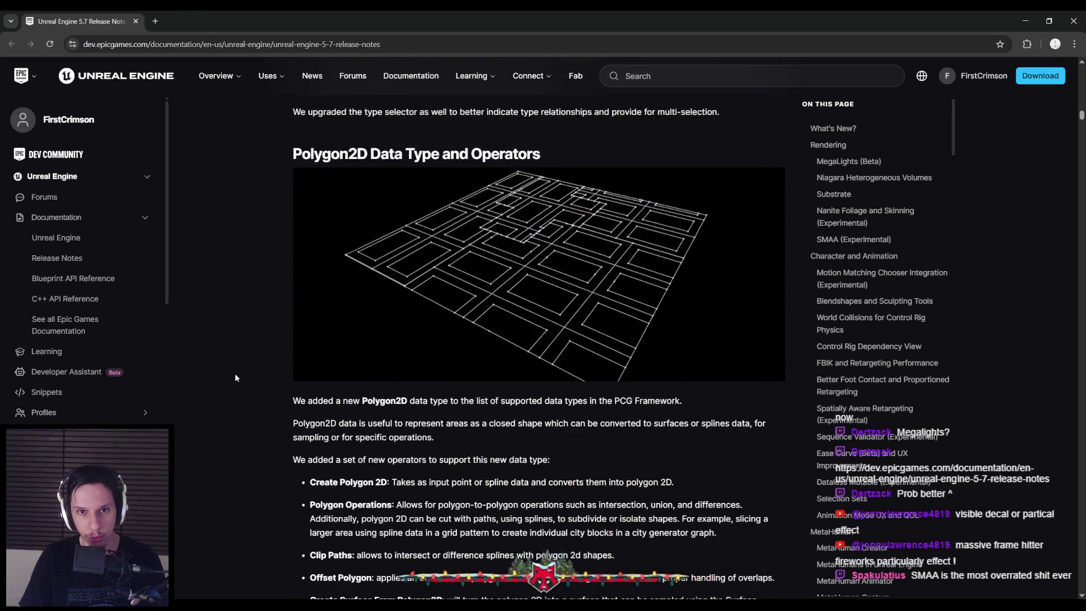
pyautogui.scroll(-10, 235, 376)
pyautogui.scroll(-3, 236, 373)
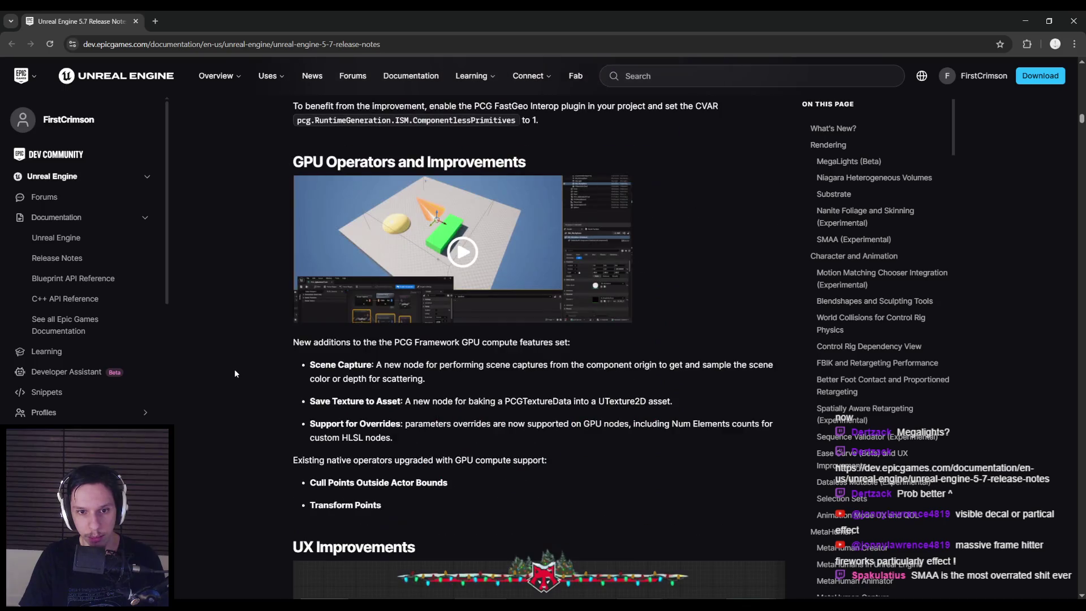
pyautogui.scroll(-10, 231, 375)
pyautogui.scroll(-15, 232, 376)
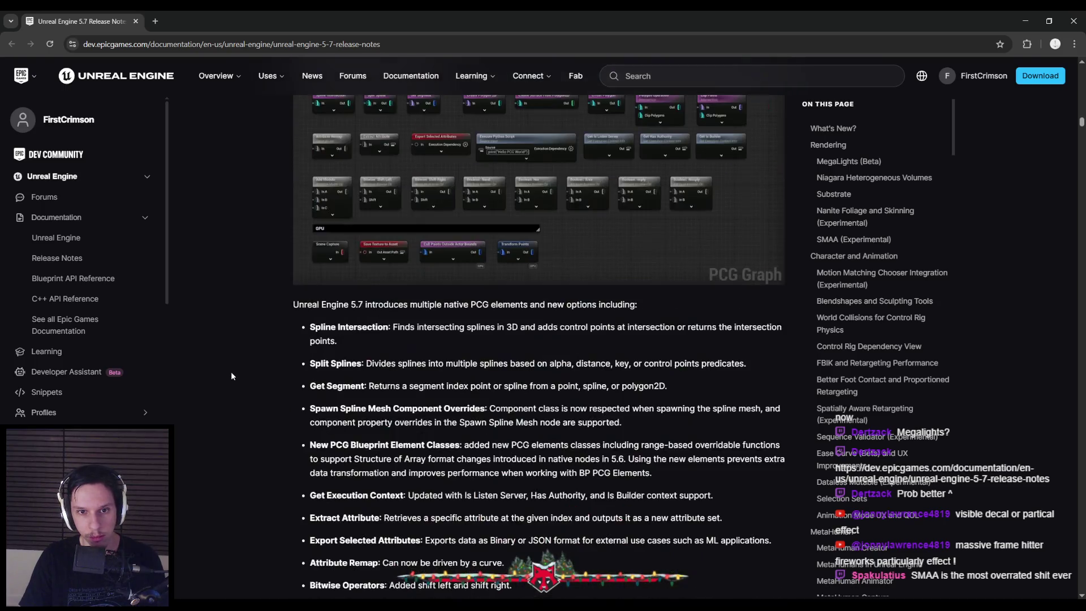
pyautogui.scroll(-1, 229, 374)
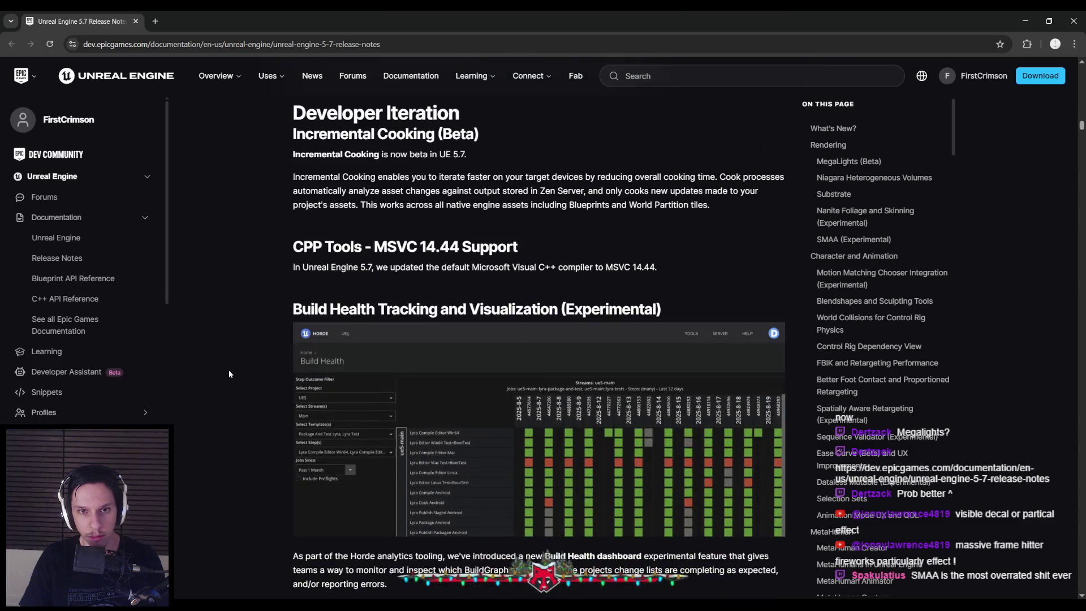
pyautogui.scroll(-7, 229, 374)
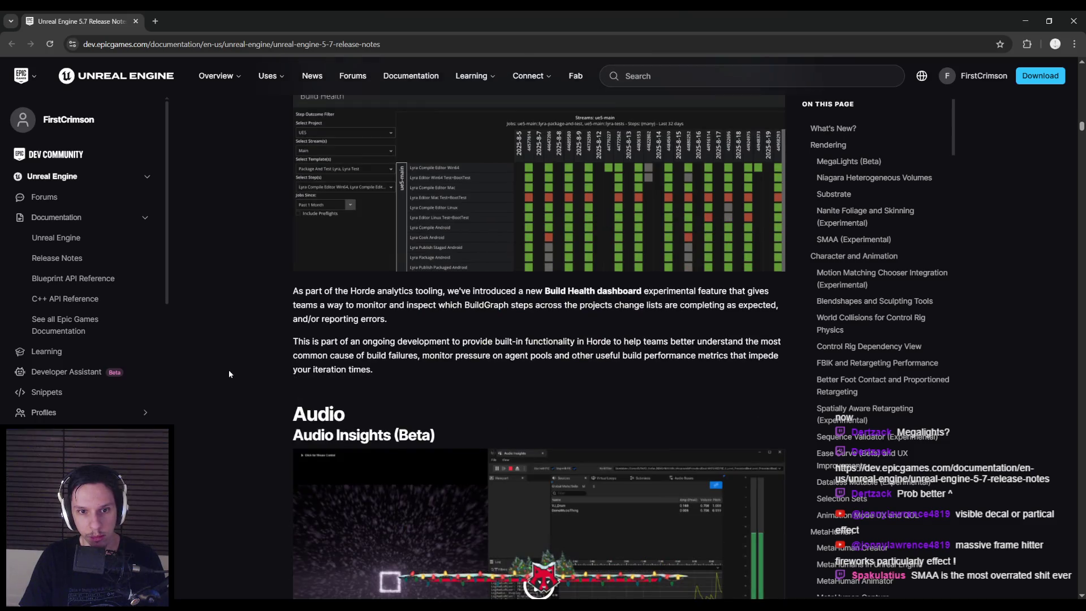
pyautogui.scroll(-7, 227, 373)
pyautogui.scroll(-13, 227, 373)
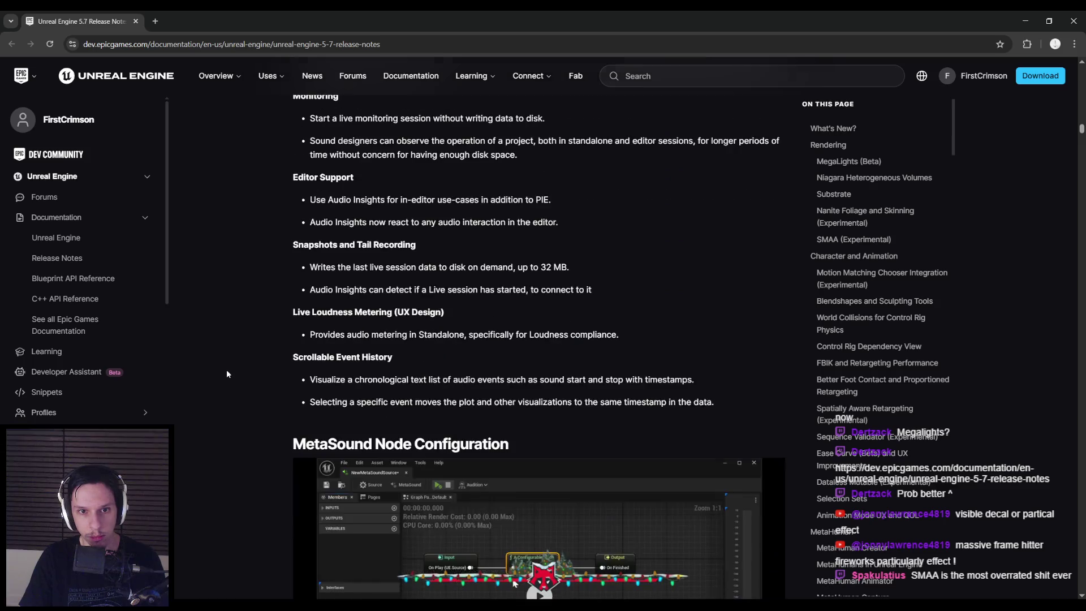
pyautogui.scroll(-8, 227, 374)
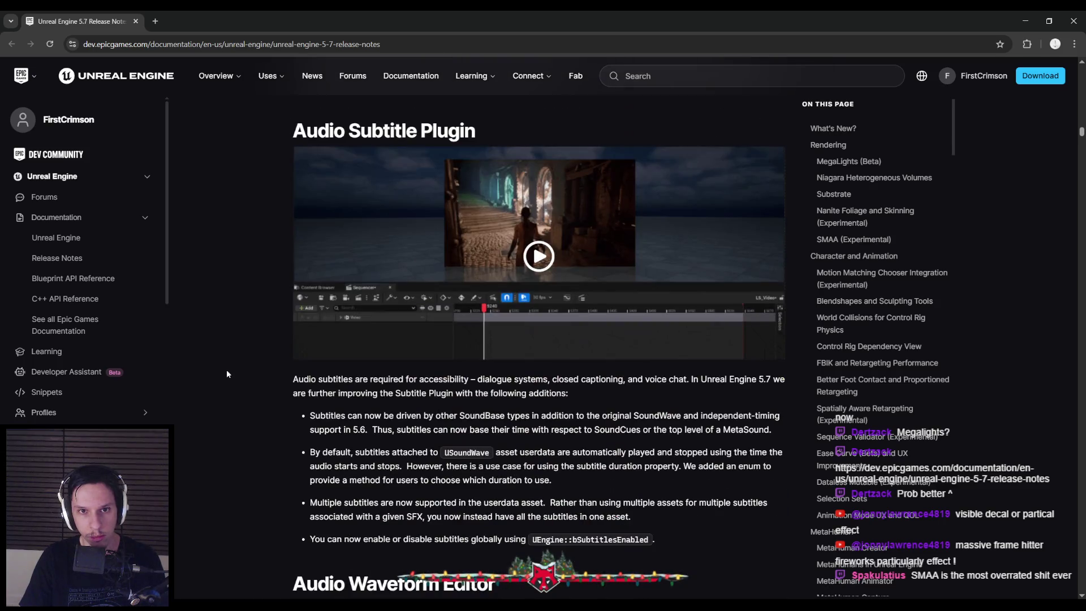
pyautogui.scroll(-20, 227, 374)
pyautogui.scroll(-13, 224, 372)
pyautogui.scroll(-8, 224, 372)
pyautogui.scroll(-20, 224, 371)
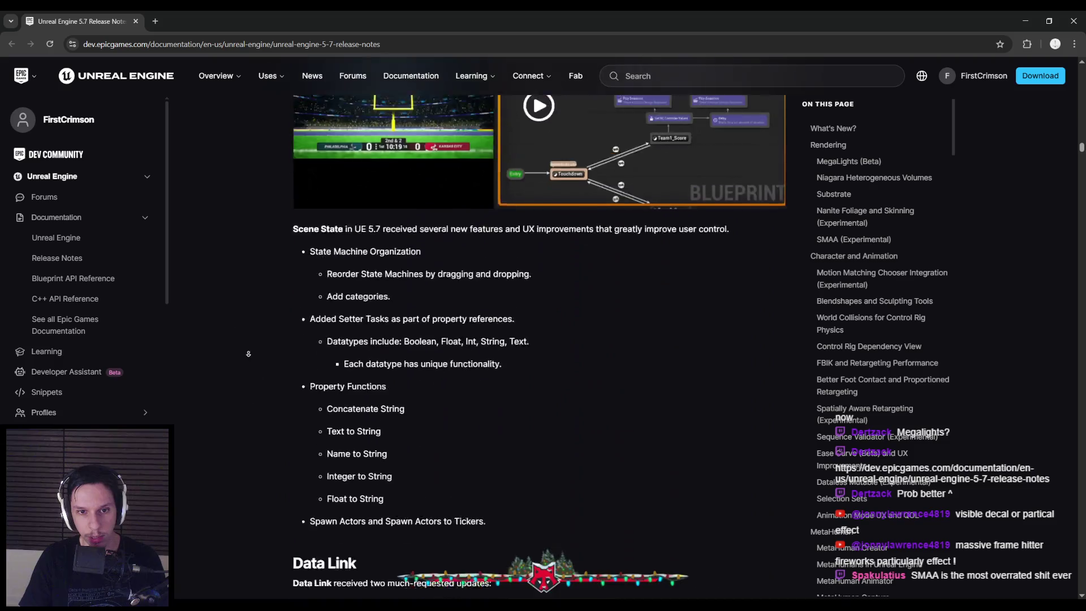
pyautogui.scroll(-20, 248, 354)
pyautogui.scroll(-20, 217, 369)
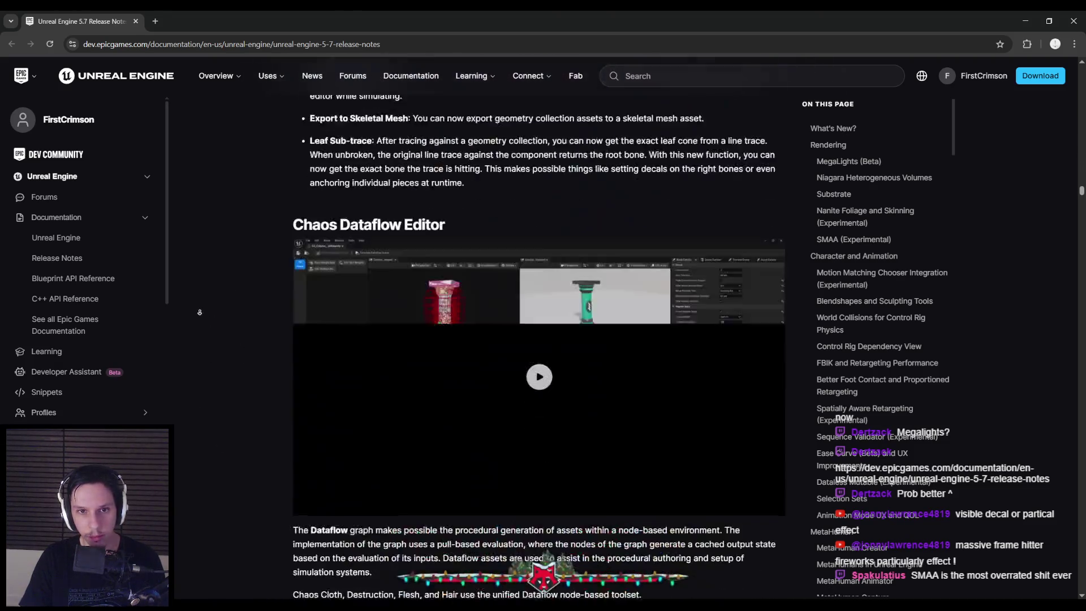
pyautogui.scroll(15, 204, 254)
pyautogui.scroll(1, 203, 244)
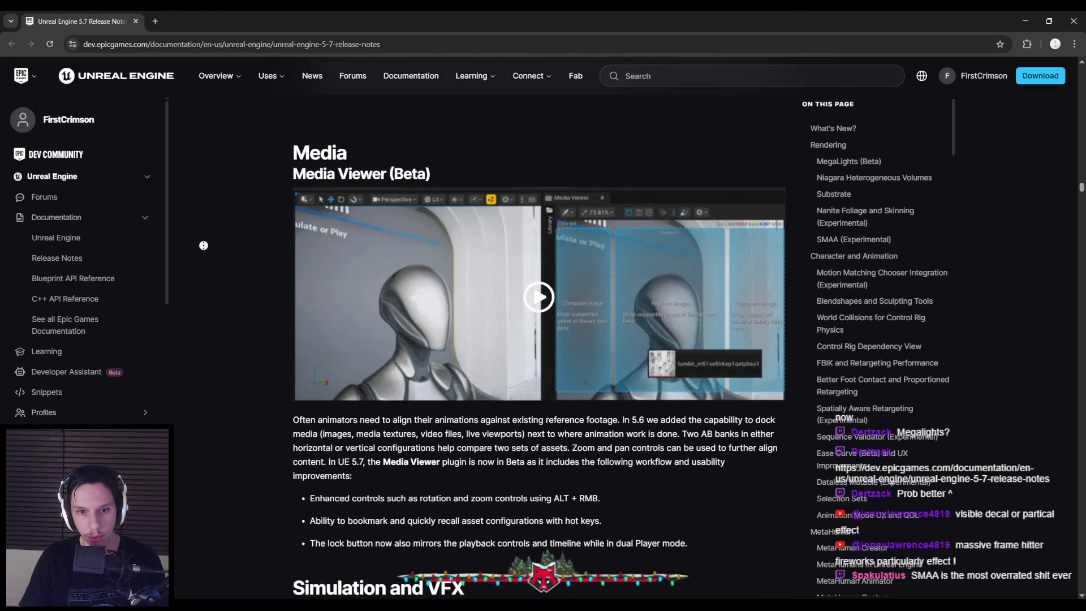
pyautogui.scroll(-15, 204, 245)
pyautogui.scroll(10, 206, 241)
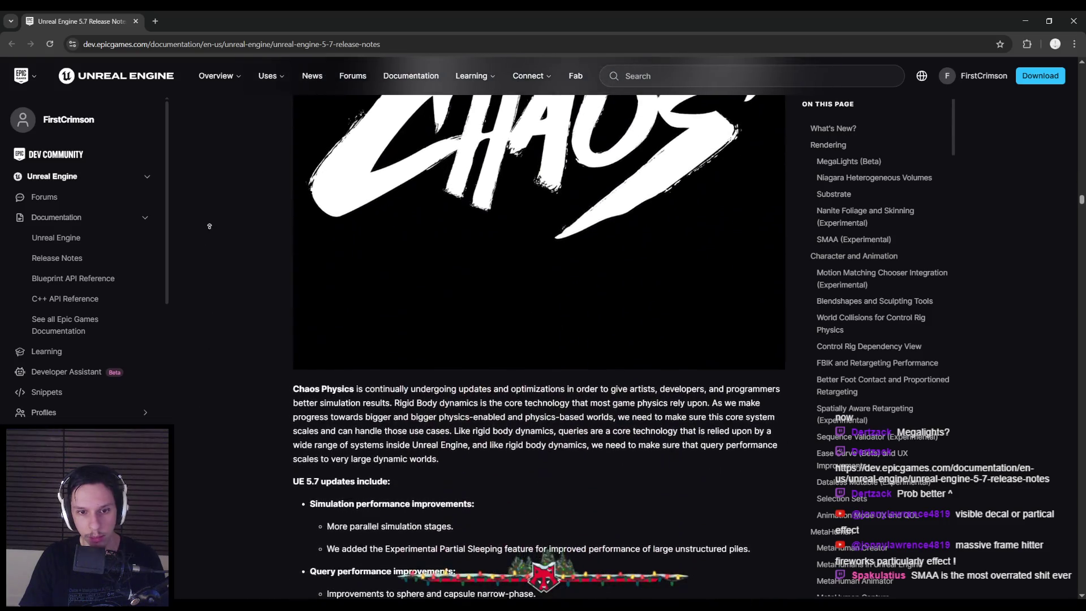
pyautogui.scroll(-9, 209, 239)
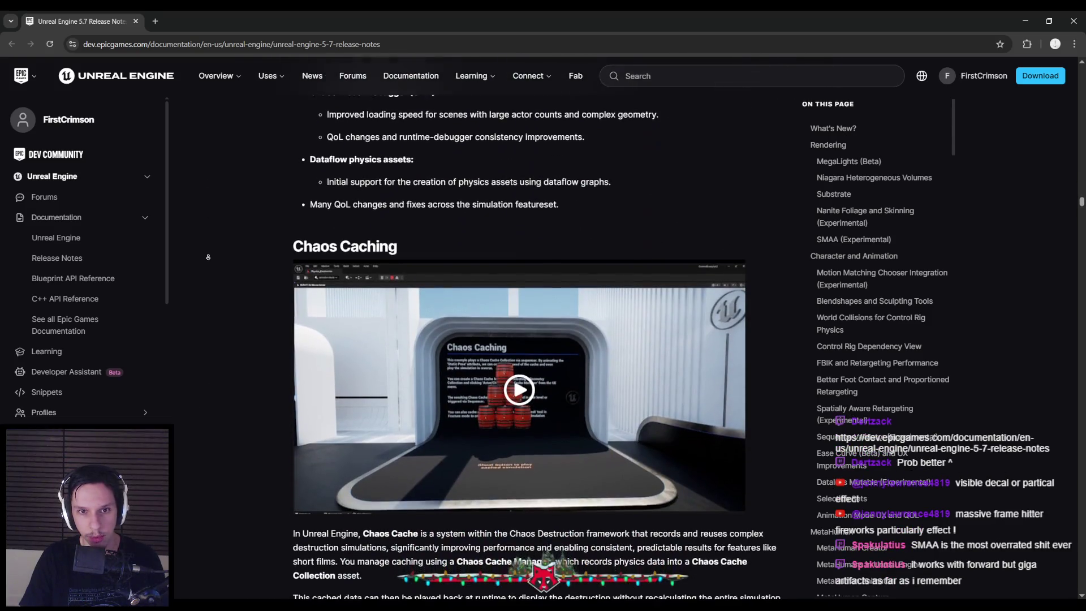
pyautogui.scroll(1, 208, 257)
pyautogui.scroll(-12, 208, 266)
pyautogui.scroll(-10, 208, 279)
pyautogui.scroll(-4, 211, 265)
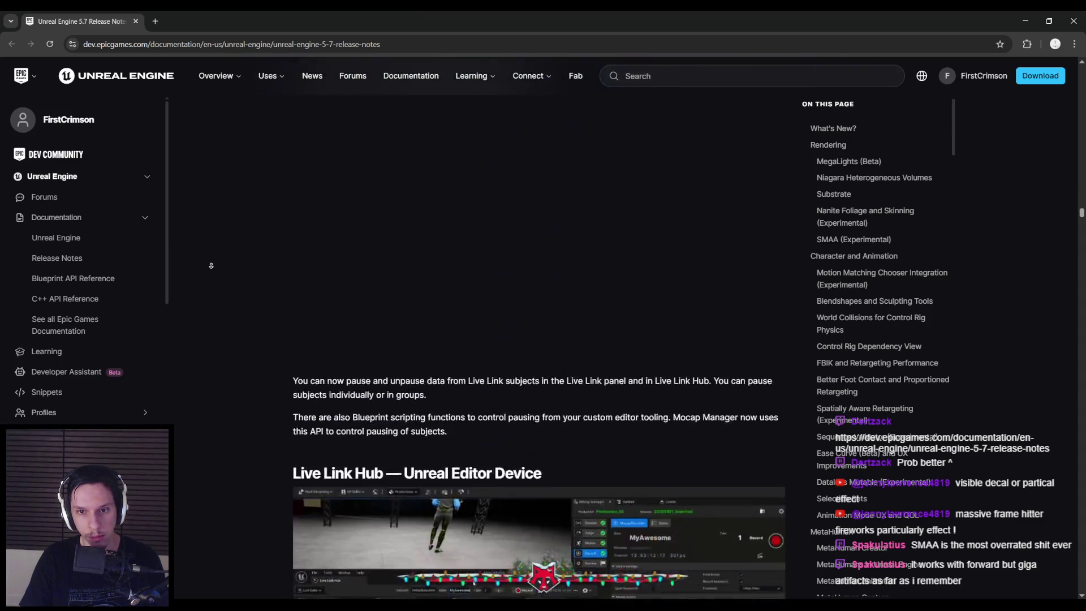
pyautogui.scroll(-4, 211, 265)
pyautogui.scroll(-12, 203, 281)
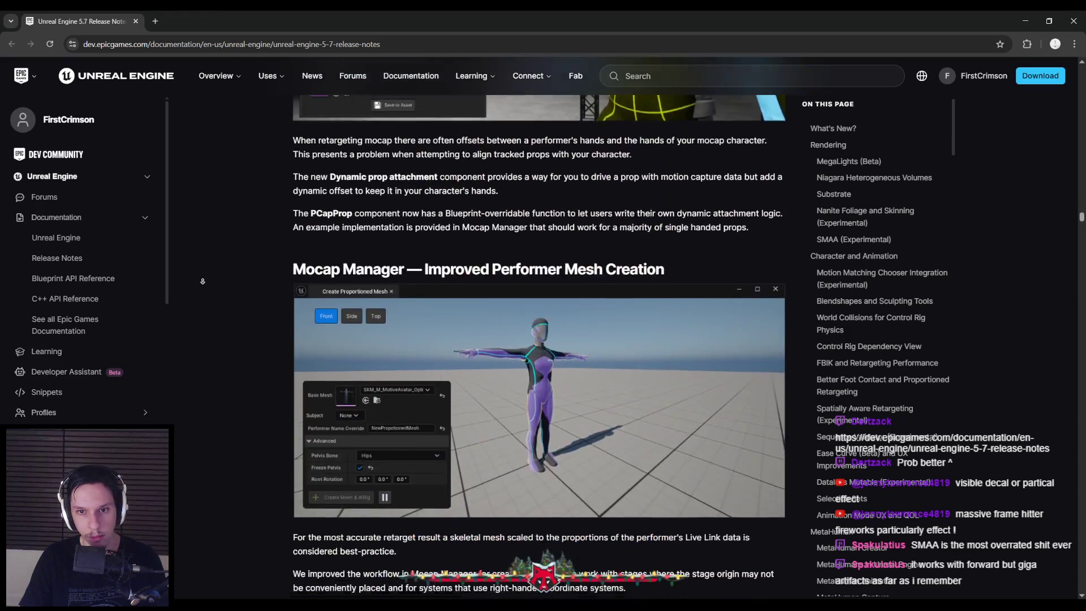
pyautogui.scroll(-1, 203, 281)
pyautogui.scroll(-20, 201, 262)
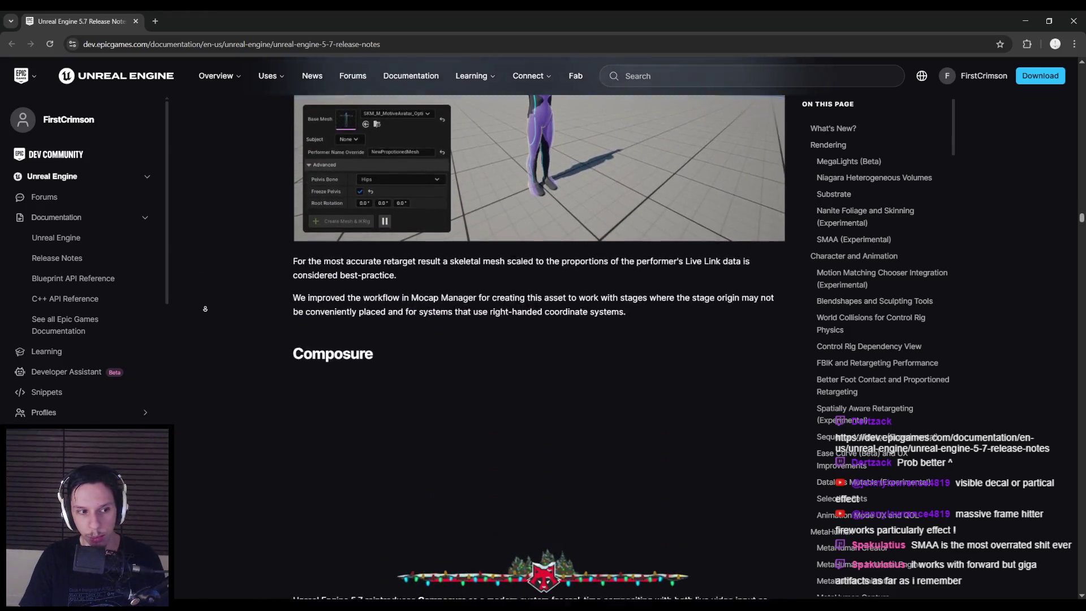
pyautogui.scroll(-15, 196, 258)
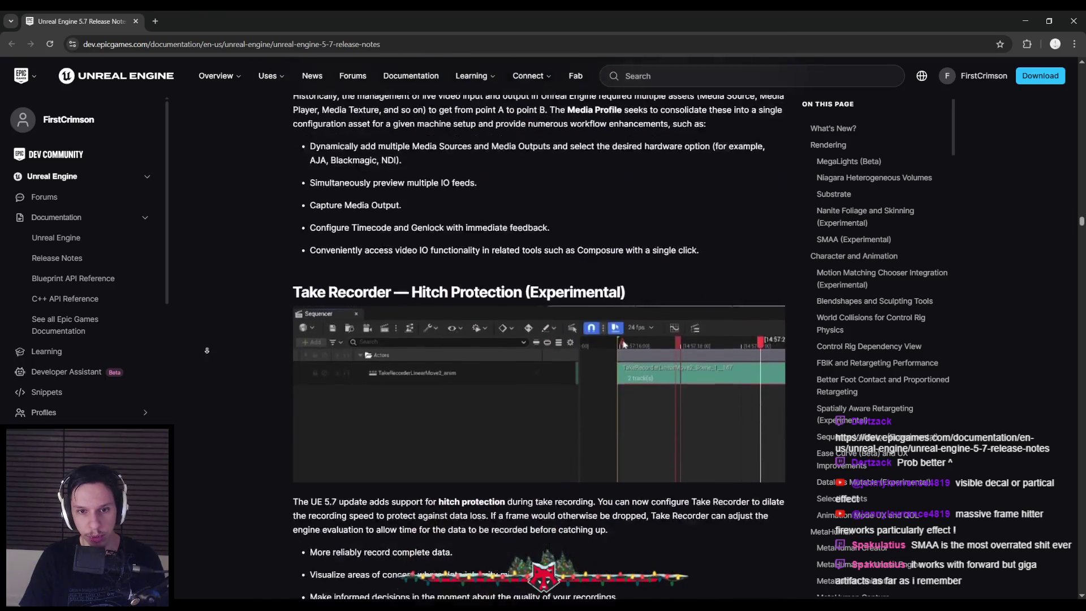
pyautogui.scroll(1, 192, 215)
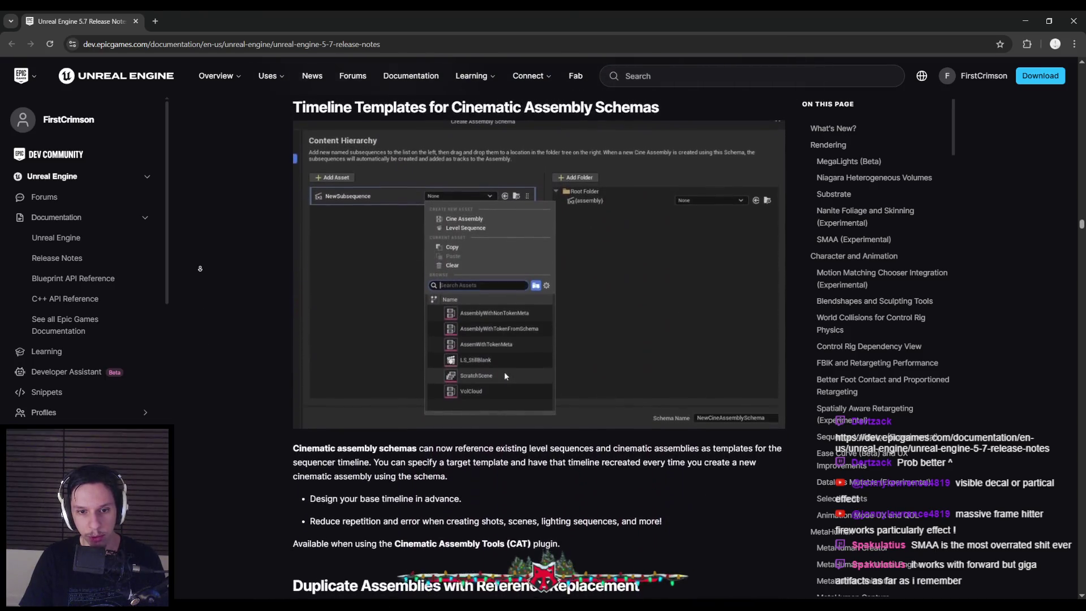
pyautogui.scroll(-8, 201, 260)
pyautogui.scroll(-10, 208, 313)
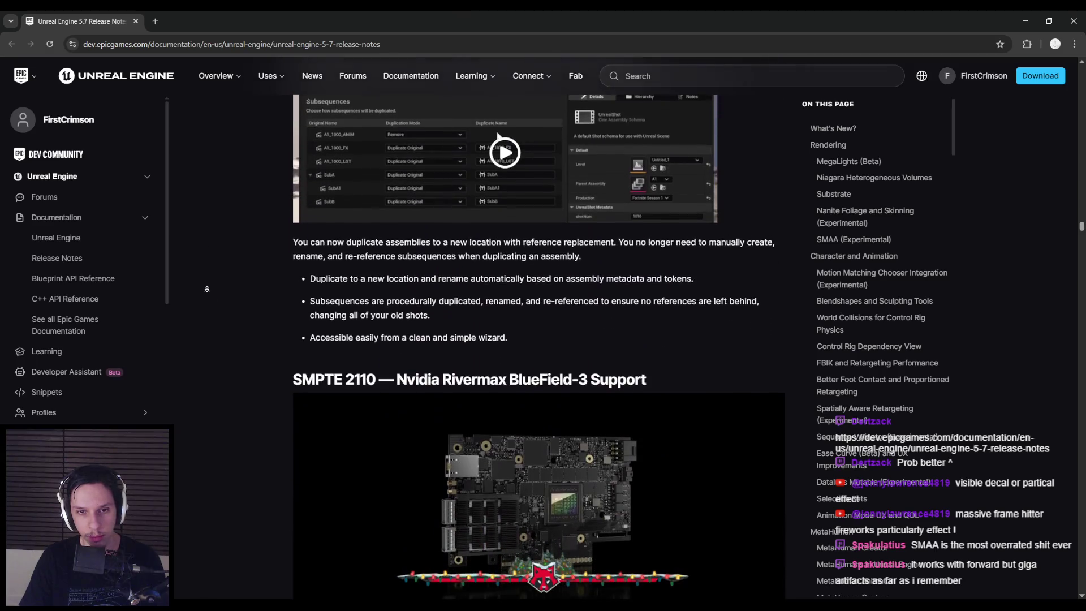
pyautogui.scroll(-10, 209, 293)
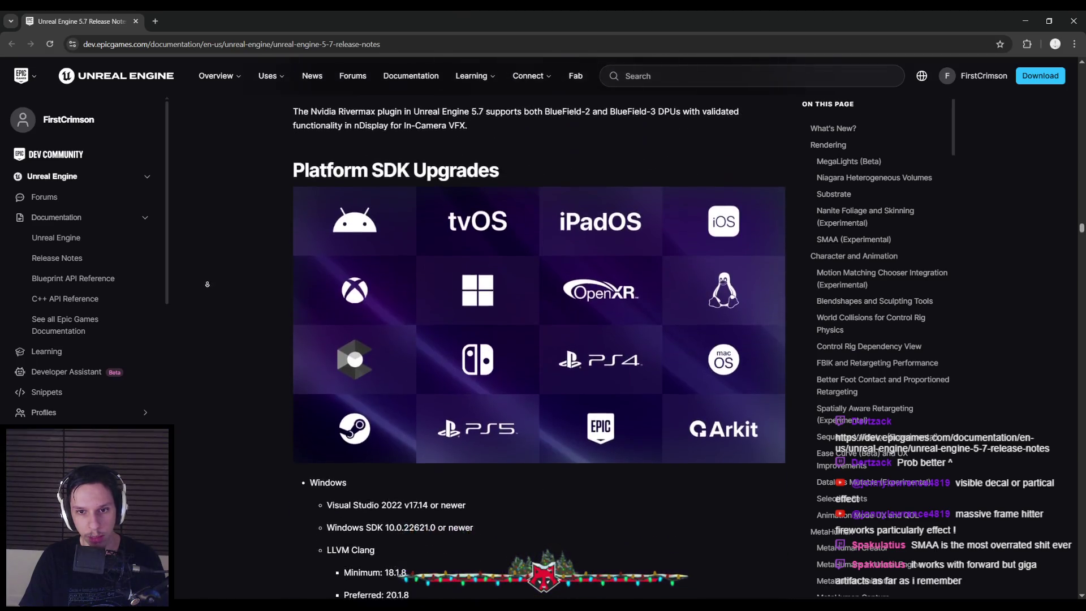
pyautogui.scroll(-15, 207, 302)
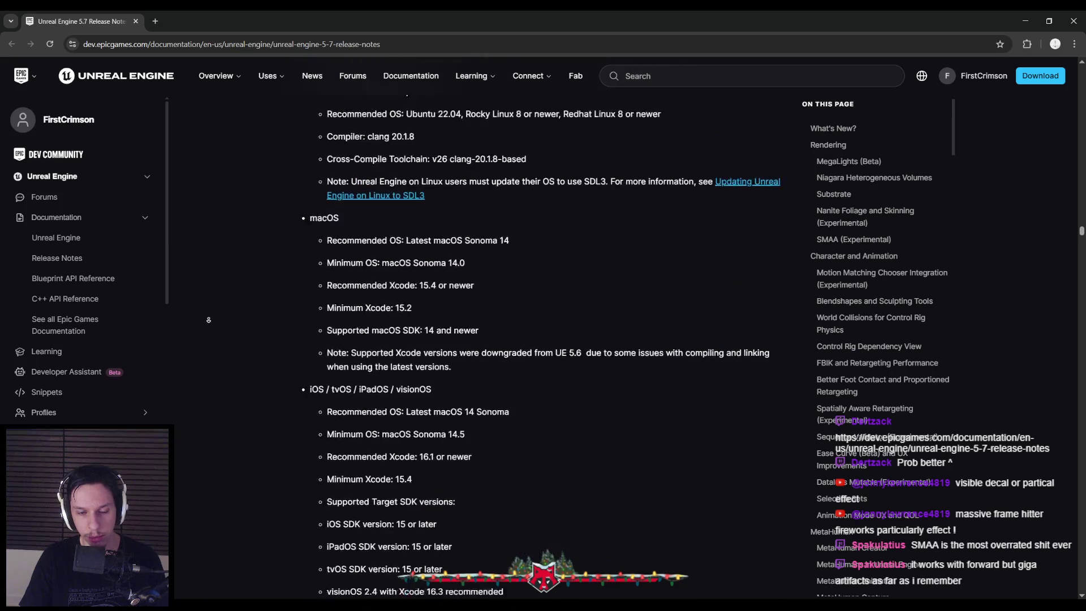
pyautogui.scroll(-20, 197, 340)
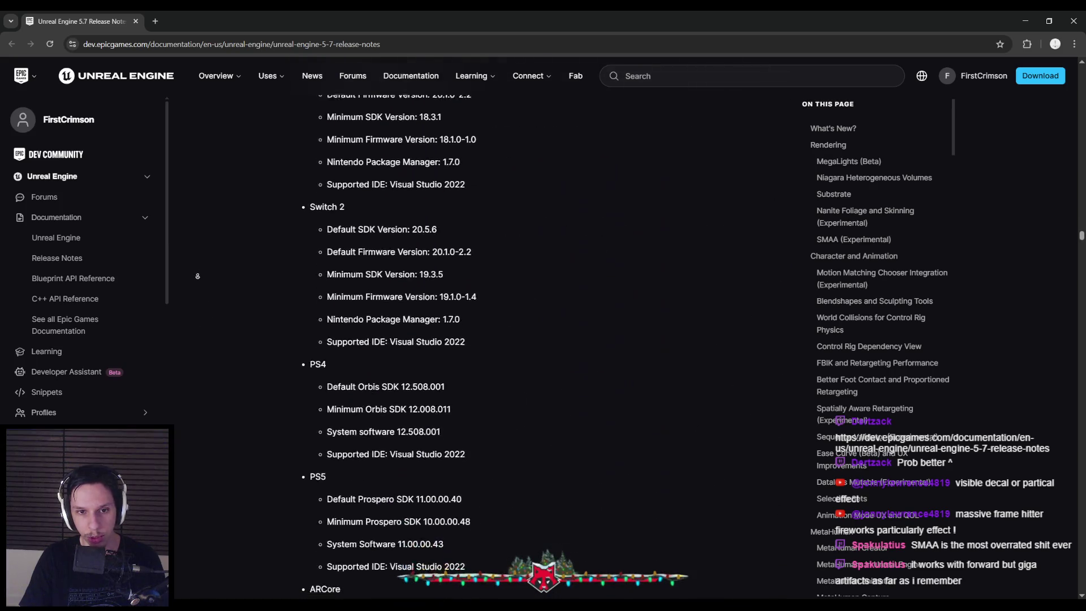
pyautogui.scroll(-20, 198, 307)
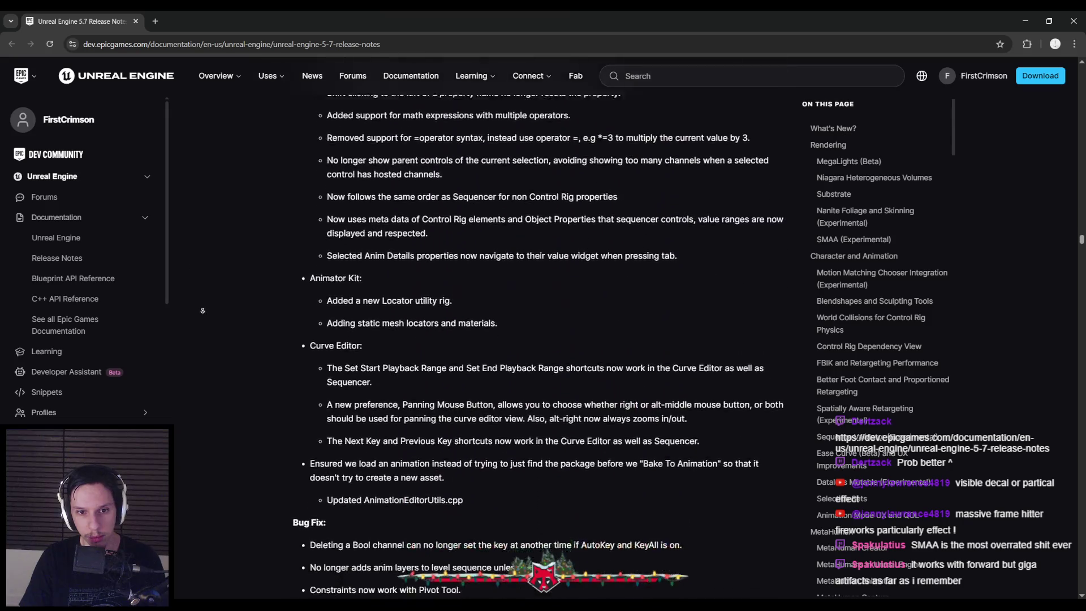
pyautogui.scroll(-20, 196, 285)
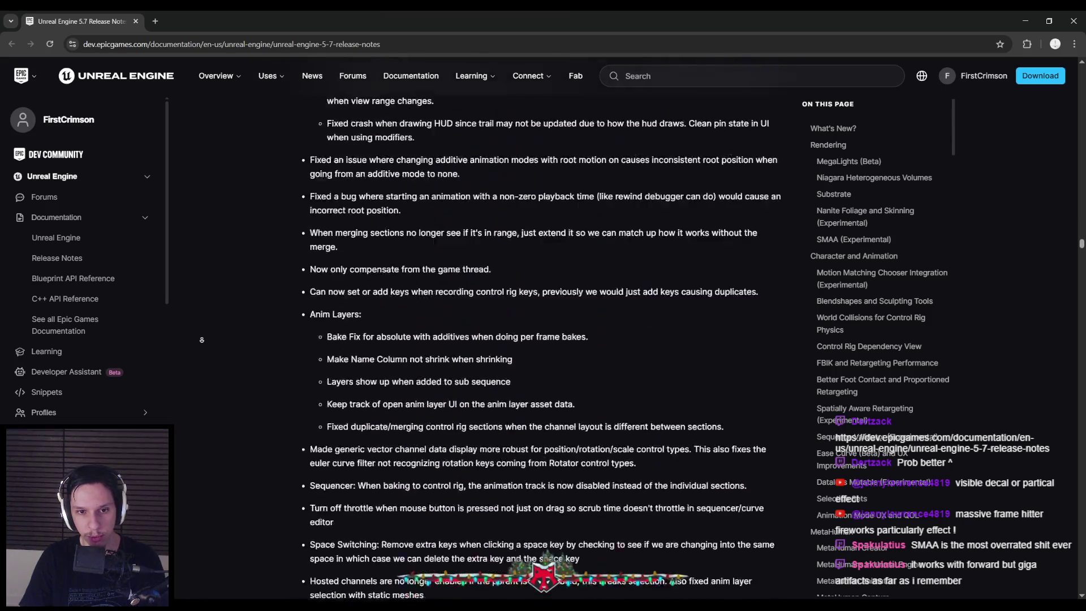
pyautogui.scroll(-15, 206, 333)
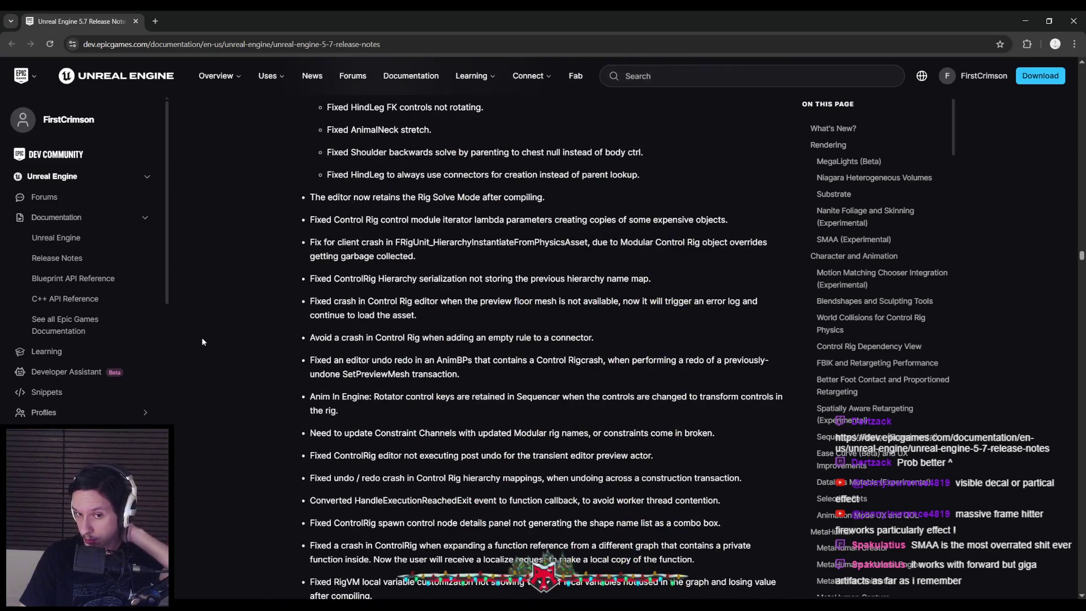
pyautogui.hotkey('alt', 'Tab')
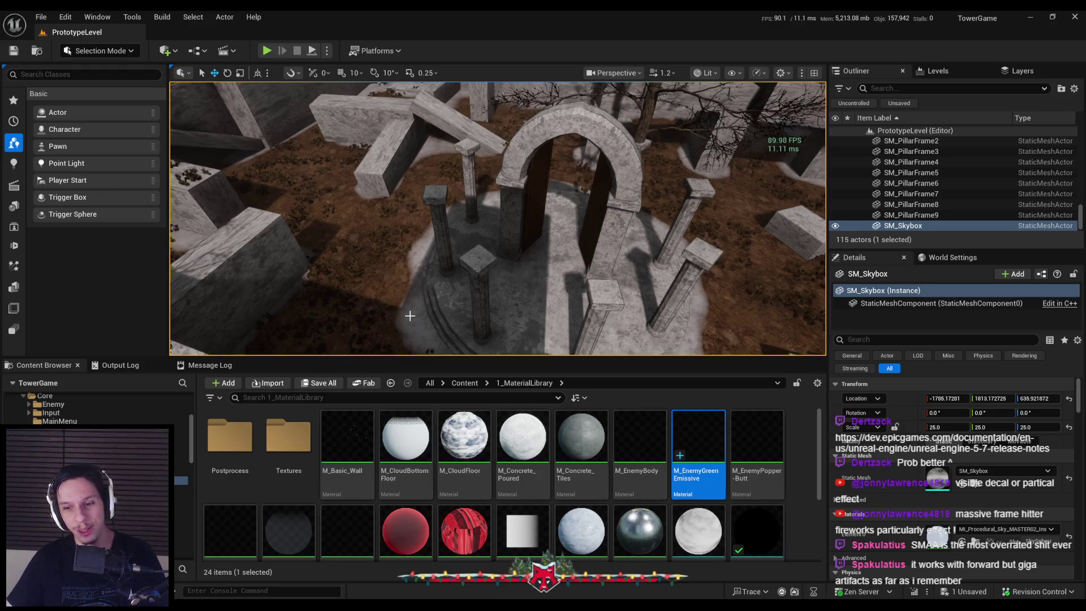
# Change M_EnemyGreenEmissive's Constant colour from red to lime green (0.353, 0.607, 0).
pyautogui.doubleClick(698, 442)
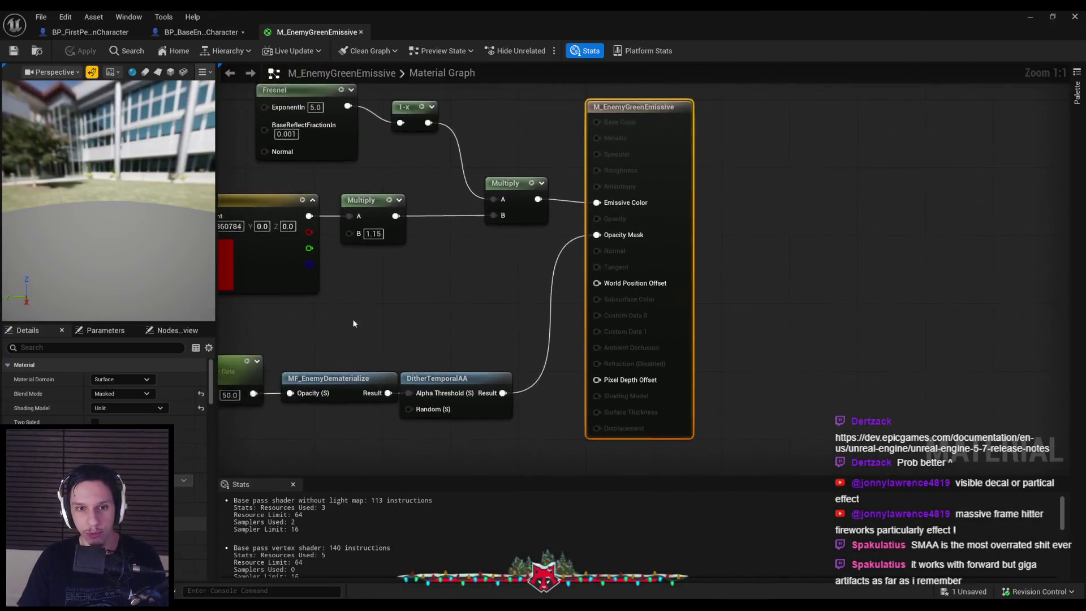
pyautogui.click(337, 318)
pyautogui.click(142, 378)
pyautogui.moveTo(324, 446); pyautogui.dragTo(300, 445)
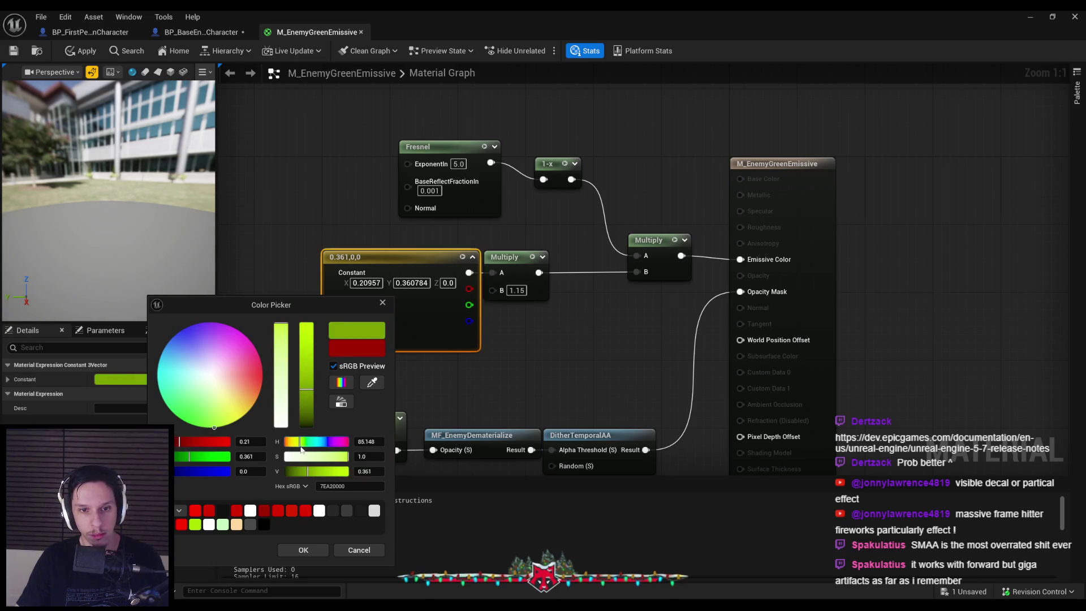
pyautogui.moveTo(303, 389); pyautogui.dragTo(302, 368)
pyautogui.click(303, 551)
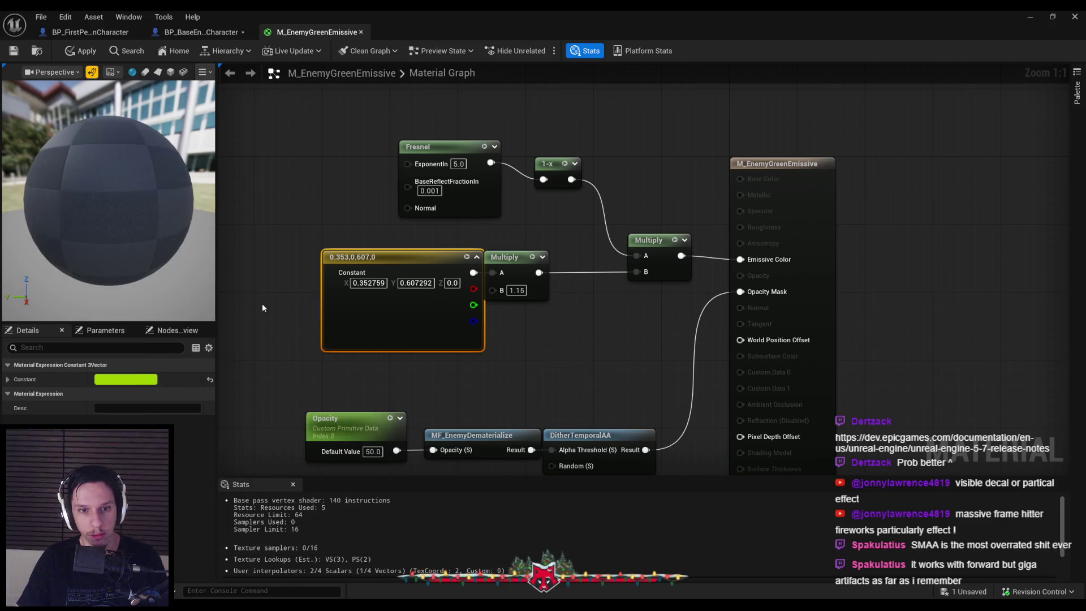
# Delete the Opacity, Dematerialize and Dither nodes and apply the material changes.
pyautogui.scroll(-1, 263, 303)
pyautogui.moveTo(459, 322); pyautogui.dragTo(622, 434)
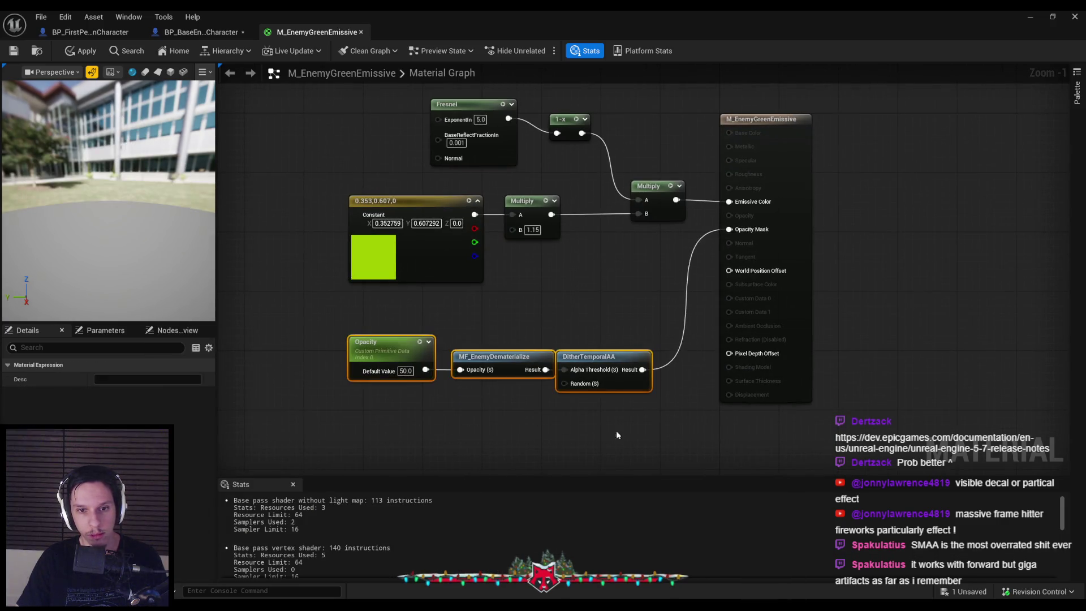
pyautogui.press('Delete')
pyautogui.click(86, 51)
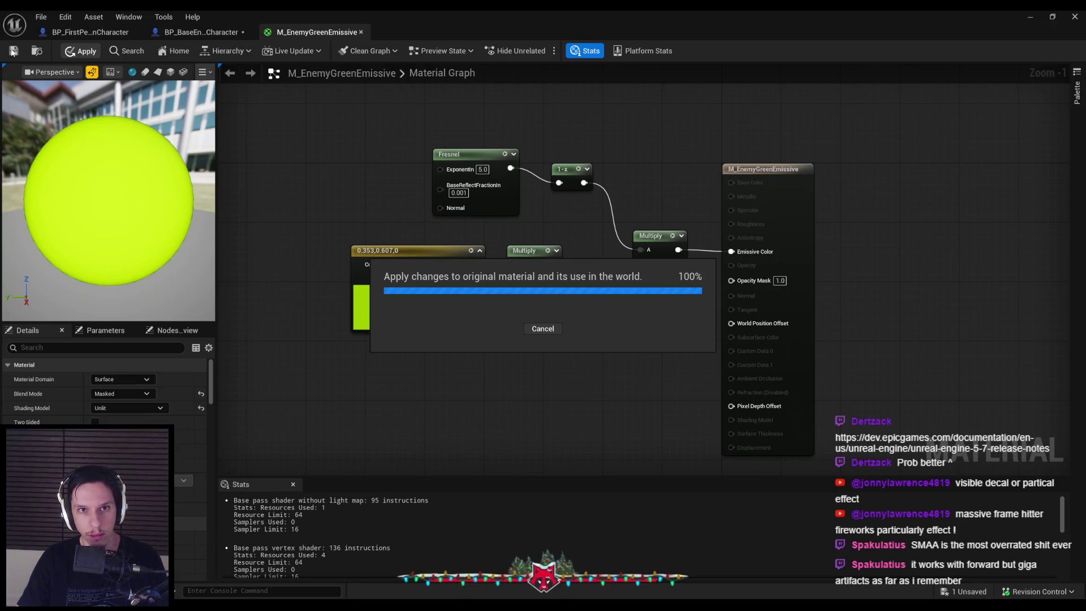
pyautogui.click(198, 32)
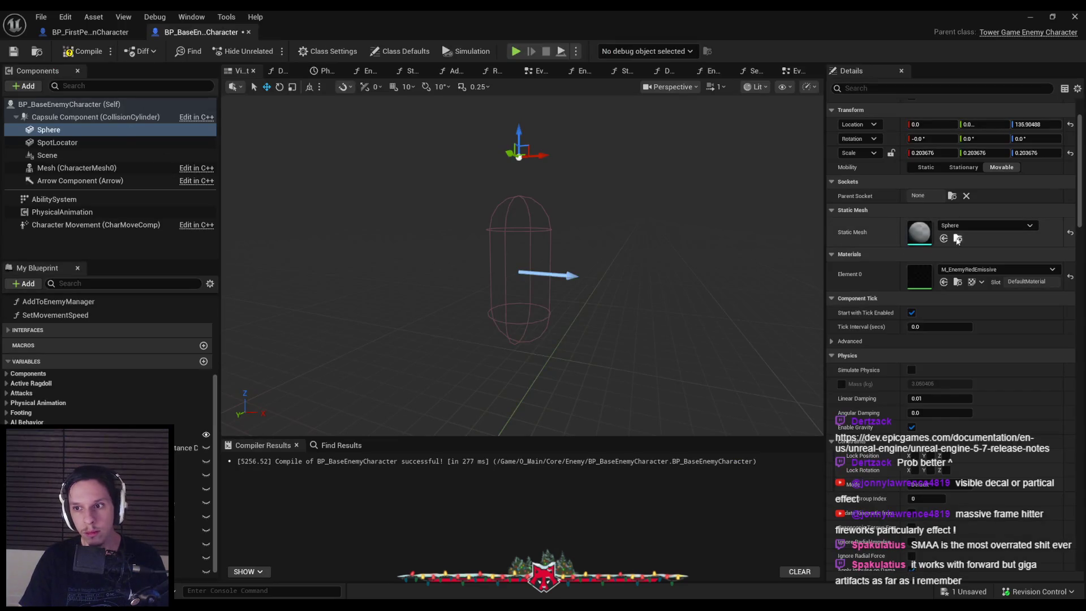
# Assign M_EnemyGreenEmissive to the Sphere's Element 0, then compile and save the Blueprint.
pyautogui.click(968, 270)
pyautogui.write('green em')
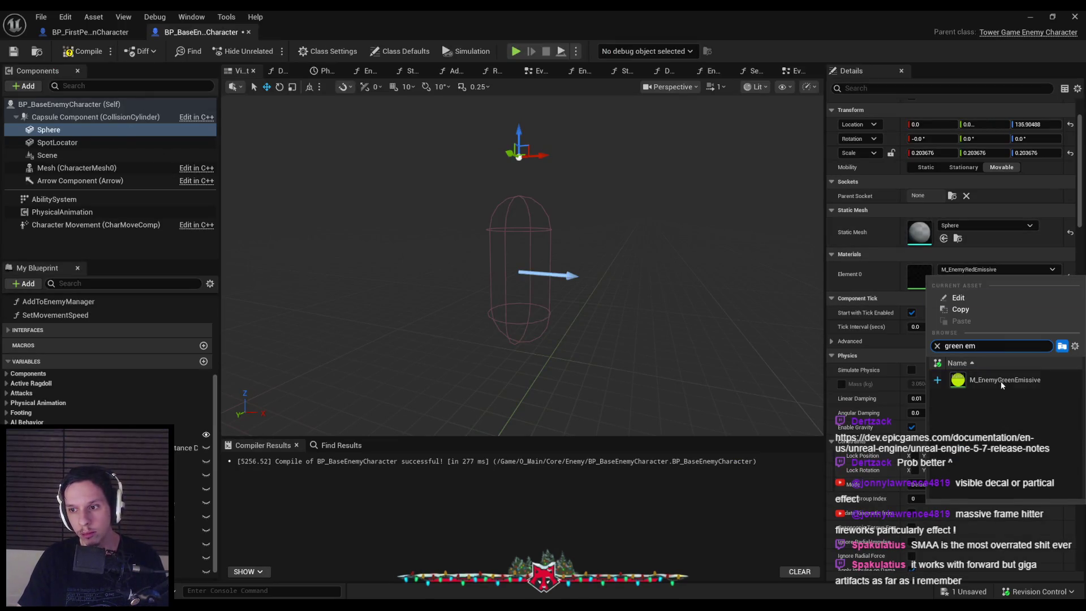
pyautogui.click(1001, 382)
pyautogui.click(135, 243)
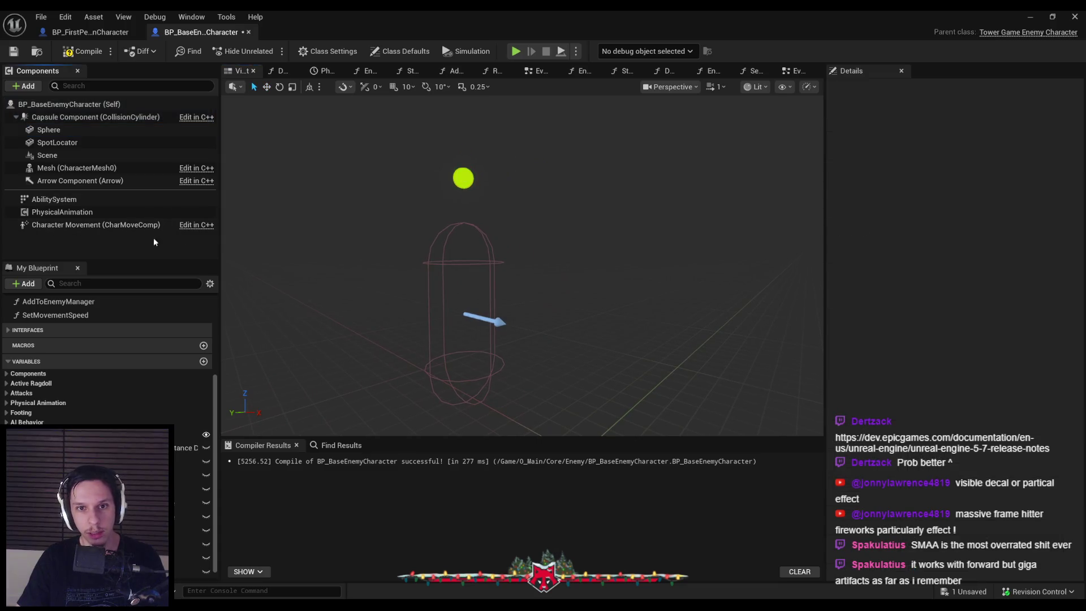
pyautogui.click(82, 51)
pyautogui.click(14, 51)
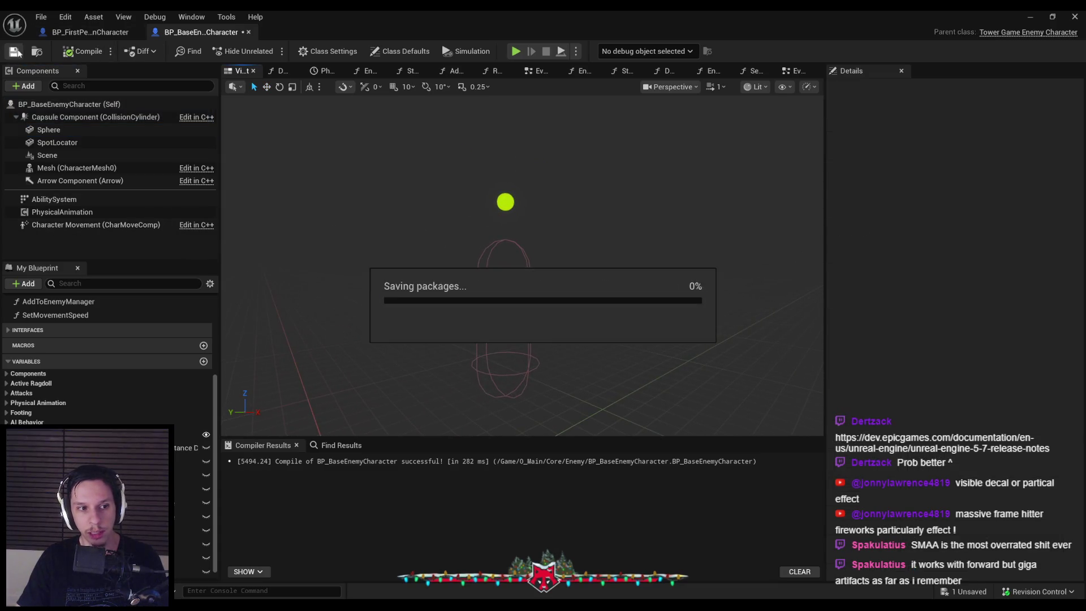
# Rename the Sphere component to HasHealthSphere and recompile.
pyautogui.click(505, 174)
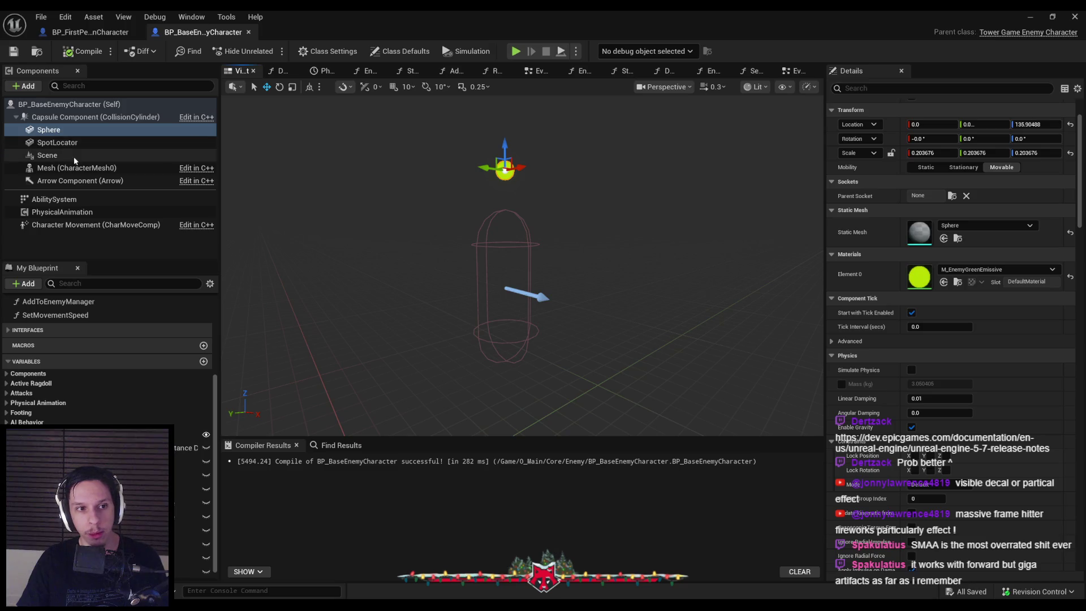
pyautogui.scroll(-6, 840, 321)
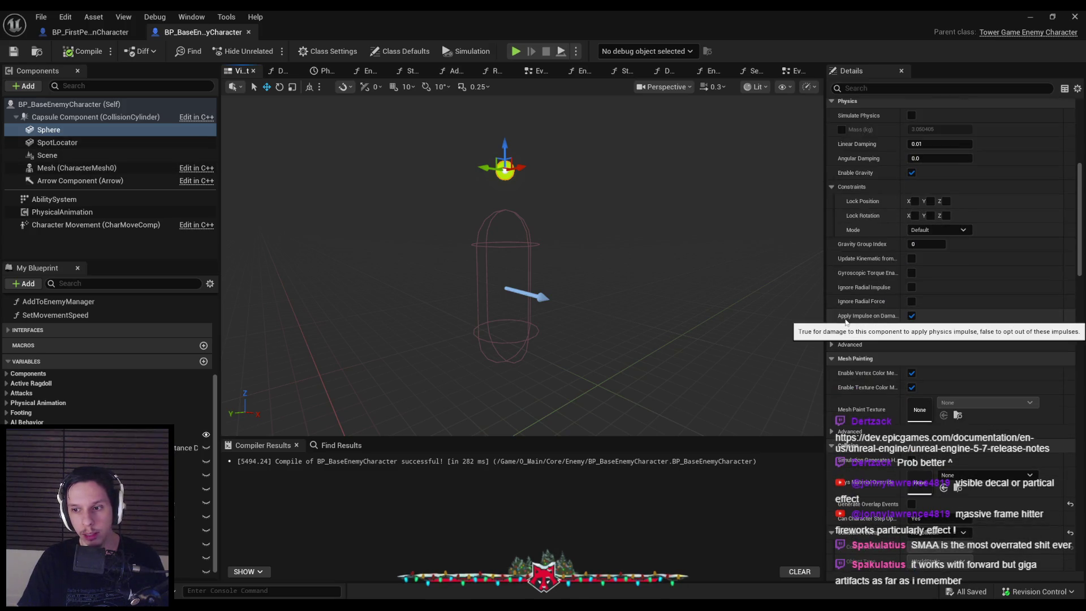
pyautogui.click(50, 130)
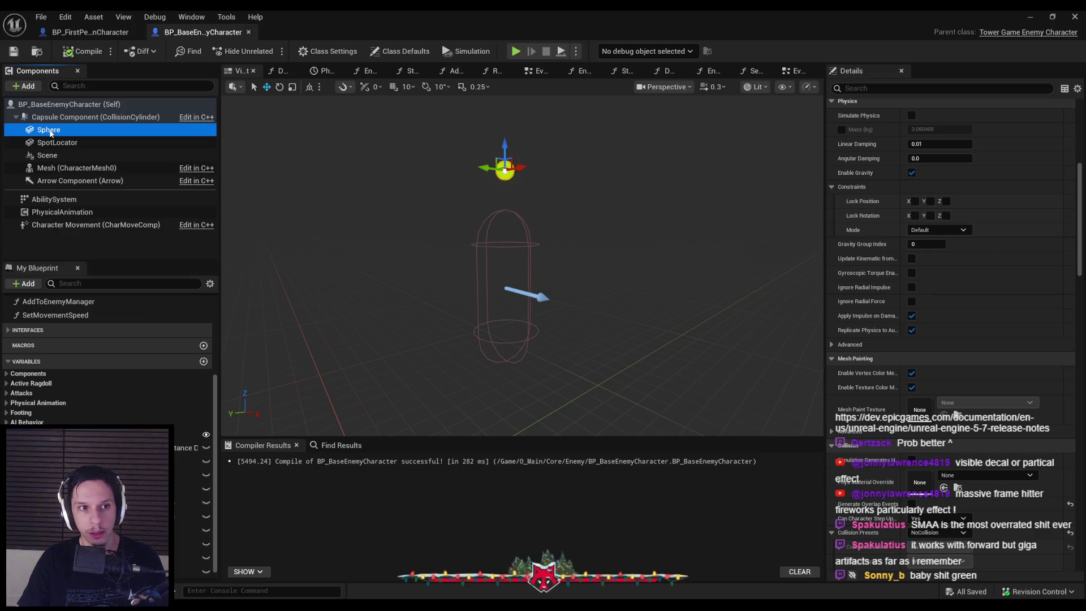
pyautogui.press('F2')
pyautogui.write('Sphere')
pyautogui.press('Return')
pyautogui.click(84, 50)
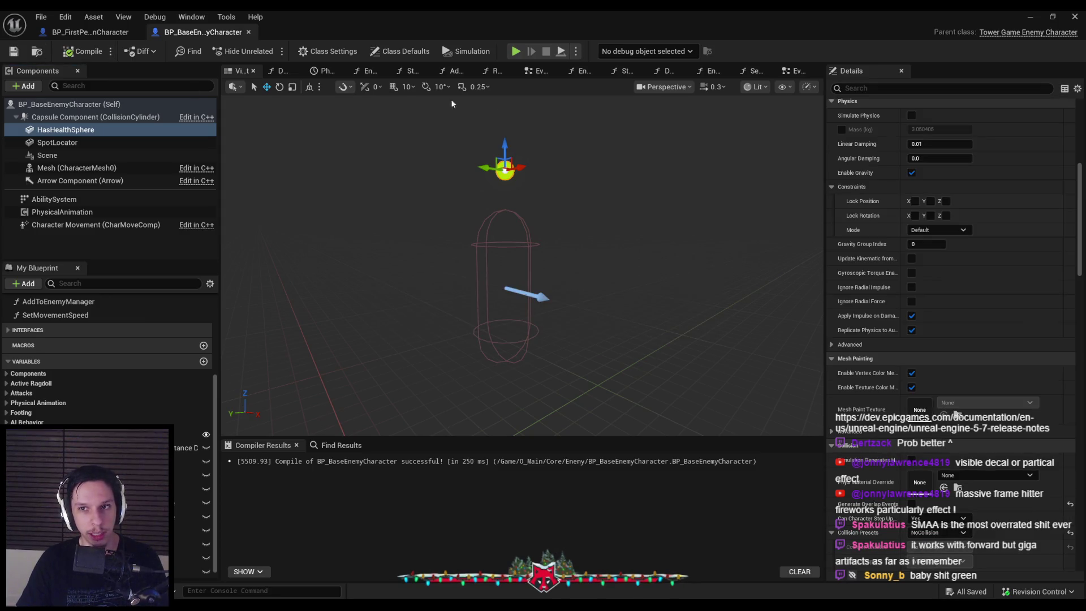
# In the EventGraph, add a HasHealthSphere Set Visibility node after the Drops Health on Death setter, then compile and save.
pyautogui.click(795, 72)
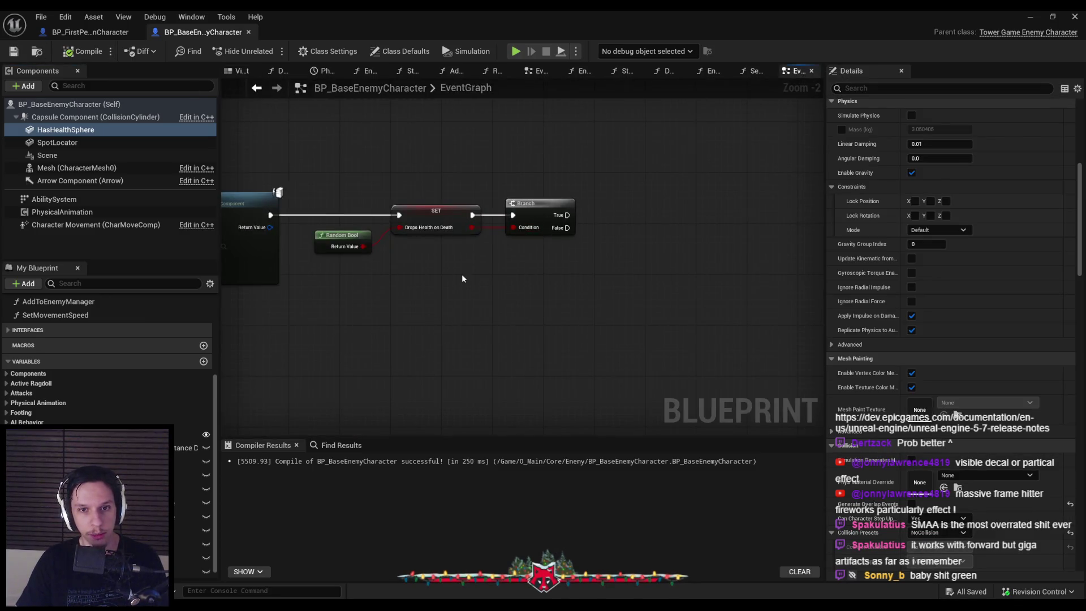
pyautogui.click(66, 129)
pyautogui.moveTo(528, 268)
pyautogui.mouseDown()
pyautogui.moveTo(565, 251)
pyautogui.moveTo(577, 225)
pyautogui.moveTo(473, 205)
pyautogui.mouseUp()
pyautogui.write('setvis')
pyautogui.press('Return')
pyautogui.moveTo(599, 216)
pyautogui.mouseDown()
pyautogui.moveTo(599, 201)
pyautogui.moveTo(473, 219)
pyautogui.mouseUp()
pyautogui.moveTo(498, 268); pyautogui.dragTo(490, 245)
pyautogui.click(82, 51)
pyautogui.click(14, 51)
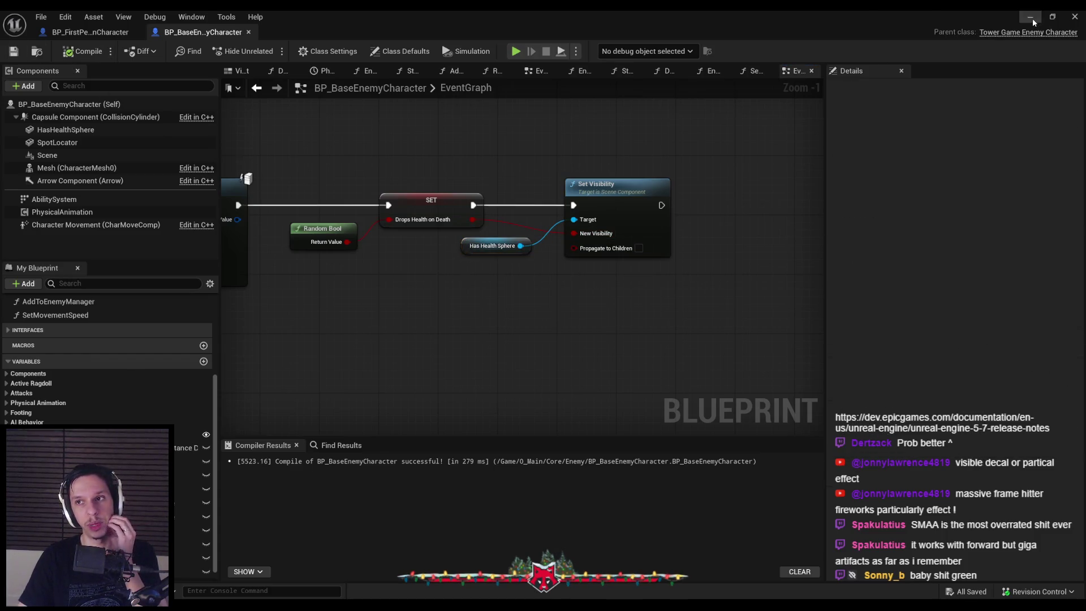
pyautogui.click(1031, 19)
# Play the level fullscreen and walk through the ruins toward the crawler and grunt enemies.
pyautogui.press('F11')
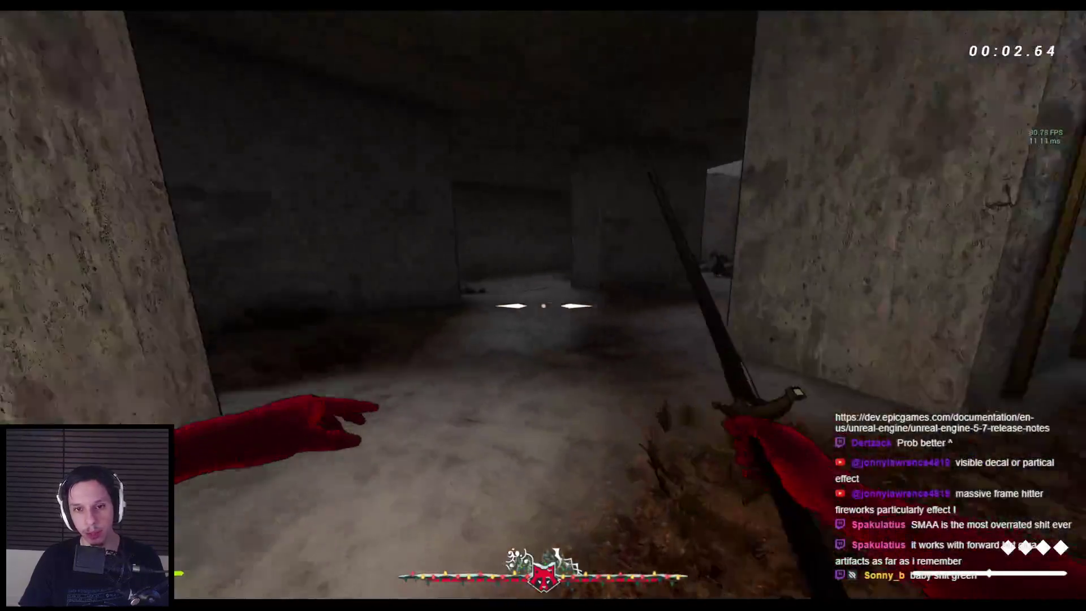
pyautogui.press('w')
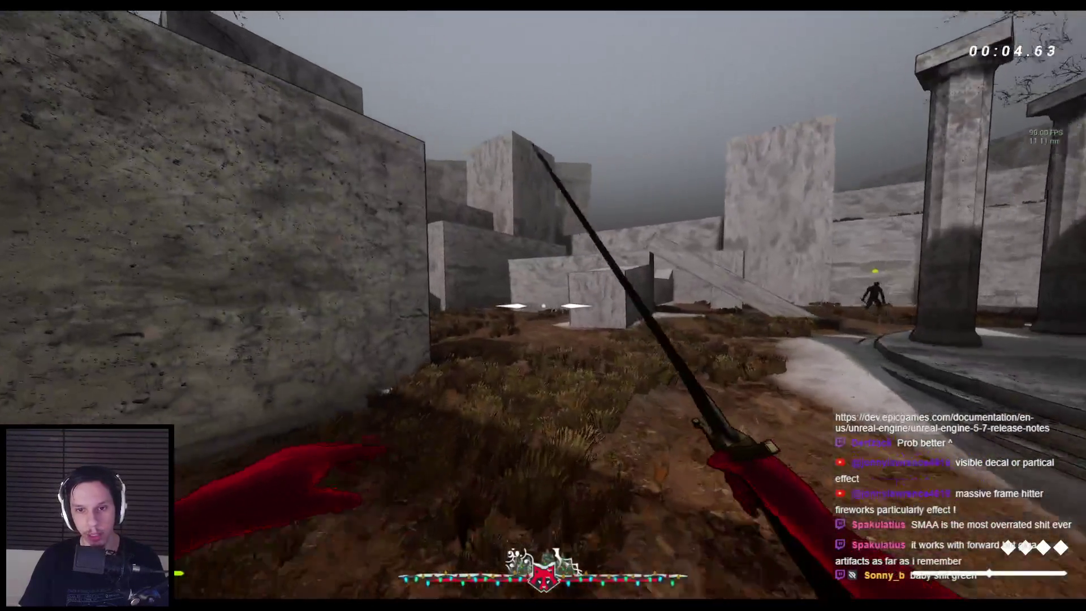
pyautogui.press('w')
pyautogui.press('w')
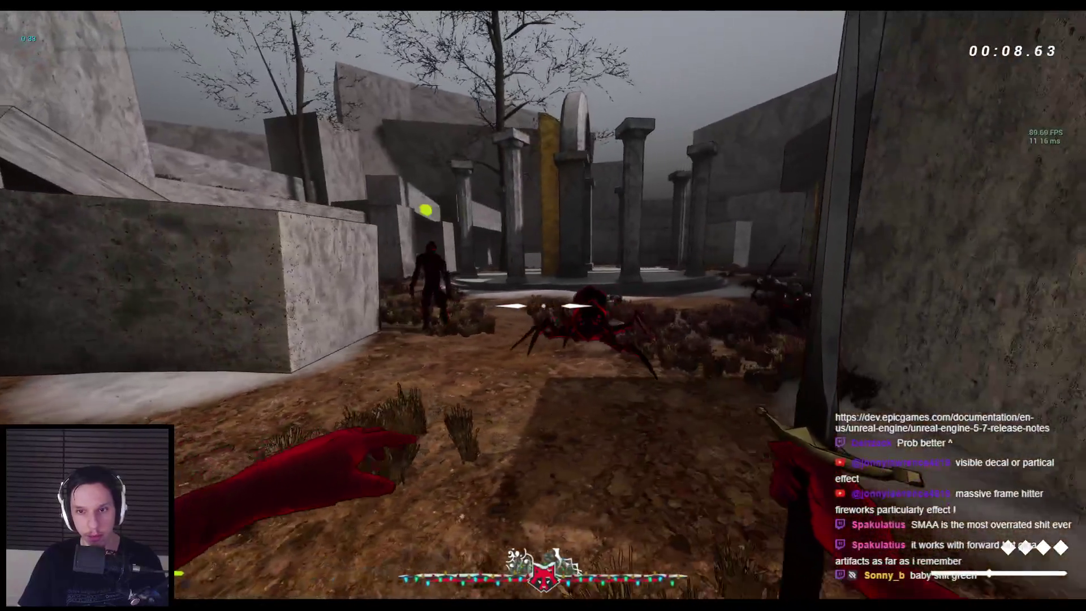
pyautogui.press('w')
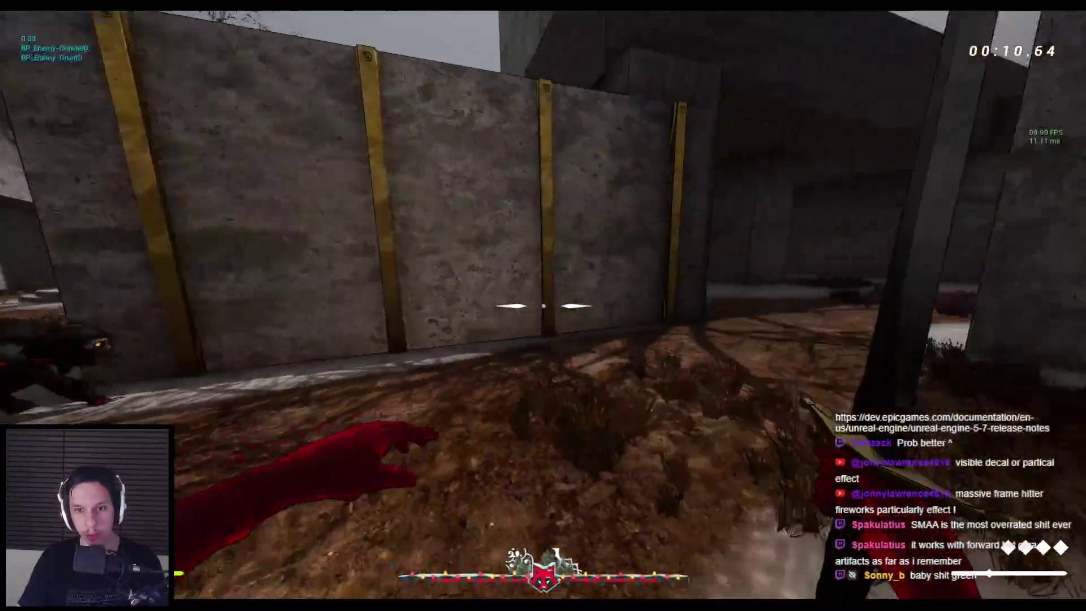
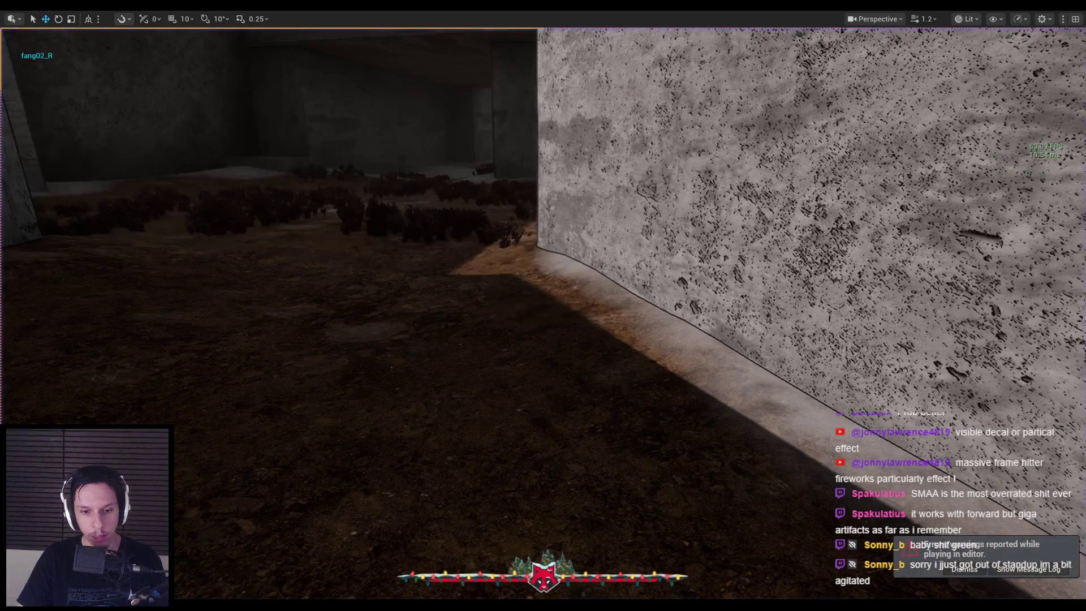
# Switch to BP_FirstPersonCharacter and open its Box Trace Attack function.
pyautogui.scroll(-2, 464, 307)
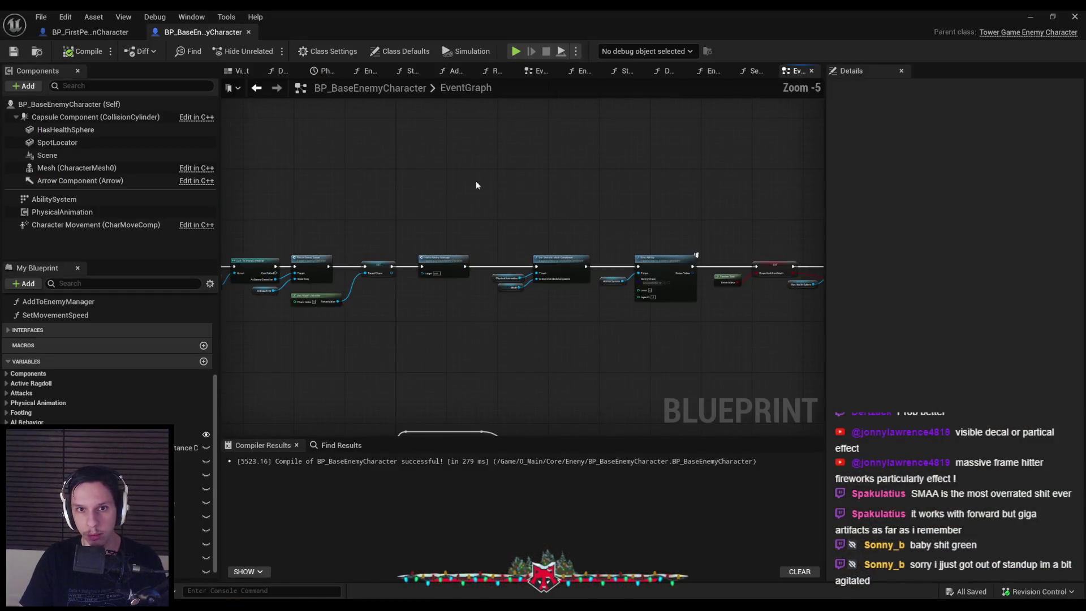
pyautogui.click(94, 32)
pyautogui.doubleClick(553, 149)
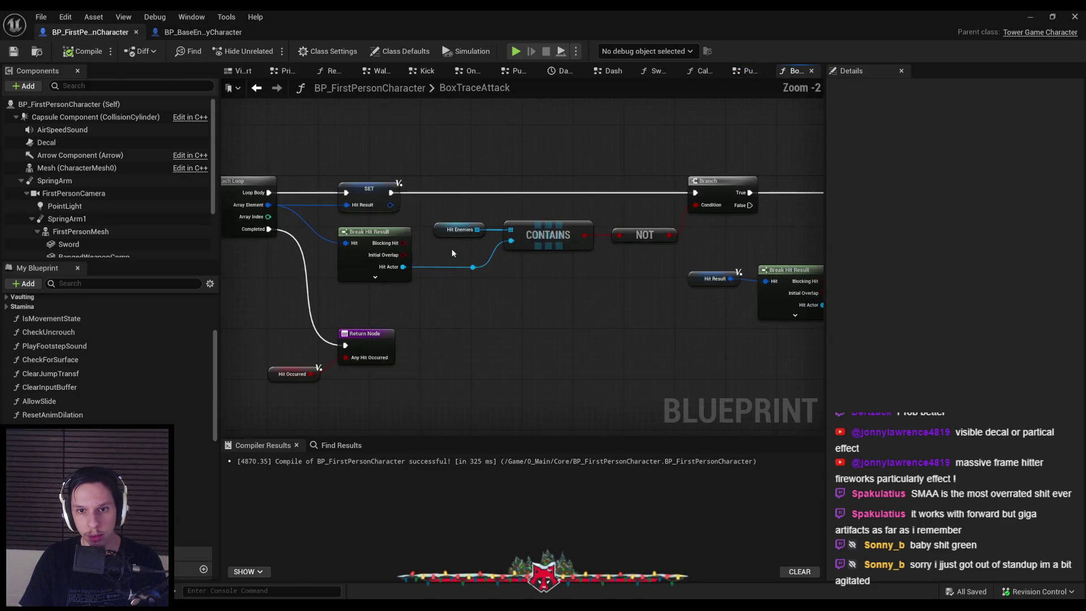
# Review the Multi Box Trace, Damage Actor and camera shake nodes, then return to Punch/Interact.
pyautogui.moveTo(456, 262)
pyautogui.mouseDown()
pyautogui.moveTo(687, 247)
pyautogui.moveTo(375, 264)
pyautogui.mouseUp()
pyautogui.moveTo(690, 293); pyautogui.dragTo(315, 276)
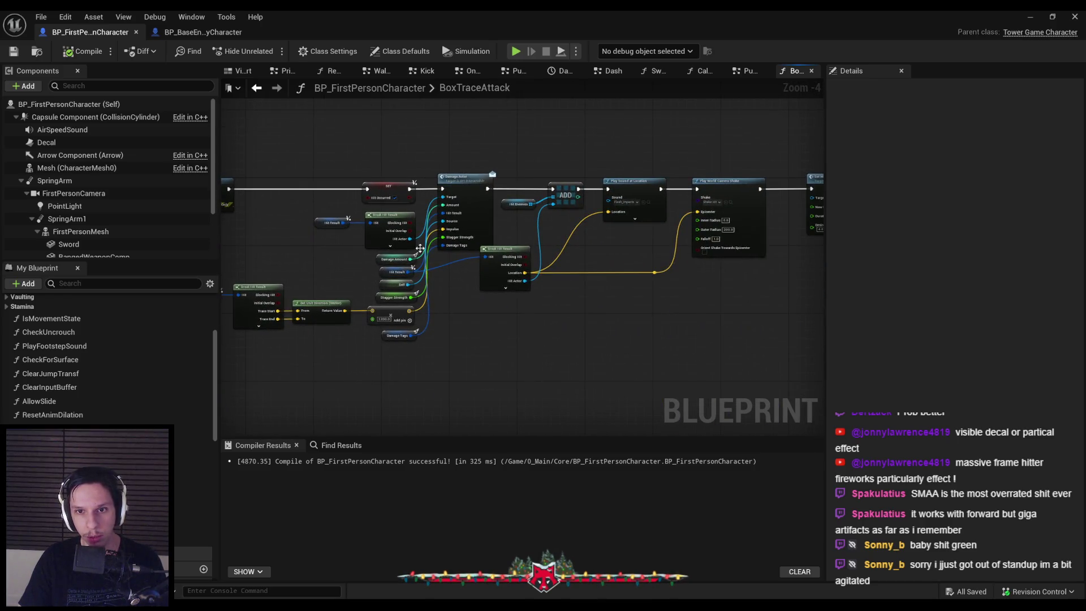
pyautogui.scroll(3, 517, 205)
pyautogui.scroll(-3, 503, 219)
pyautogui.hotkey('alt', 'Left')
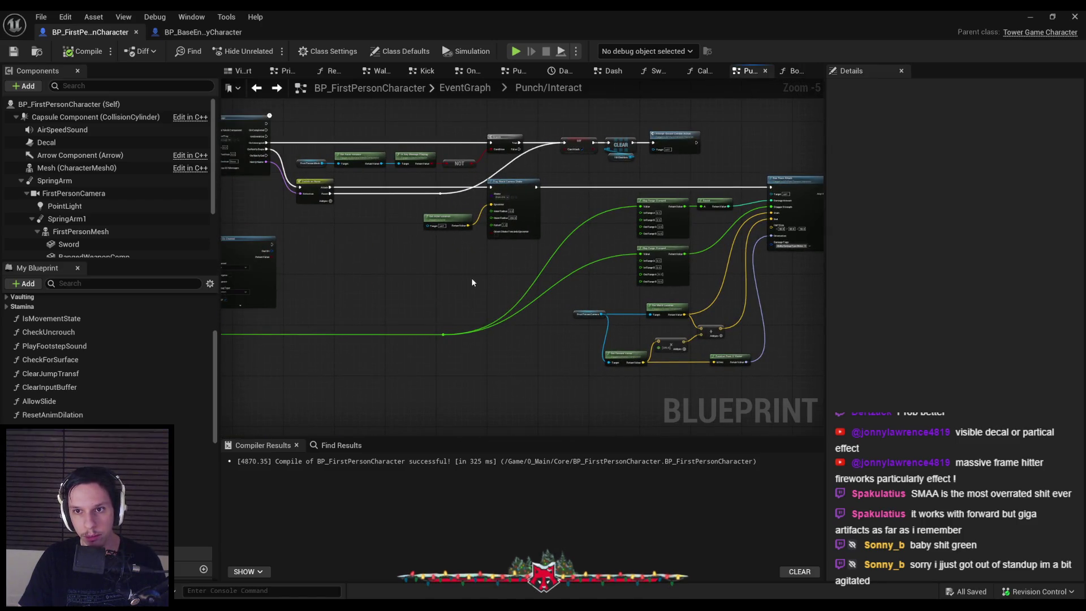
# Paste a CLEAR Hit Enemies node before Box Trace Attack in Punch/Interact and wire it in.
pyautogui.scroll(4, 470, 276)
pyautogui.moveTo(576, 243); pyautogui.dragTo(524, 163)
pyautogui.scroll(-2, 542, 255)
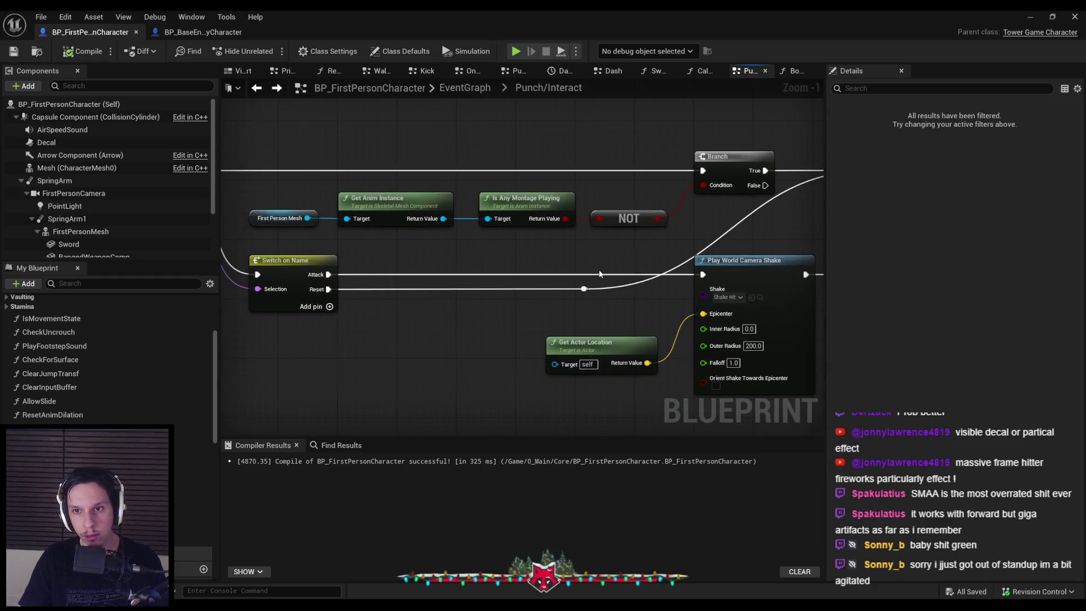
pyautogui.scroll(-2, 502, 305)
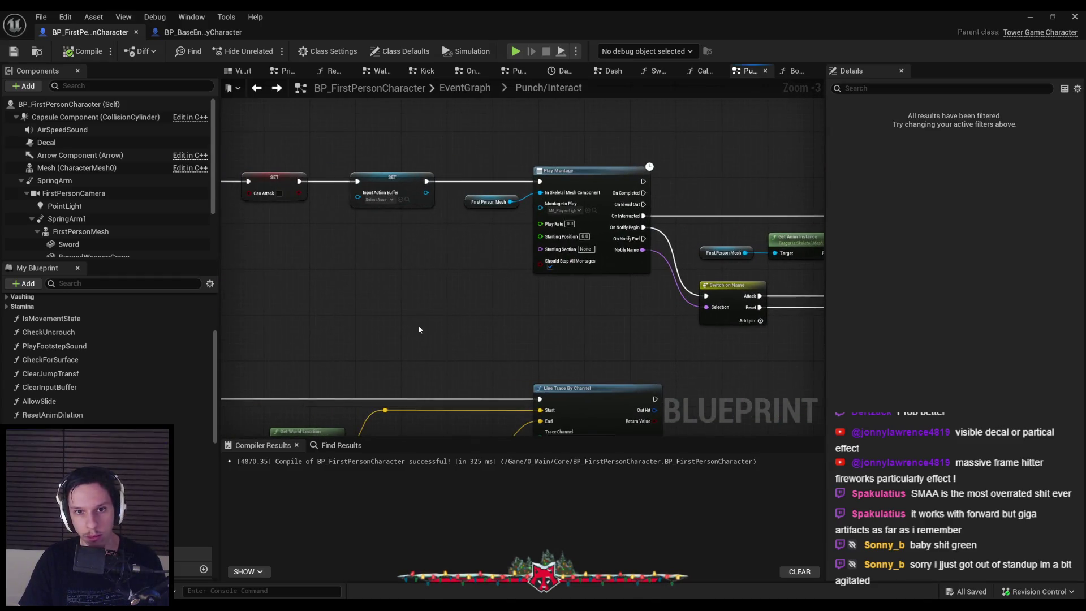
pyautogui.scroll(1, 636, 291)
pyautogui.moveTo(636, 292)
pyautogui.mouseDown()
pyautogui.moveTo(449, 311)
pyautogui.moveTo(300, 308)
pyautogui.moveTo(538, 289)
pyautogui.mouseUp()
pyautogui.scroll(2, 514, 222)
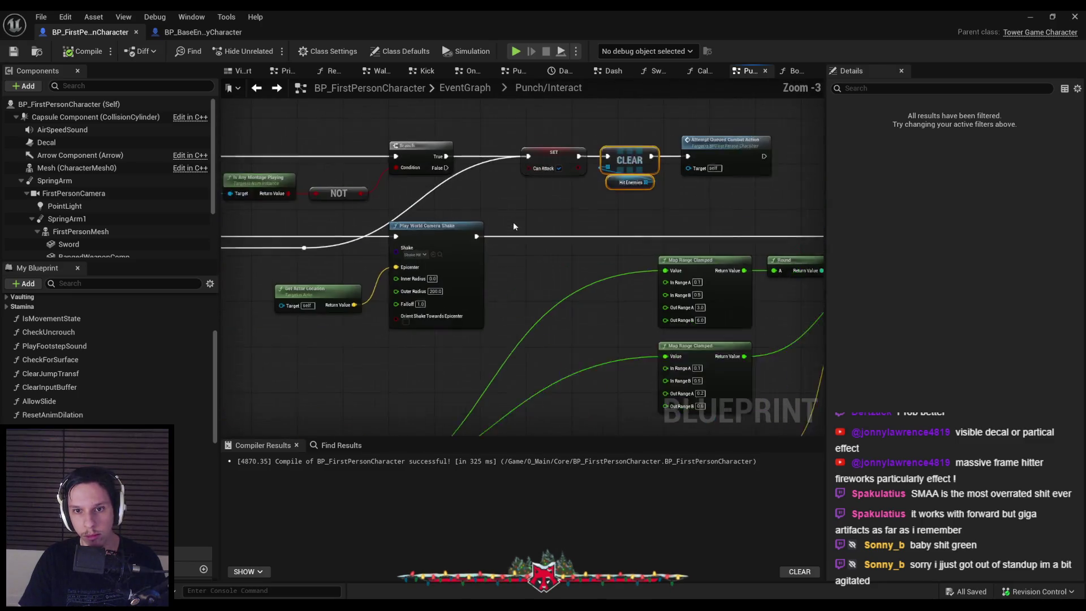
pyautogui.hotkey('ctrl', 'v')
pyautogui.moveTo(570, 232)
pyautogui.mouseDown()
pyautogui.moveTo(630, 245)
pyautogui.moveTo(754, 237)
pyautogui.mouseUp()
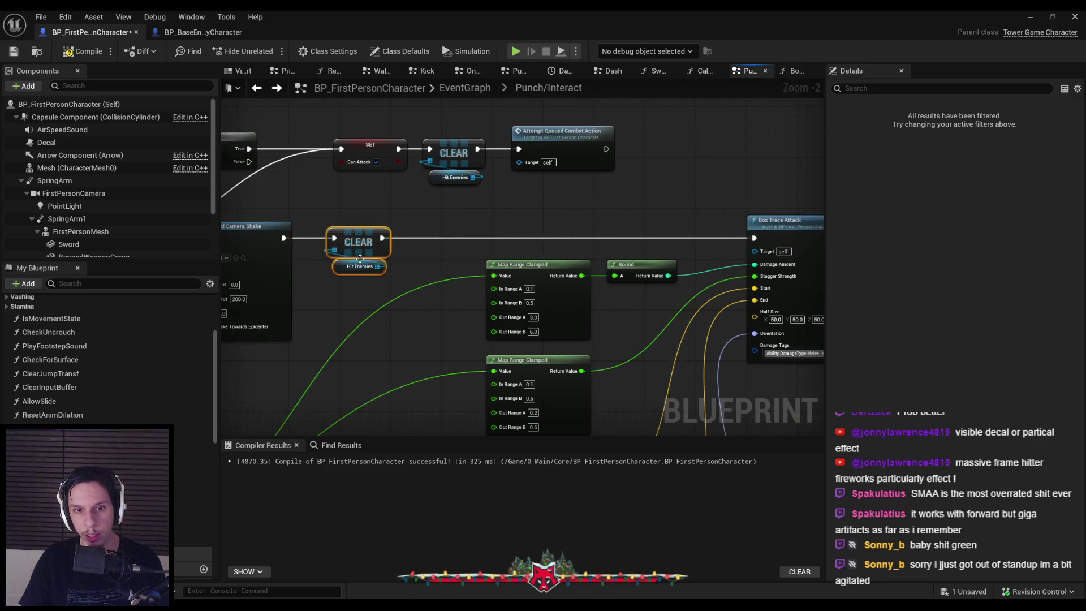
# Compile the blueprint and inspect the newly wired CLEAR node in the Punch/Interact graph.
pyautogui.click(82, 50)
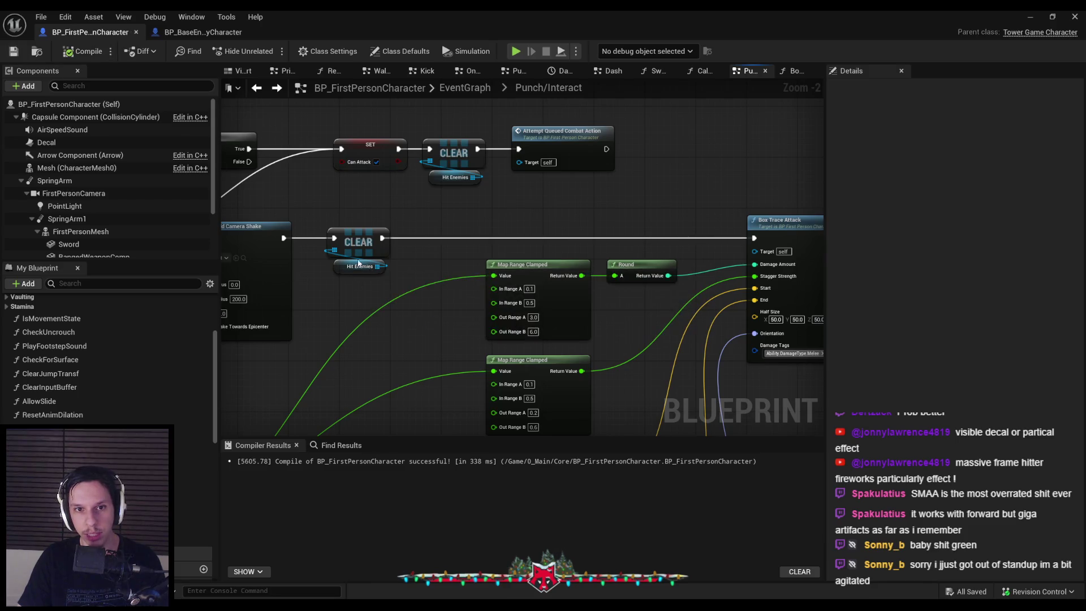
pyautogui.scroll(-1, 424, 227)
pyautogui.moveTo(434, 272); pyautogui.dragTo(417, 198)
pyautogui.click(425, 283)
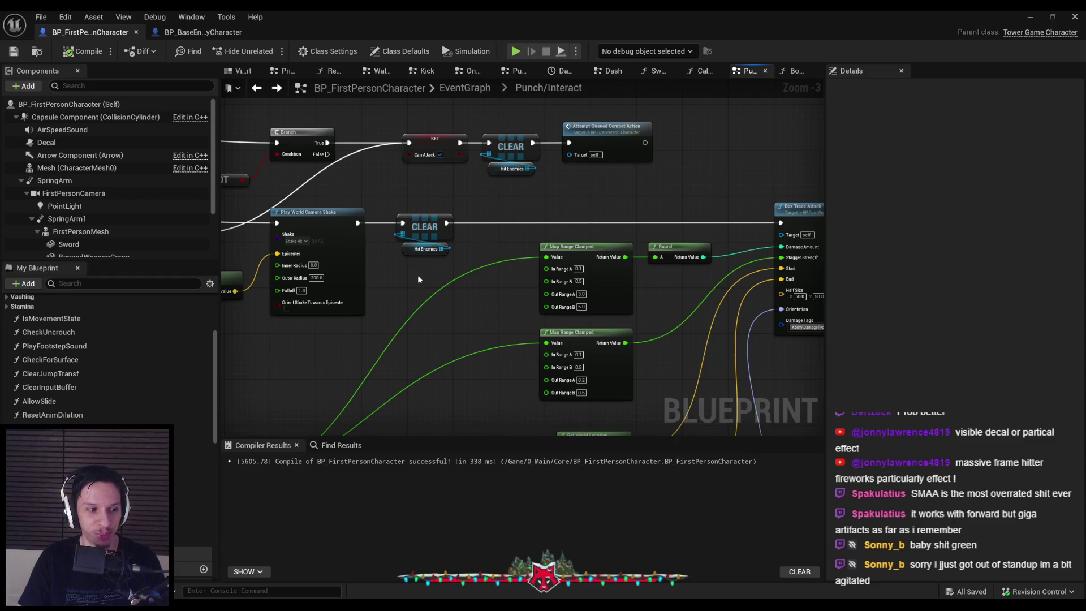
pyautogui.moveTo(422, 299); pyautogui.dragTo(401, 249)
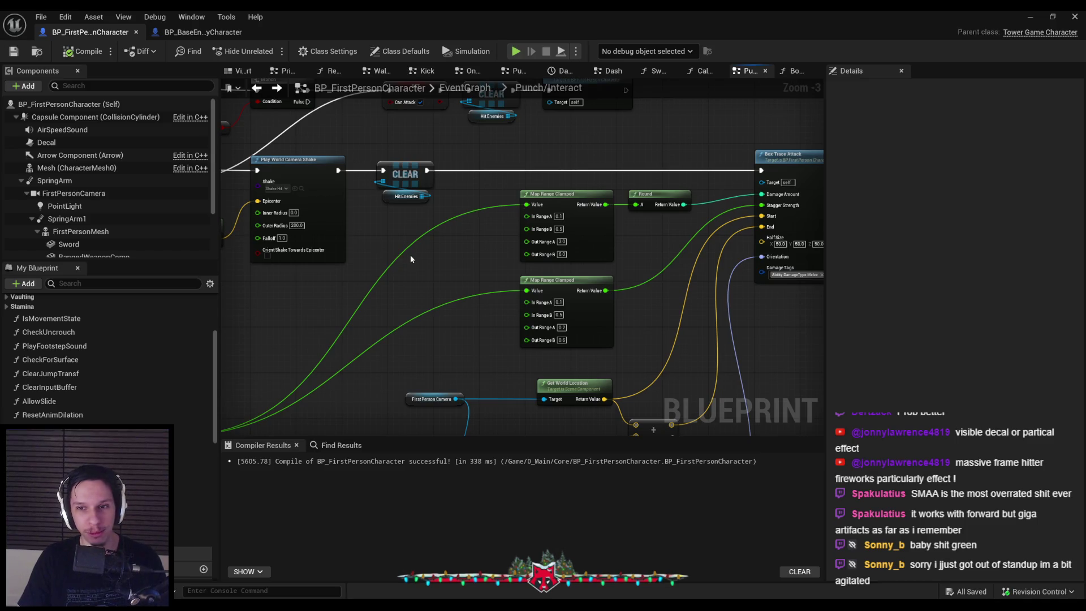
pyautogui.scroll(-3, 408, 260)
pyautogui.scroll(5, 564, 235)
pyautogui.scroll(-3, 565, 235)
# Paste the CLEAR Hit Enemies node into the Kick graph after Play World Camera Shake, then save.
pyautogui.click(320, 158)
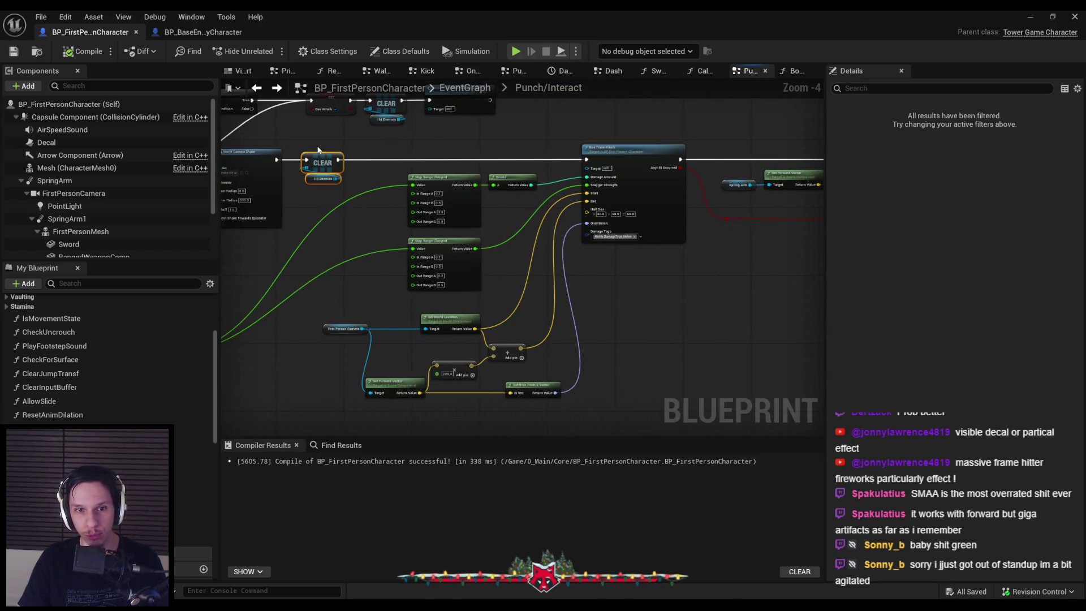
pyautogui.click(475, 89)
pyautogui.scroll(5, 443, 118)
pyautogui.scroll(-3, 443, 122)
pyautogui.doubleClick(438, 223)
pyautogui.hotkey('ctrl', 'v')
pyautogui.moveTo(453, 133)
pyautogui.mouseDown()
pyautogui.moveTo(334, 135)
pyautogui.moveTo(729, 129)
pyautogui.moveTo(760, 139)
pyautogui.mouseUp()
pyautogui.press('Escape')
pyautogui.scroll(-2, 536, 199)
pyautogui.scroll(-1, 536, 198)
pyautogui.click(13, 51)
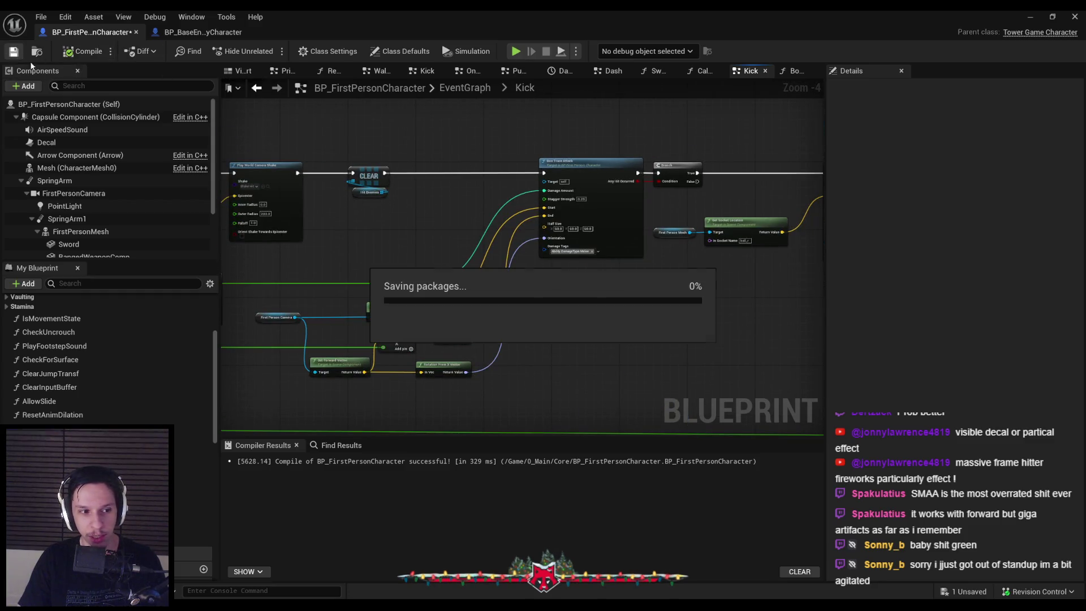
pyautogui.moveTo(573, 228); pyautogui.dragTo(399, 206)
pyautogui.scroll(4, 400, 206)
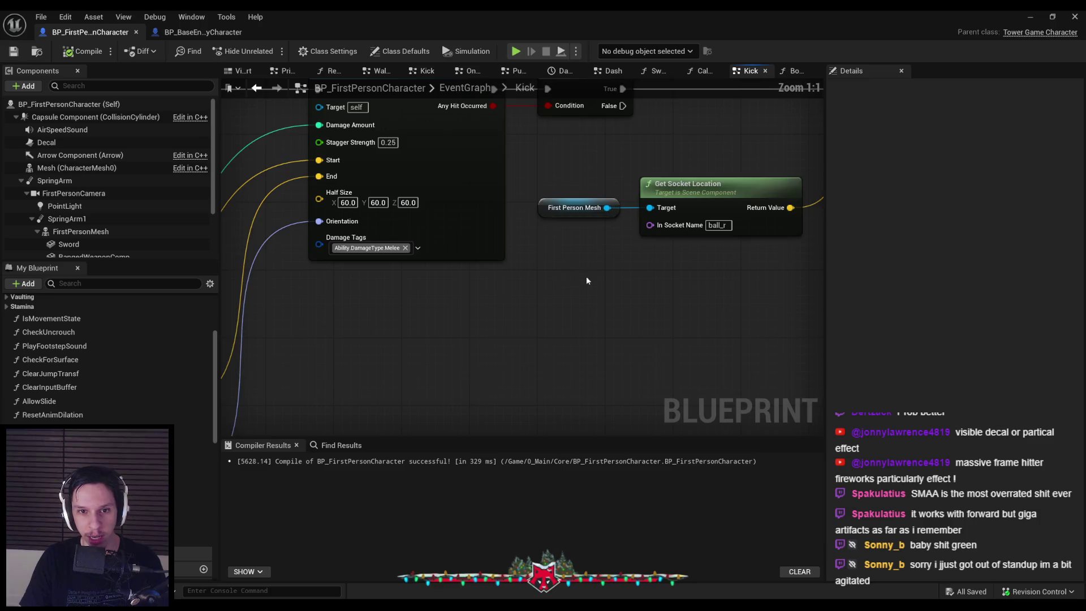
pyautogui.click(592, 350)
pyautogui.scroll(-5, 589, 351)
pyautogui.scroll(1, 564, 367)
pyautogui.moveTo(894, 322)
pyautogui.mouseDown()
pyautogui.moveTo(643, 328)
pyautogui.moveTo(505, 303)
pyautogui.mouseUp()
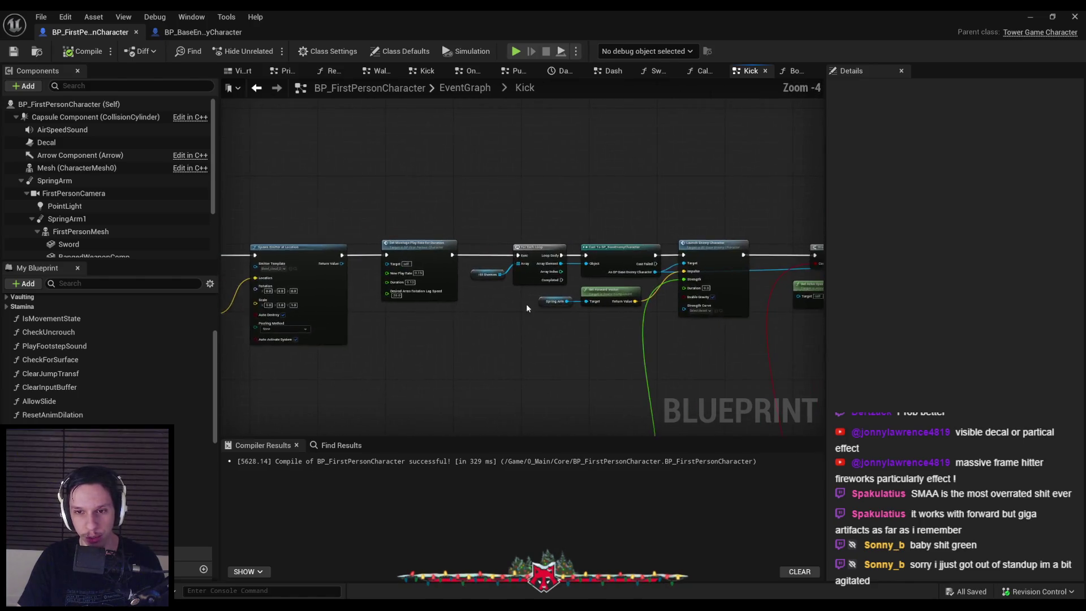
pyautogui.moveTo(640, 342)
pyautogui.mouseDown()
pyautogui.moveTo(379, 328)
pyautogui.moveTo(465, 277)
pyautogui.mouseUp()
pyautogui.scroll(1, 411, 321)
pyautogui.scroll(-3, 411, 320)
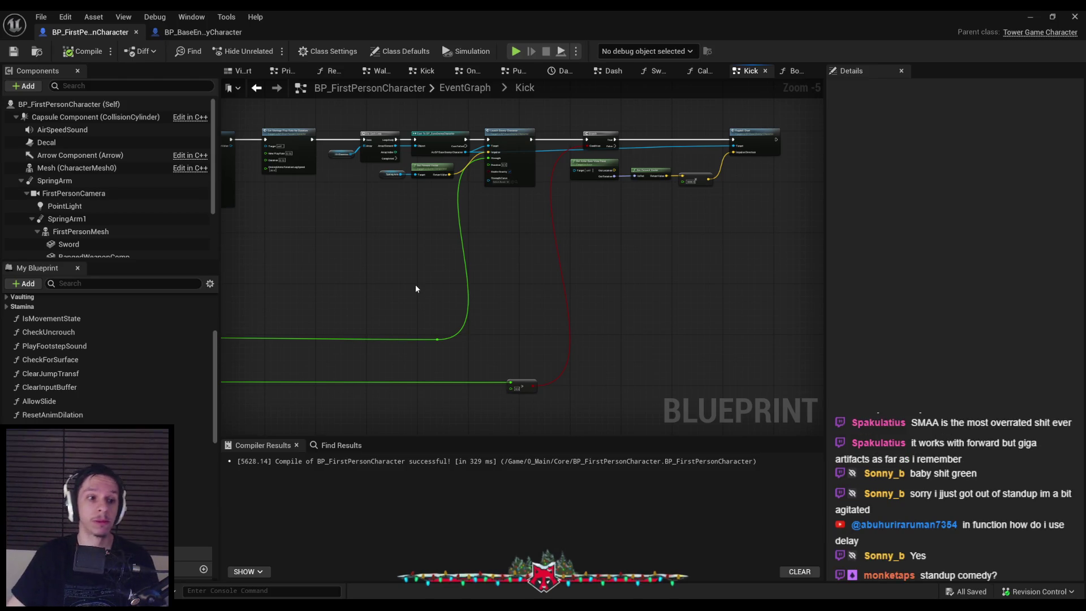
# Right-align the Round, Get World Location and multiply nodes, then compile and save.
pyautogui.scroll(-2, 493, 300)
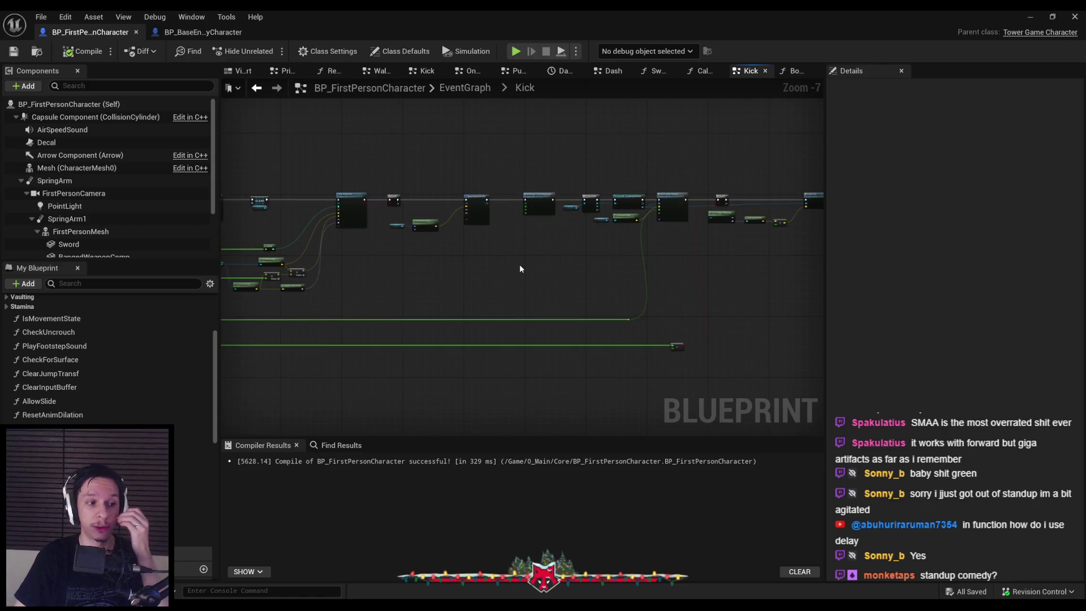
pyautogui.scroll(3, 521, 268)
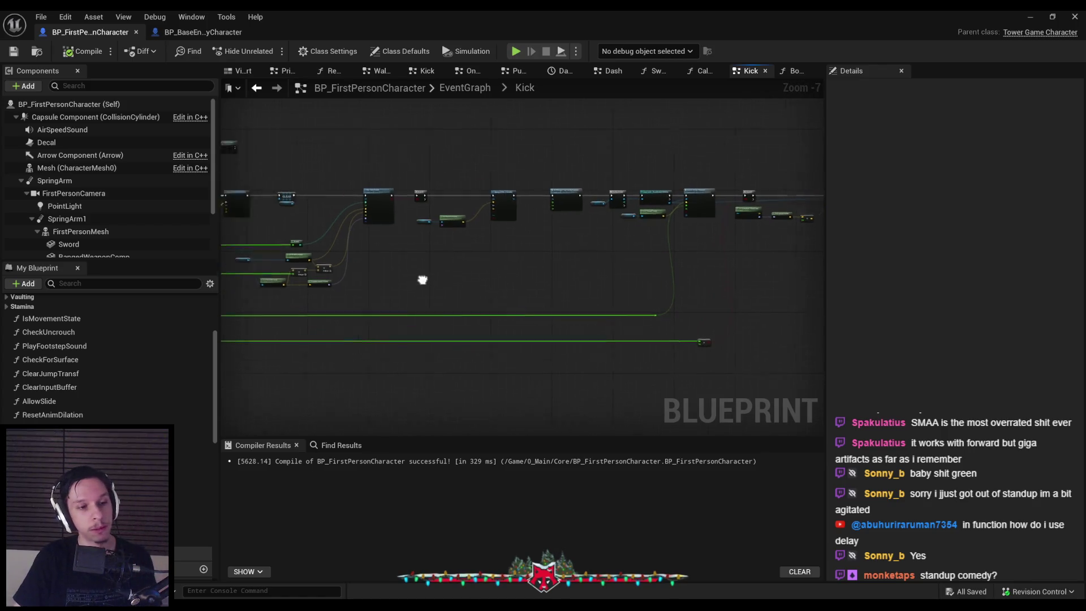
pyautogui.scroll(1, 494, 256)
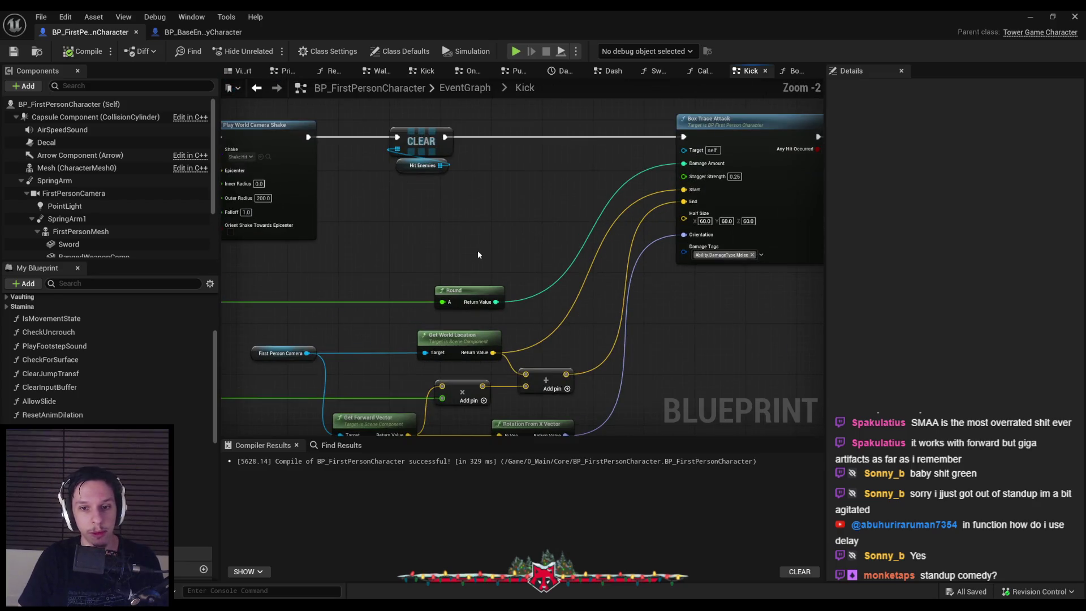
pyautogui.scroll(1, 466, 251)
pyautogui.moveTo(459, 209); pyautogui.dragTo(498, 348)
pyautogui.hotkey('shift', 'd')
pyautogui.click(537, 267)
pyautogui.click(14, 52)
pyautogui.click(79, 51)
# Pan around the Kick graph to review Box Trace Attack, Branch, Spawn Emitter and Set Montage Play Rate.
pyautogui.scroll(2, 533, 302)
pyautogui.moveTo(534, 302)
pyautogui.mouseDown()
pyautogui.moveTo(430, 295)
pyautogui.moveTo(406, 275)
pyautogui.moveTo(382, 289)
pyautogui.mouseUp()
pyautogui.scroll(-2, 381, 287)
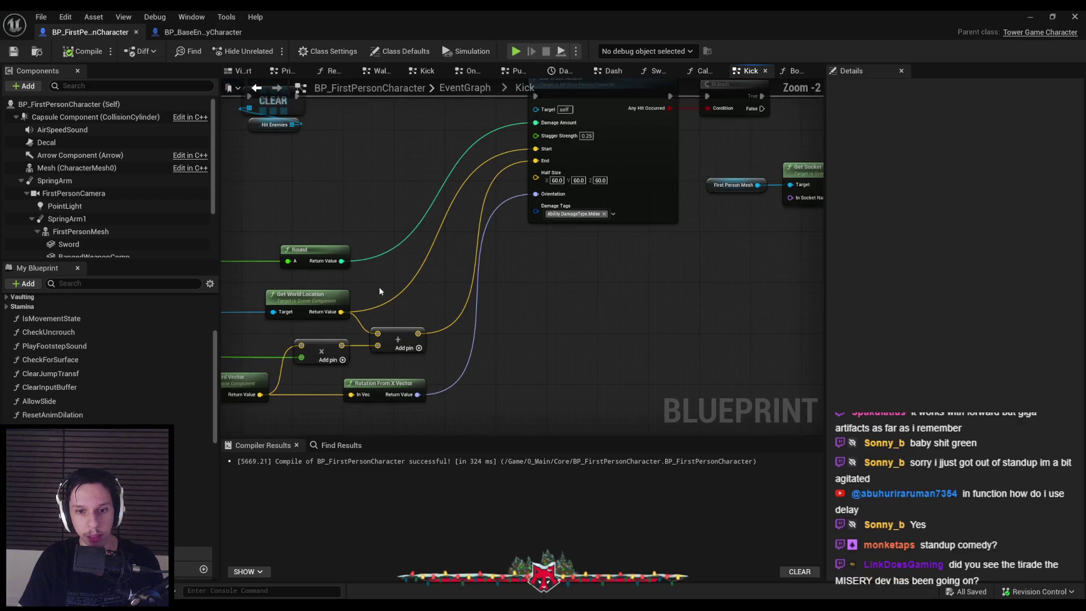
pyautogui.scroll(-2, 543, 282)
pyautogui.moveTo(541, 274)
pyautogui.mouseDown()
pyautogui.moveTo(543, 247)
pyautogui.moveTo(677, 256)
pyautogui.moveTo(586, 294)
pyautogui.mouseUp()
pyautogui.scroll(1, 677, 256)
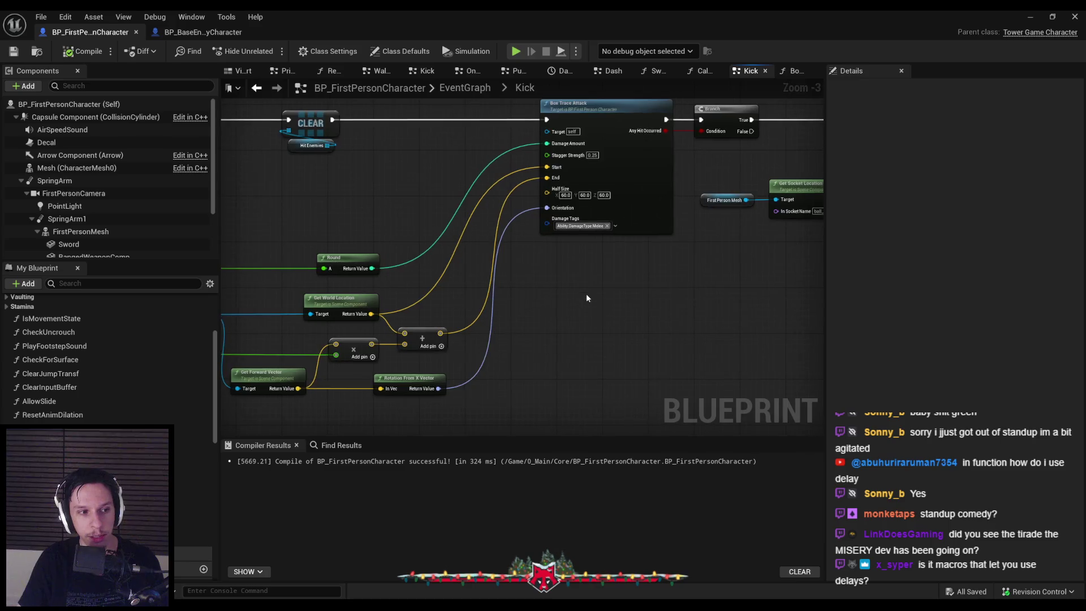
pyautogui.scroll(1, 586, 294)
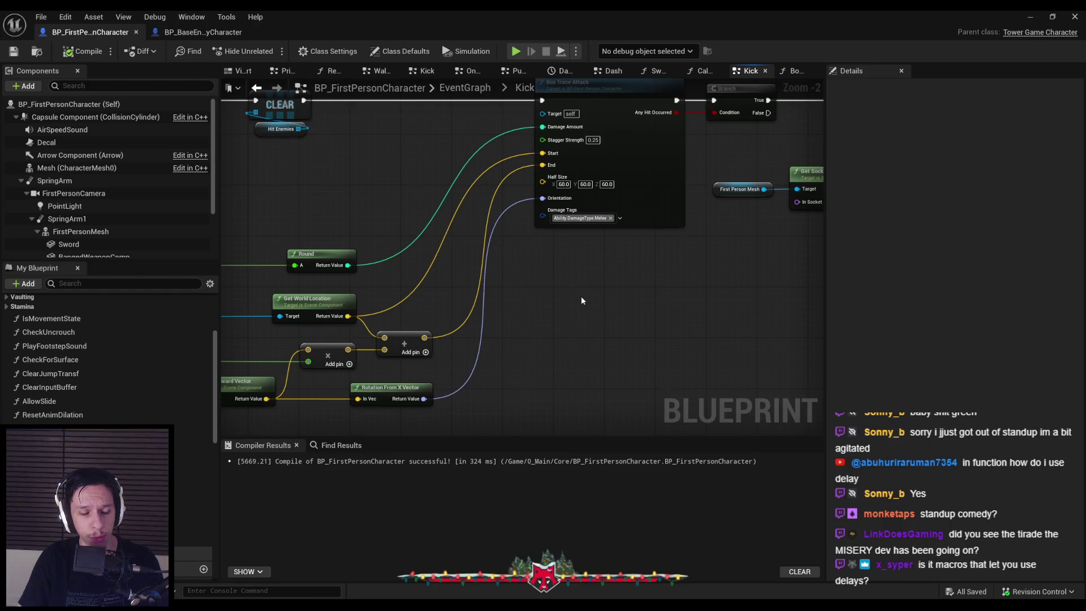
pyautogui.moveTo(581, 300); pyautogui.dragTo(463, 295)
pyautogui.moveTo(544, 246); pyautogui.dragTo(519, 269)
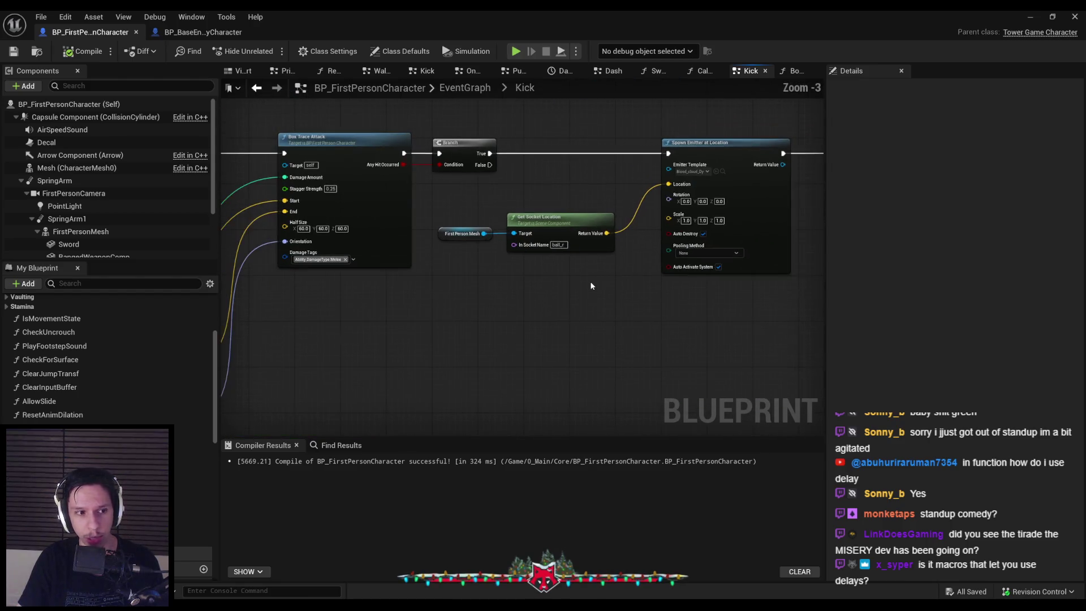
pyautogui.scroll(-1, 544, 332)
pyautogui.moveTo(544, 332); pyautogui.dragTo(504, 315)
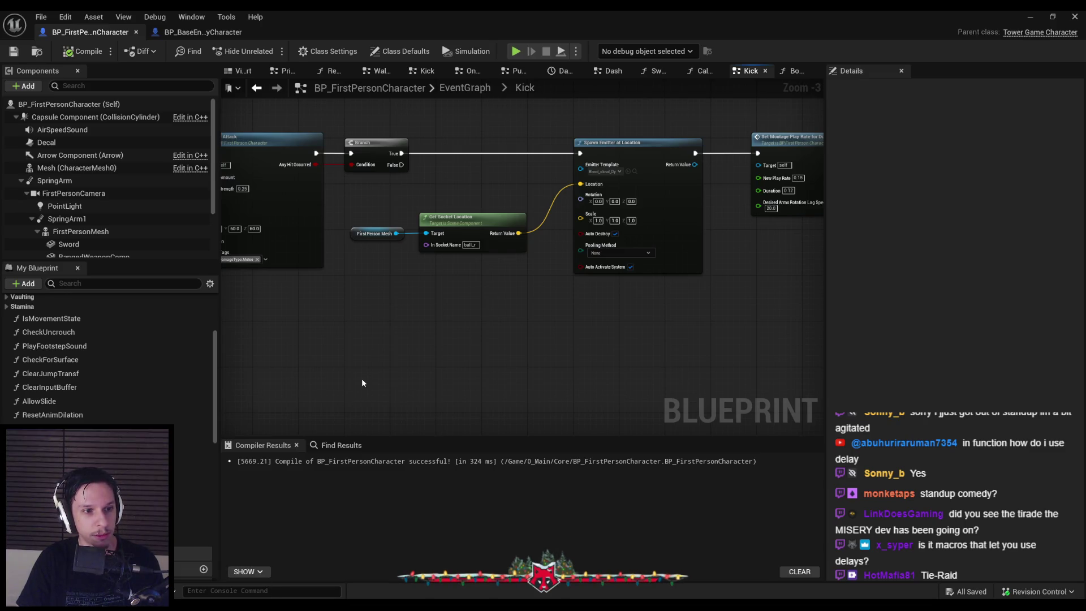
pyautogui.moveTo(361, 377)
pyautogui.mouseDown()
pyautogui.moveTo(363, 311)
pyautogui.moveTo(620, 318)
pyautogui.mouseUp()
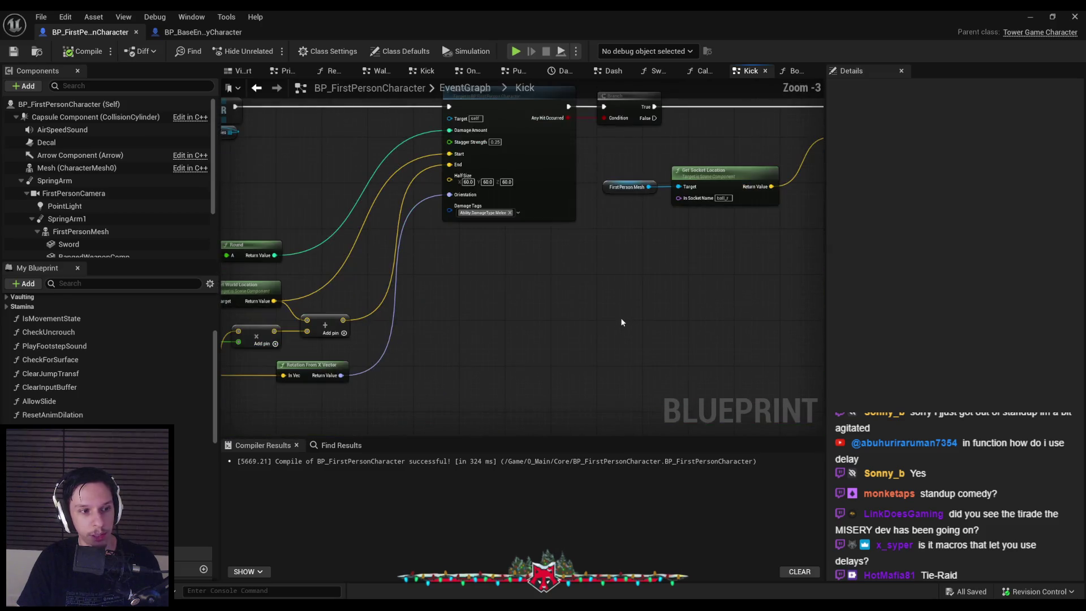
pyautogui.scroll(-1, 588, 297)
pyautogui.scroll(2, 551, 285)
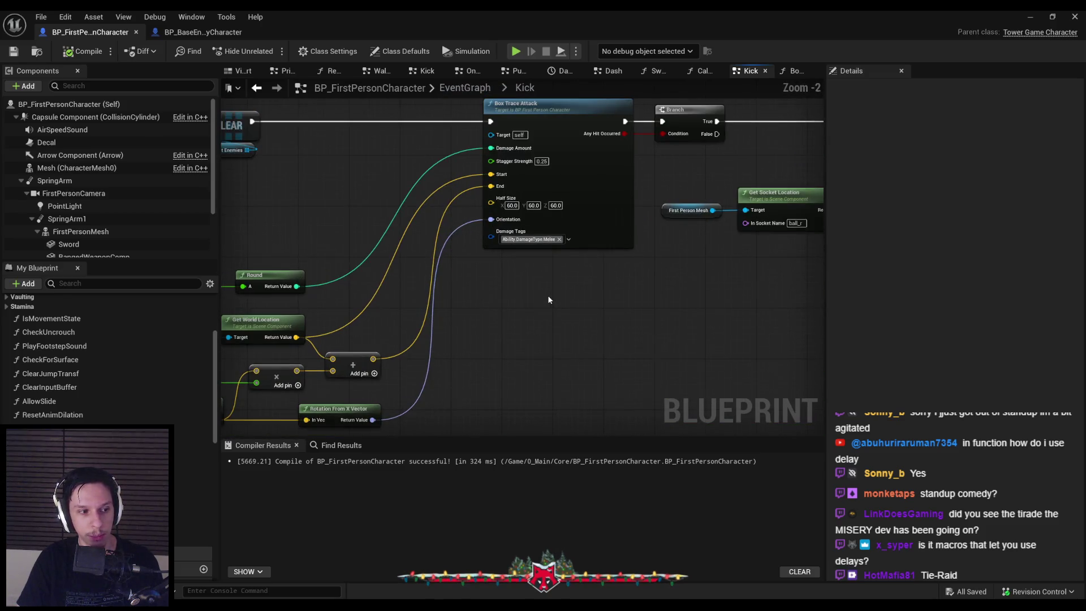
pyautogui.scroll(-1, 548, 300)
pyautogui.scroll(1, 548, 298)
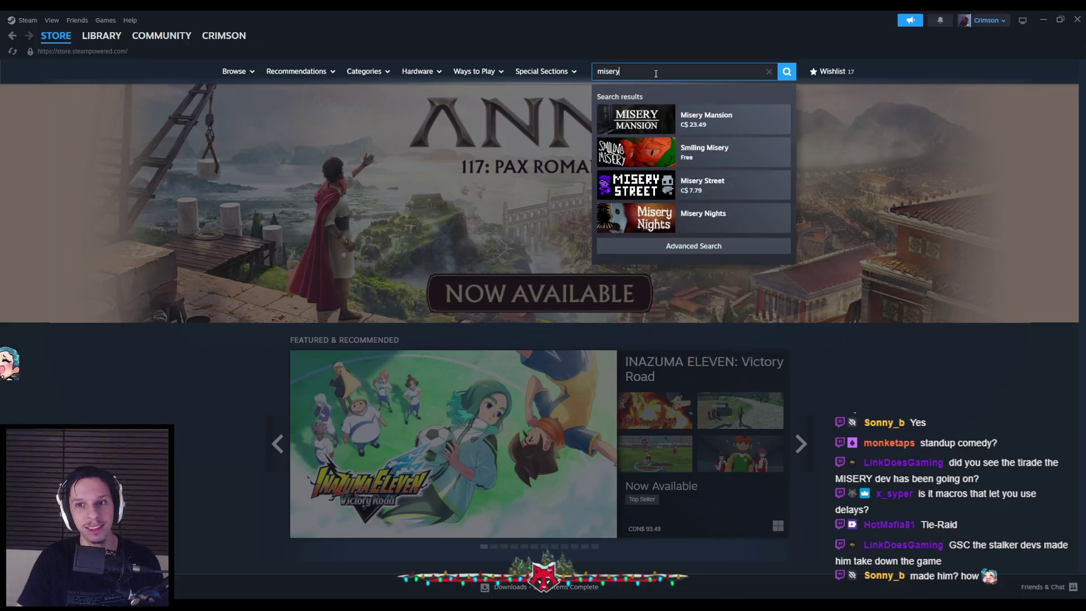
# Run the Steam store search for 'misery' and scroll through the results.
pyautogui.press('Return')
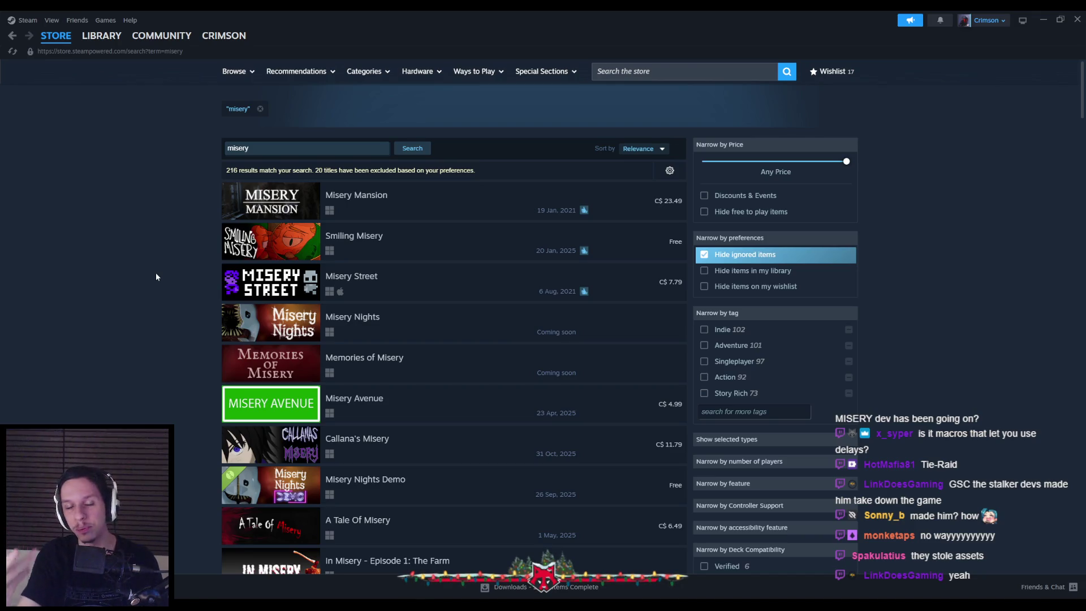
pyautogui.scroll(-3, 146, 279)
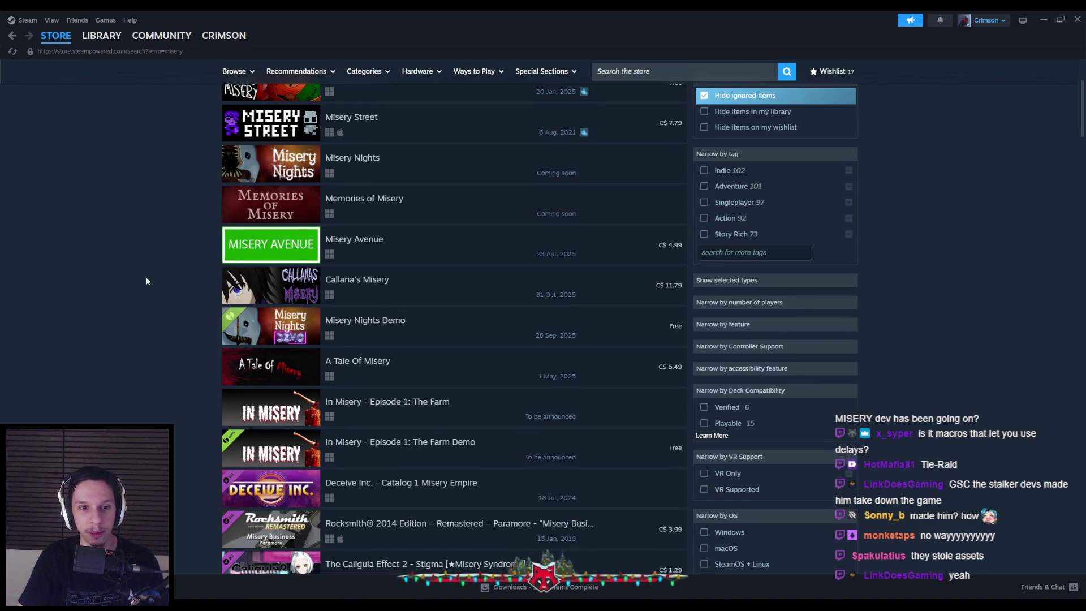
pyautogui.scroll(-3, 147, 282)
# Go back to the store front page, scroll through it, and close the store window.
pyautogui.hotkey('alt', 'Left')
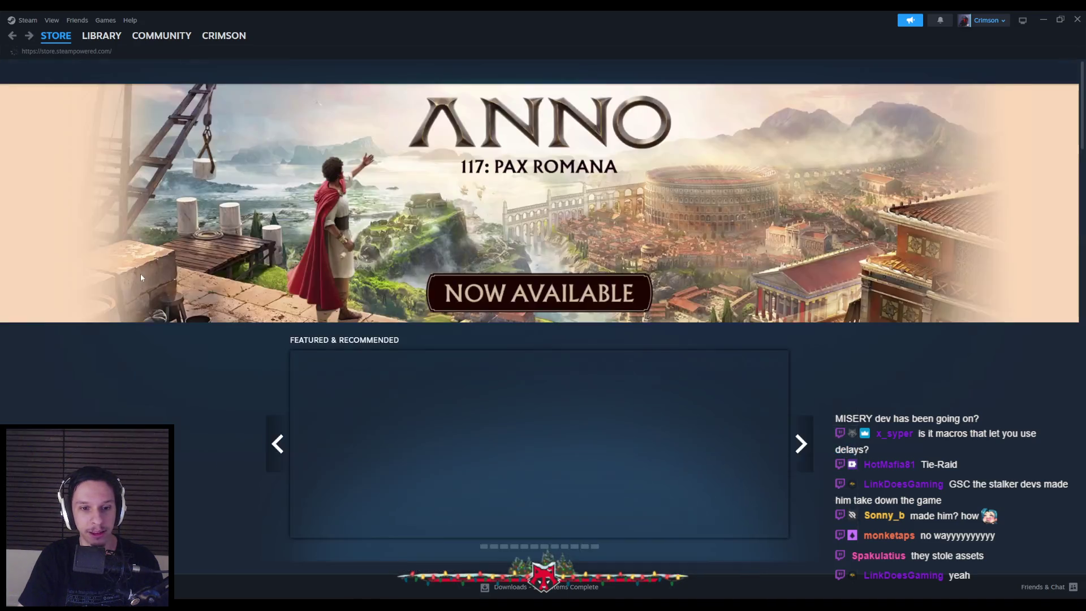
pyautogui.scroll(-2, 142, 277)
pyautogui.scroll(2, 140, 278)
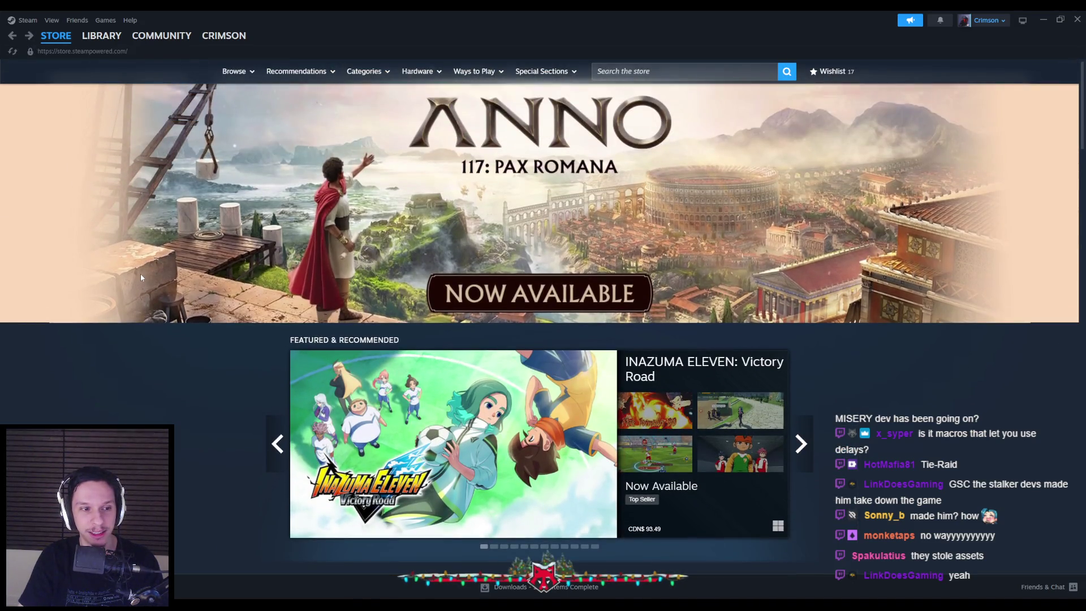
pyautogui.scroll(-1, 138, 287)
pyautogui.scroll(-5, 138, 287)
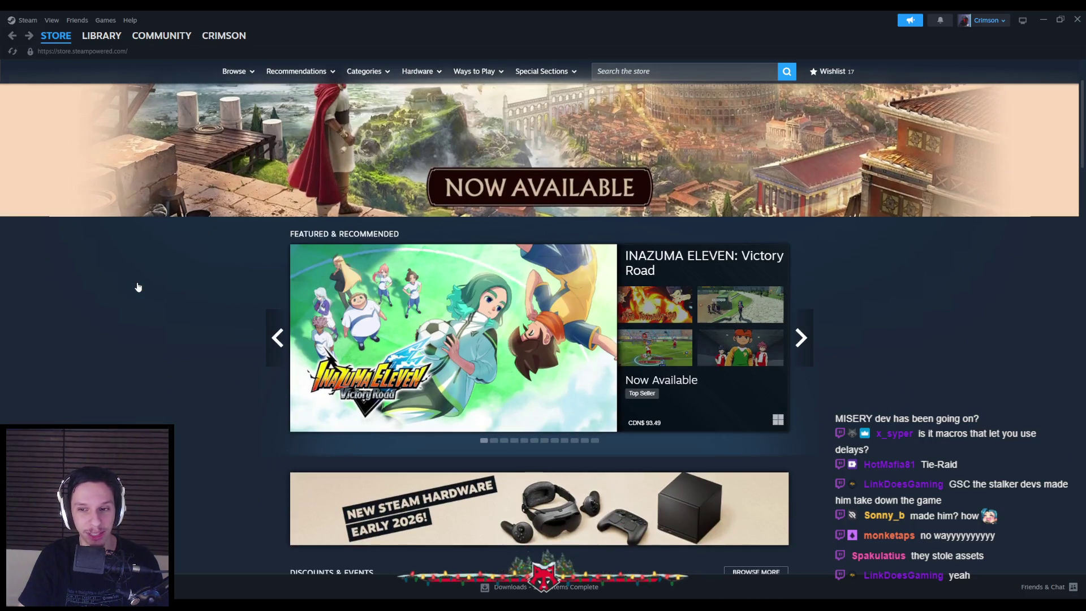
pyautogui.scroll(-2, 138, 286)
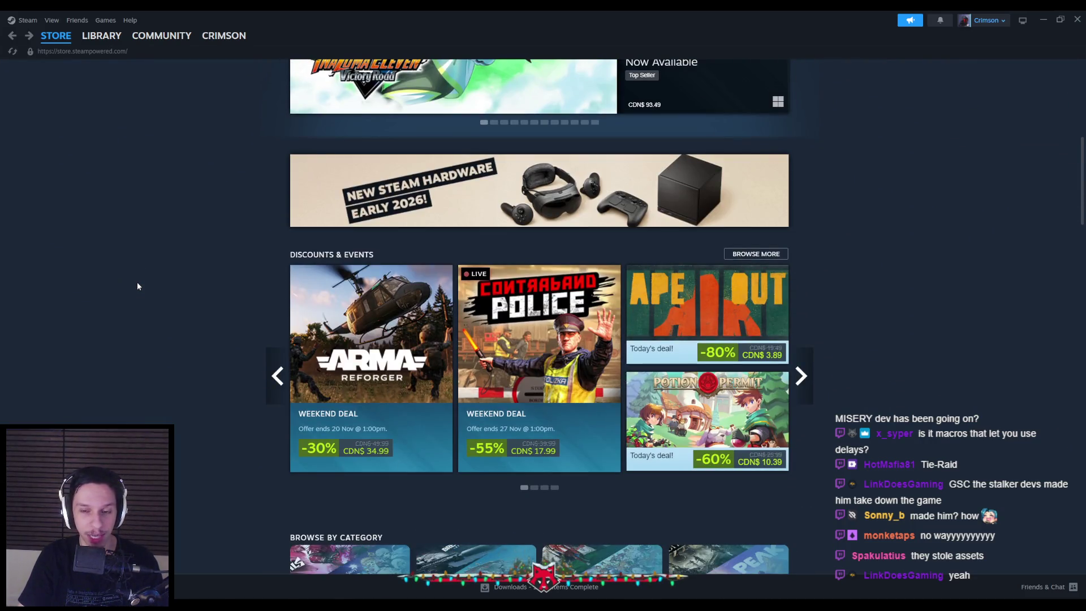
pyautogui.scroll(-6, 138, 286)
pyautogui.scroll(-9, 137, 286)
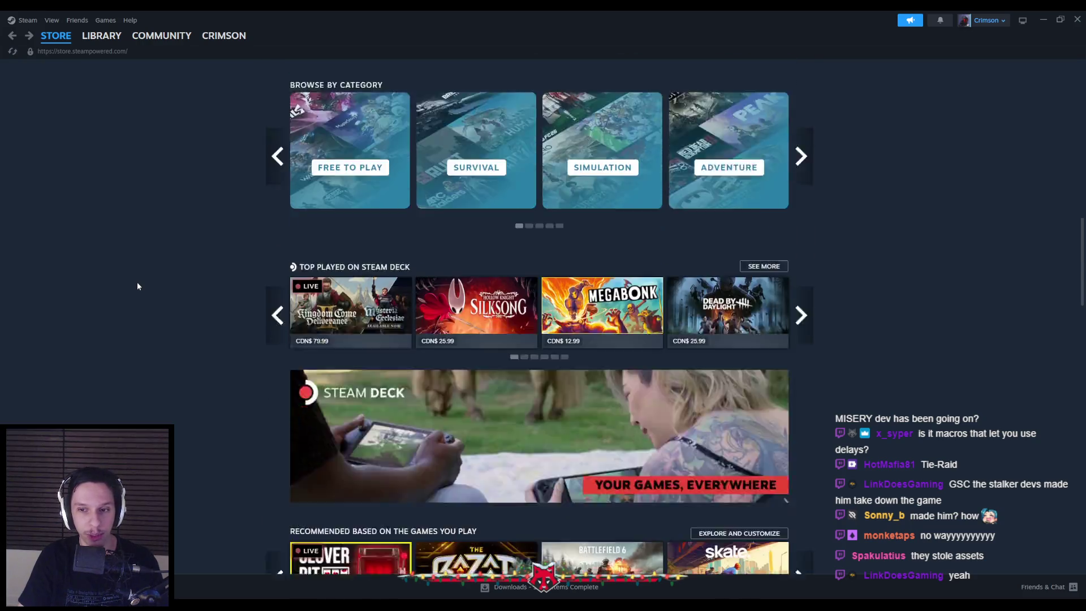
pyautogui.scroll(-3, 138, 286)
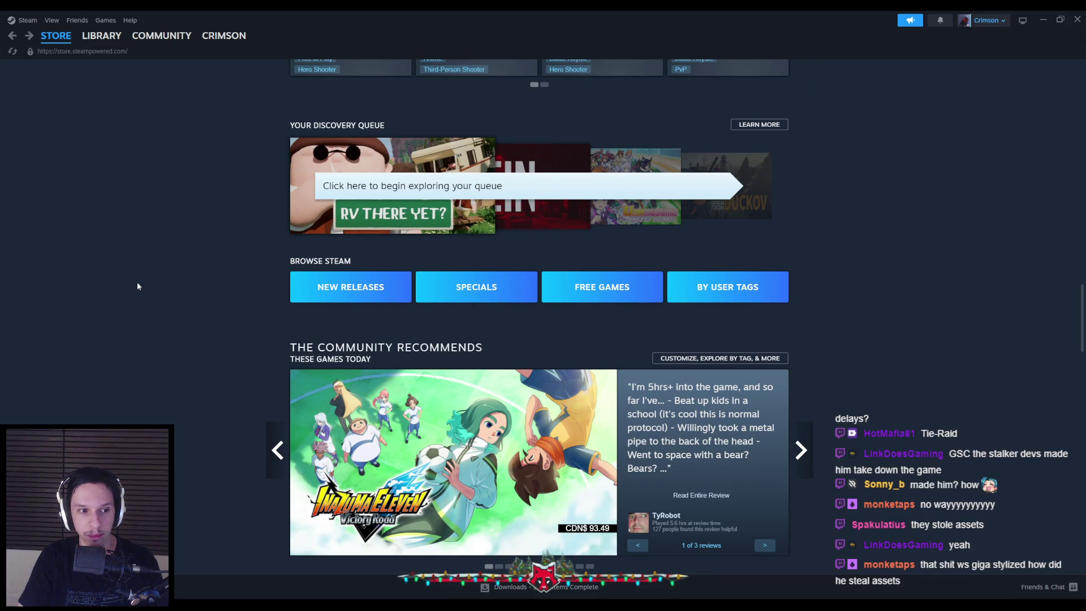
pyautogui.scroll(-5, 138, 286)
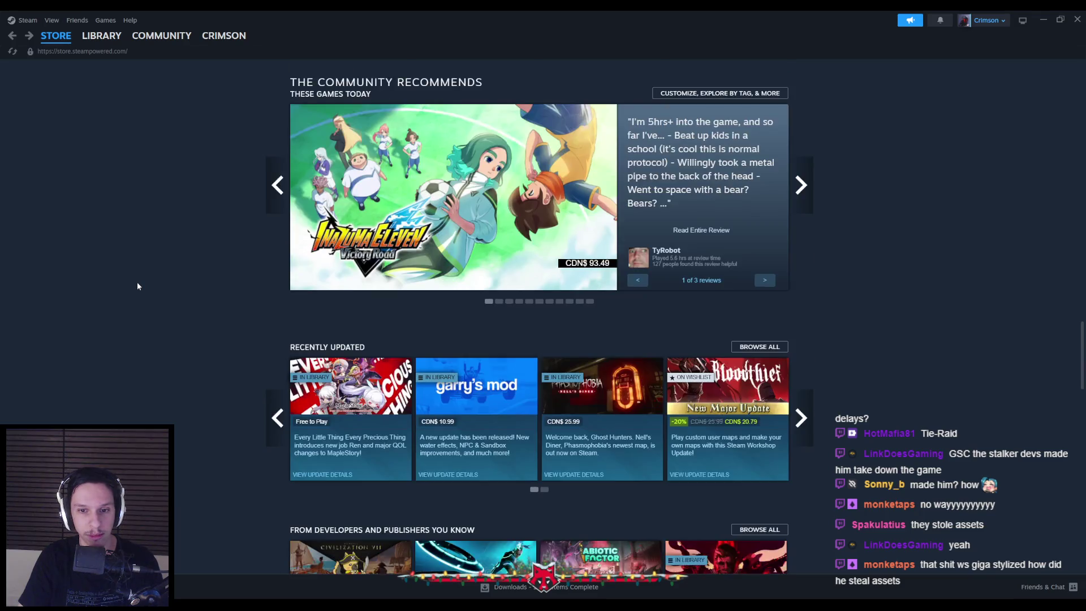
pyautogui.scroll(-4, 137, 286)
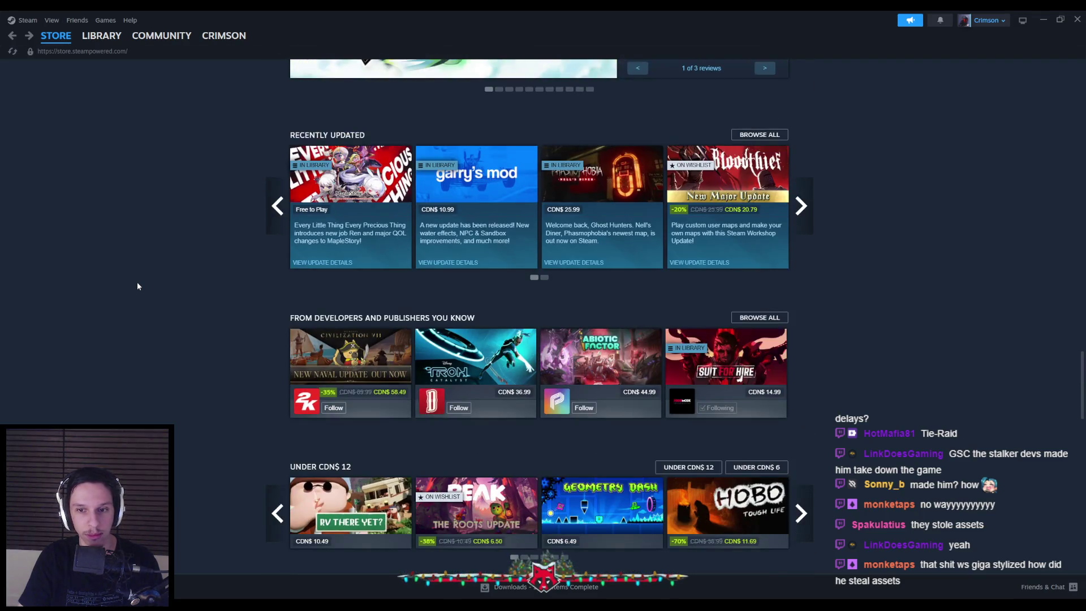
pyautogui.scroll(-3, 138, 286)
pyautogui.scroll(-3, 137, 285)
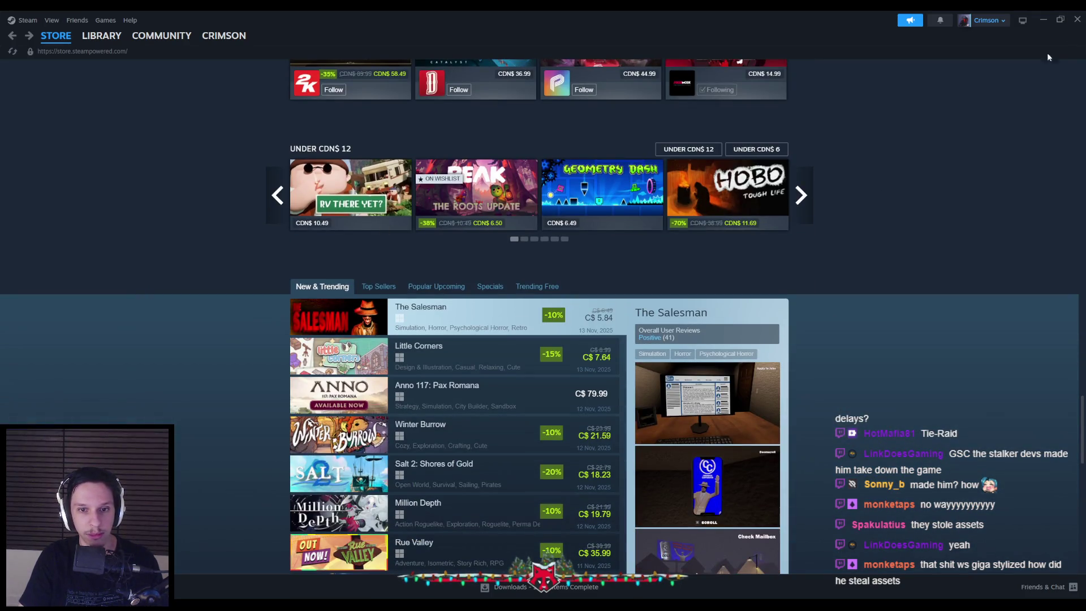
pyautogui.click(1076, 19)
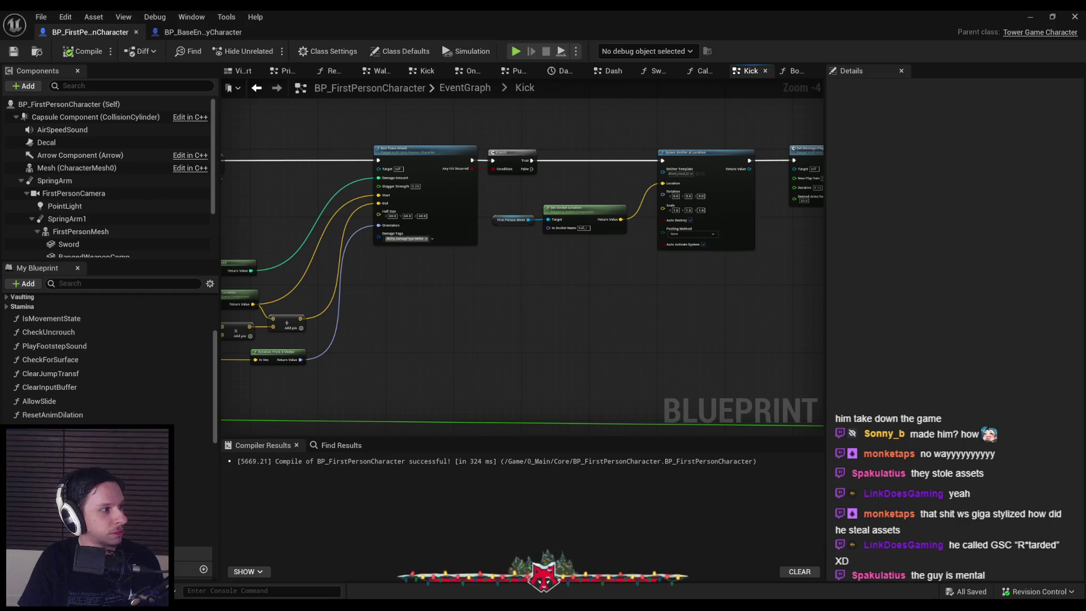
pyautogui.hotkey('alt', 'Tab')
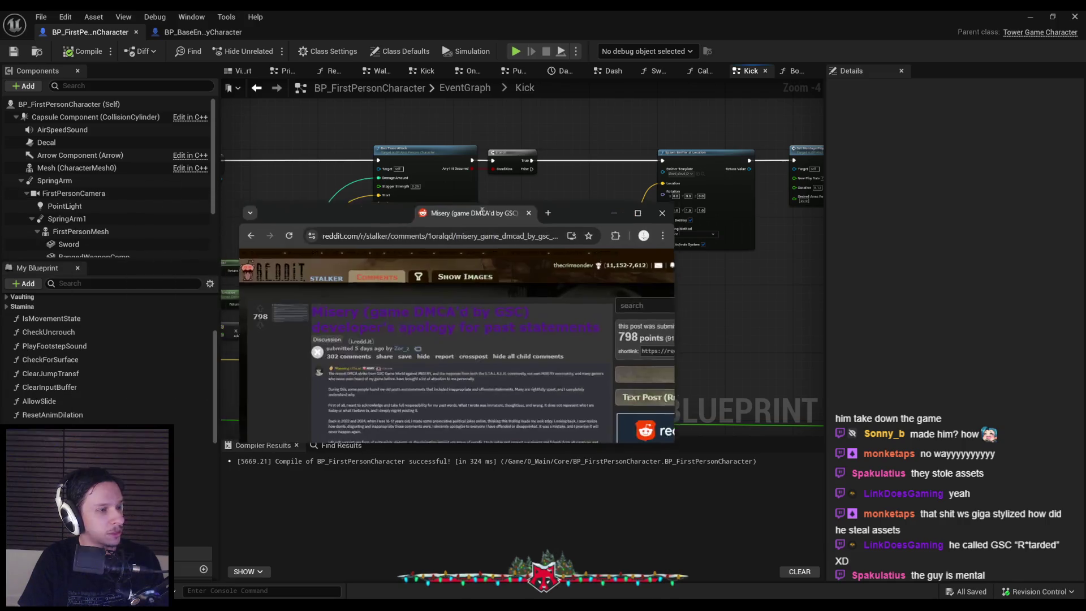
# Maximize Chrome and read the Reddit post about MISERY's DMCA.
pyautogui.doubleClick(483, 205)
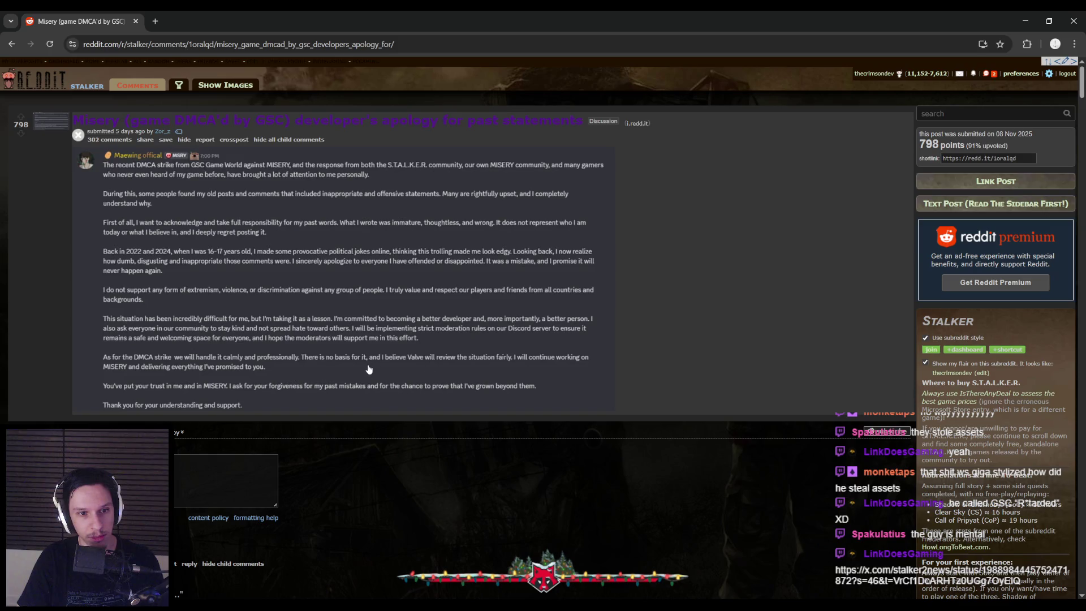
pyautogui.scroll(-2, 372, 369)
pyautogui.scroll(5, 314, 389)
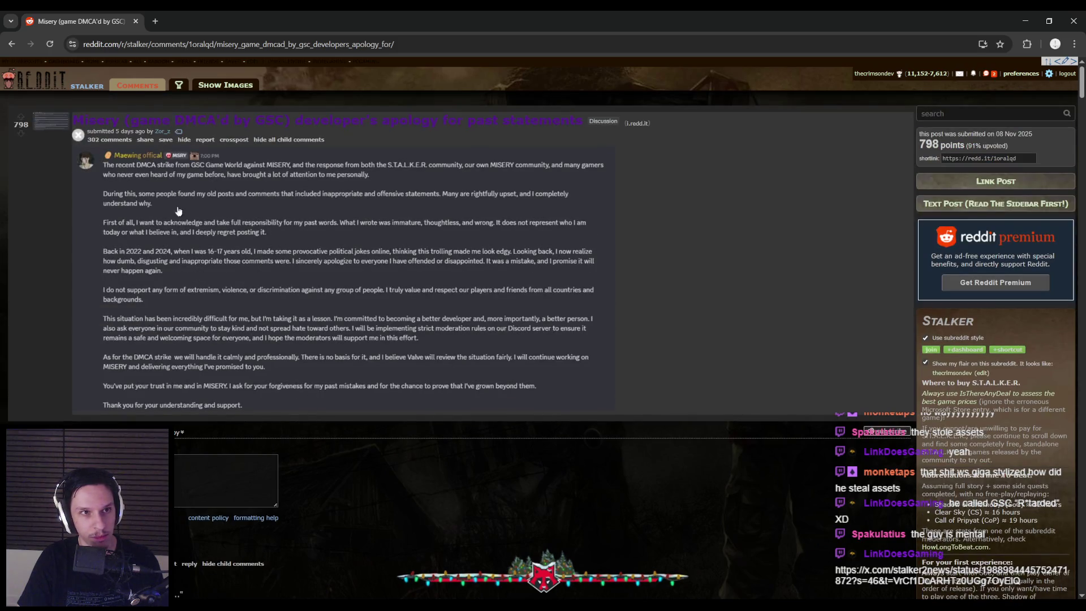
# Switch to the X post and open its attached image full-screen.
pyautogui.hotkey('alt', 'Tab')
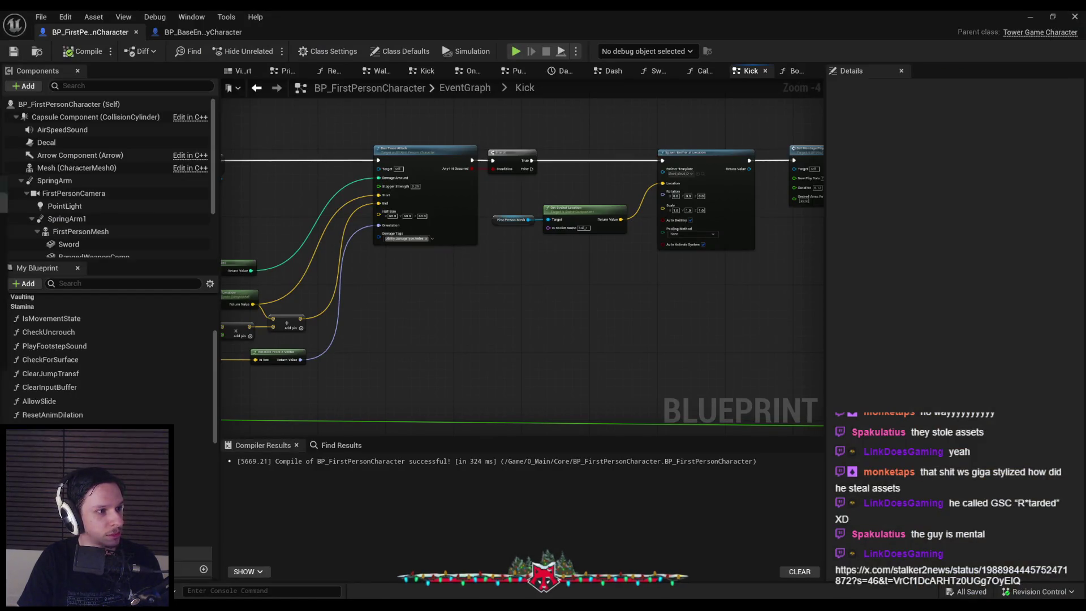
pyautogui.hotkey('alt', 'Tab')
pyautogui.click(396, 241)
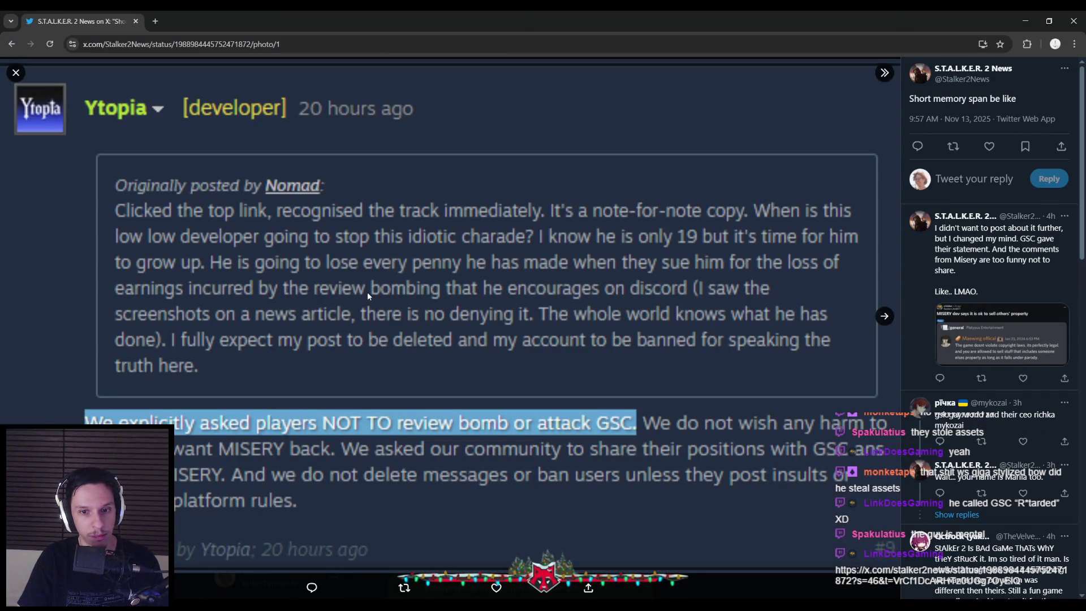
# Page through the attached MISERY screenshots, then go back to the post.
pyautogui.click(884, 316)
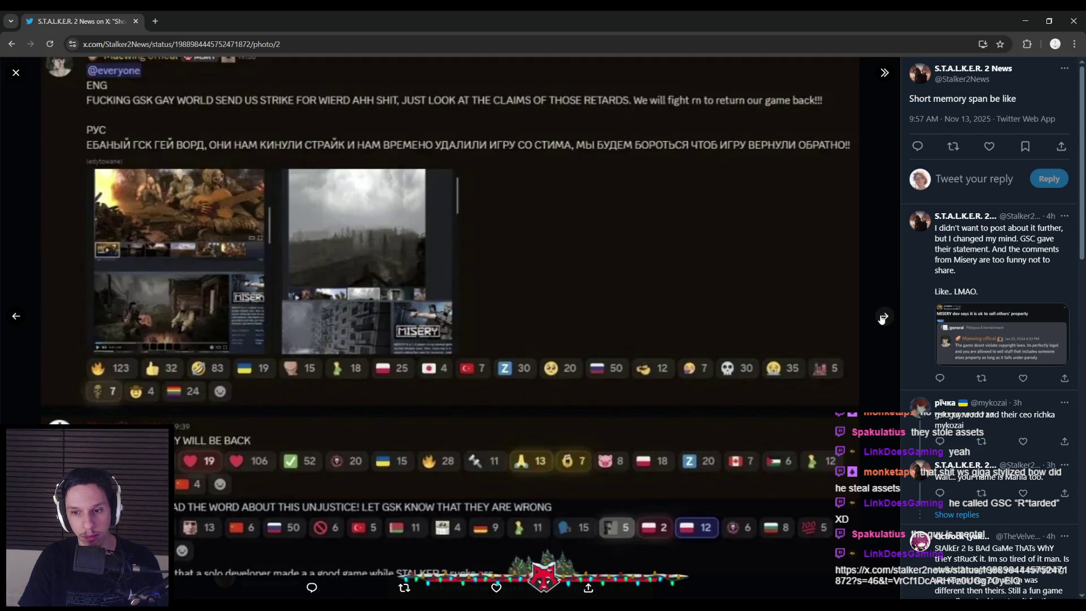
pyautogui.click(882, 317)
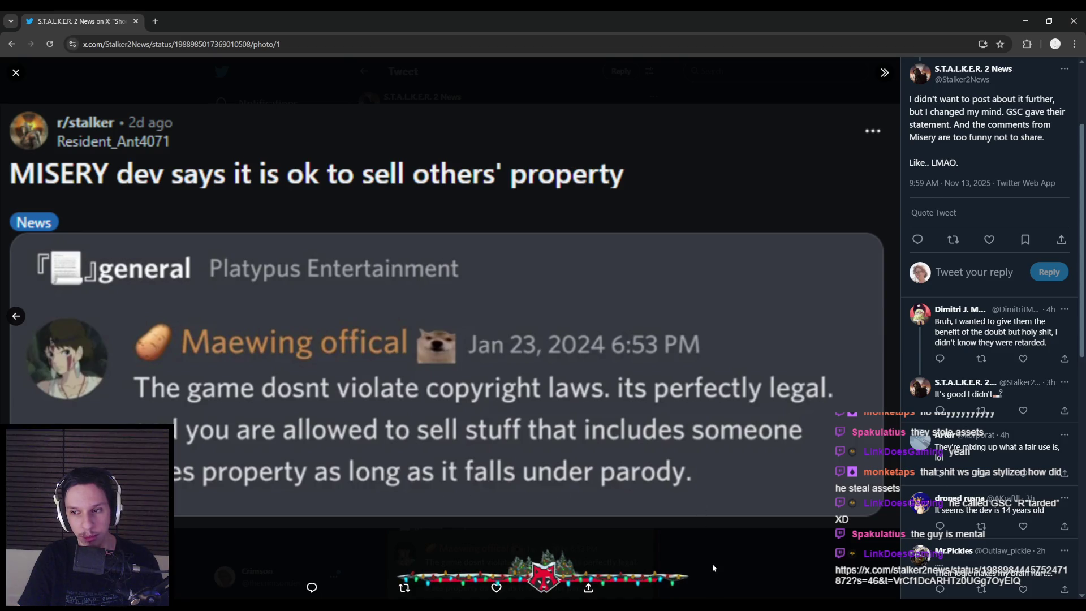
pyautogui.hotkey('alt', 'Left')
# Return to Unreal and bring the Kick graph's Box Trace, Branch and Spawn Emitter nodes into view.
pyautogui.hotkey('alt', 'Tab')
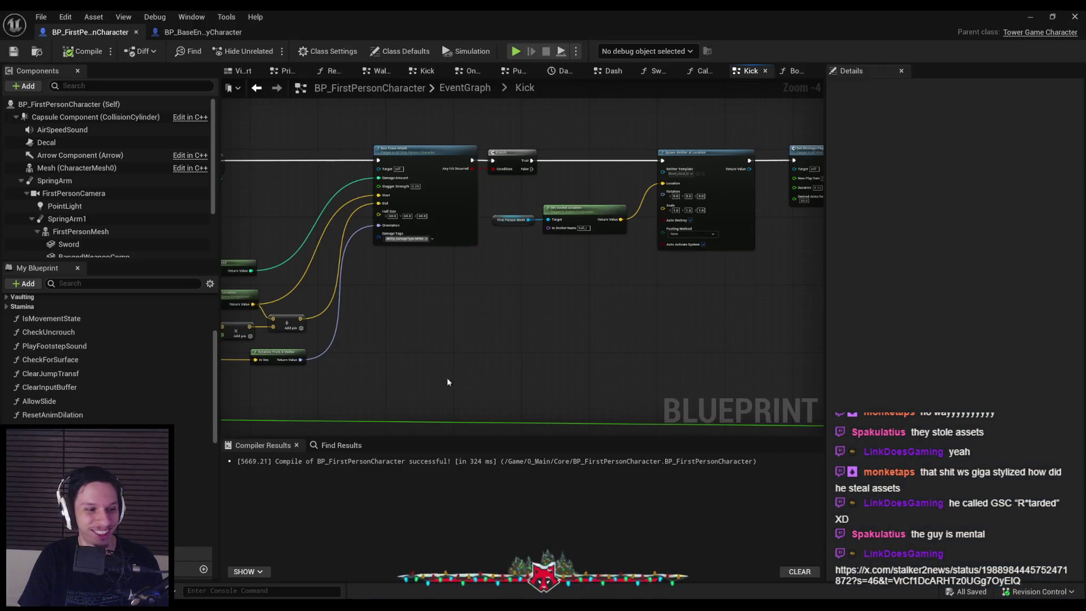
pyautogui.scroll(-4, 433, 301)
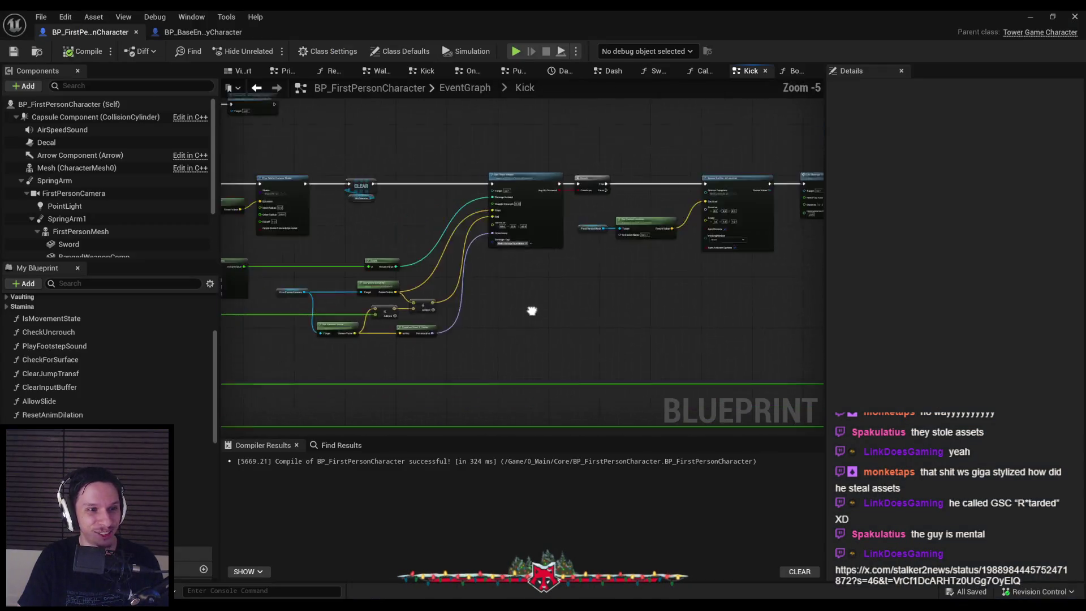
pyautogui.scroll(5, 403, 233)
pyautogui.scroll(-4, 509, 249)
pyautogui.scroll(4, 438, 219)
pyautogui.scroll(-2, 548, 203)
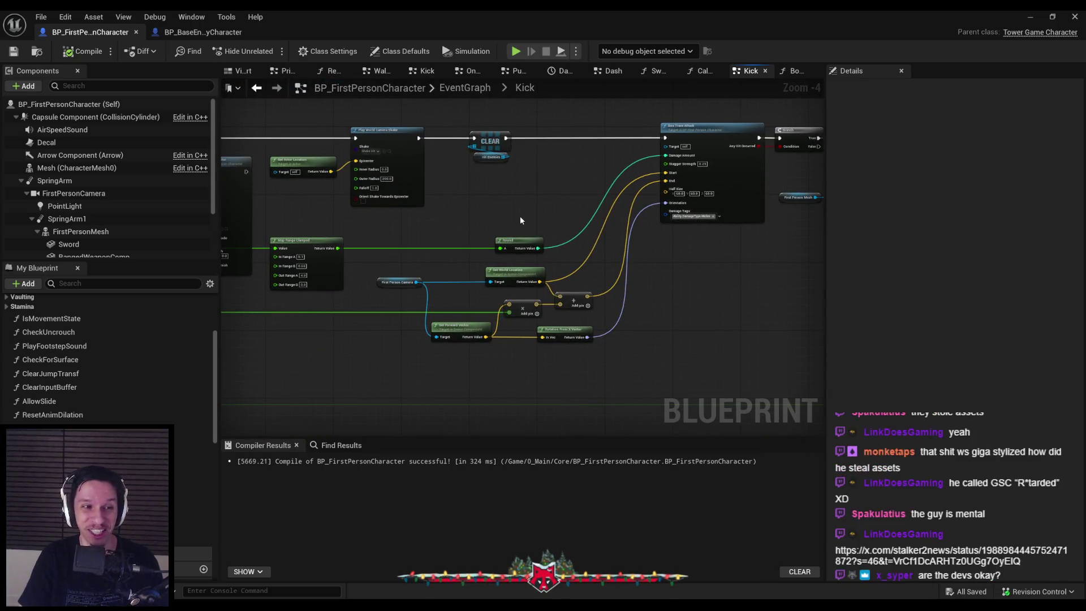
pyautogui.moveTo(524, 211); pyautogui.dragTo(413, 248)
pyautogui.scroll(2, 585, 286)
pyautogui.moveTo(585, 287); pyautogui.dragTo(475, 303)
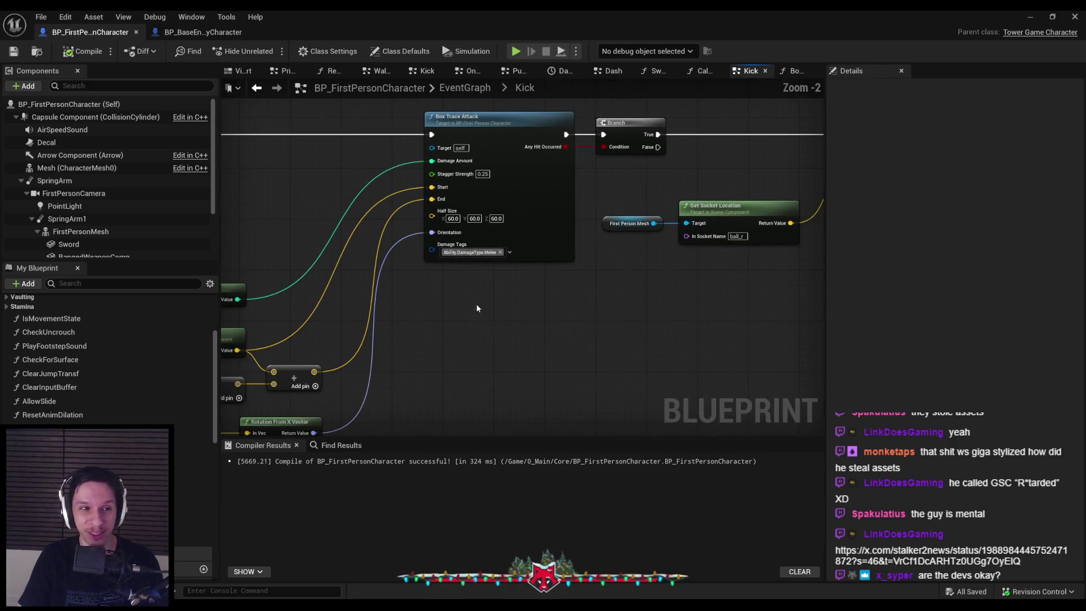
pyautogui.scroll(-2, 475, 303)
pyautogui.scroll(2, 495, 266)
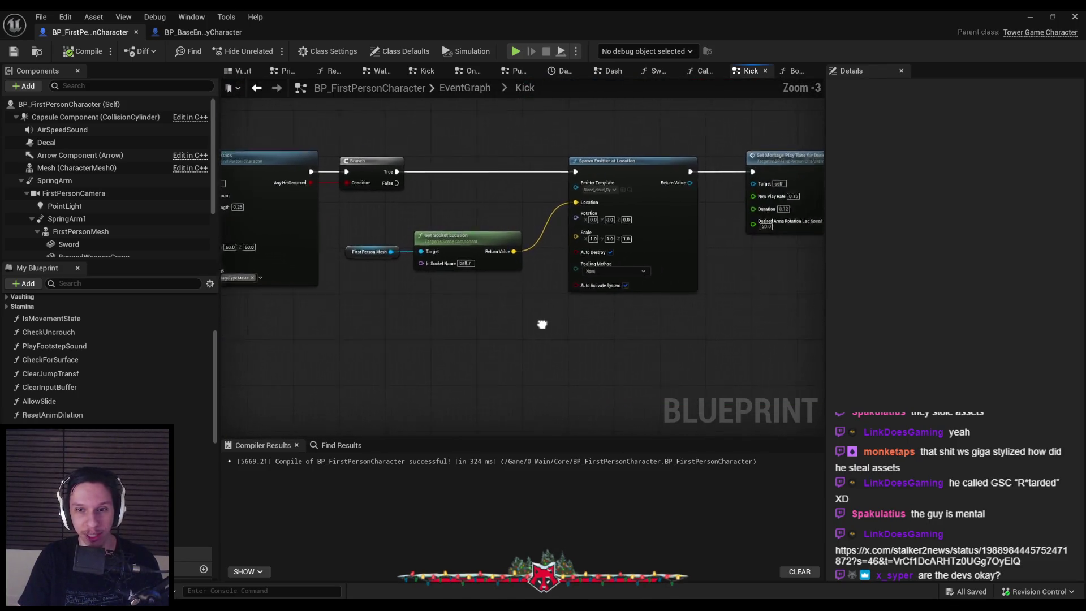
pyautogui.scroll(-2, 550, 325)
# Move First Person Mesh and Get Socket Location up and right into line, saving the blueprint.
pyautogui.click(470, 256)
pyautogui.scroll(4, 470, 256)
pyautogui.moveTo(470, 256); pyautogui.dragTo(488, 212)
pyautogui.click(541, 294)
pyautogui.hotkey('ctrl', 's')
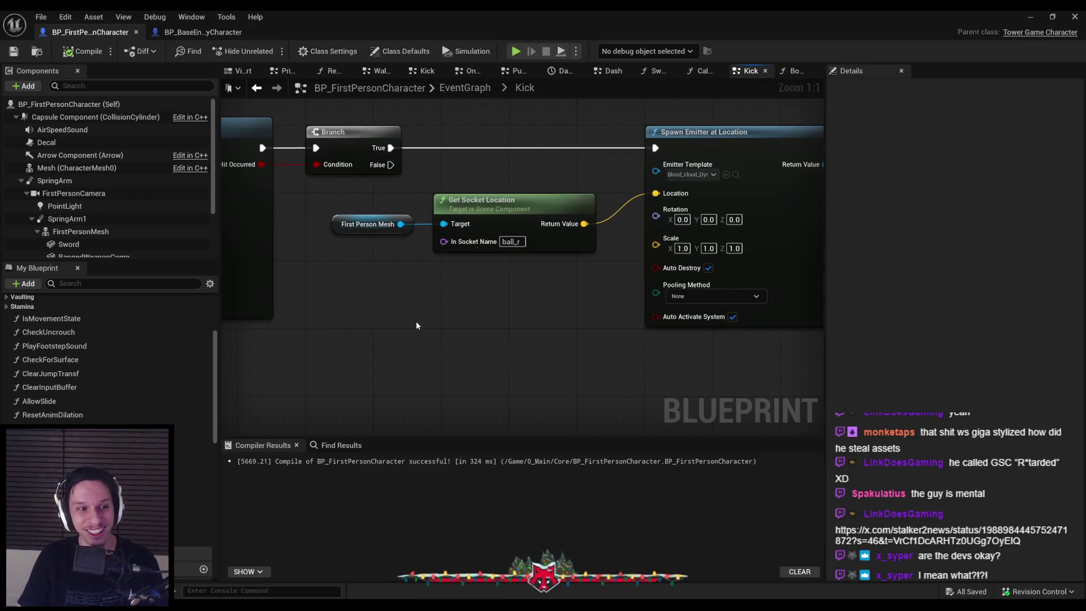
pyautogui.scroll(-3, 420, 322)
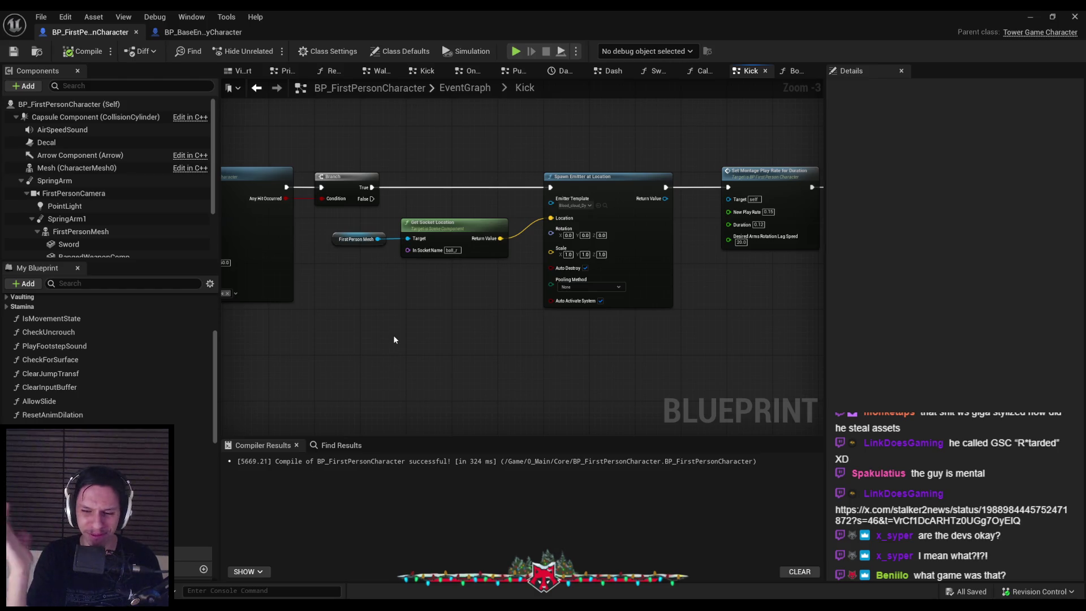
pyautogui.scroll(-2, 408, 328)
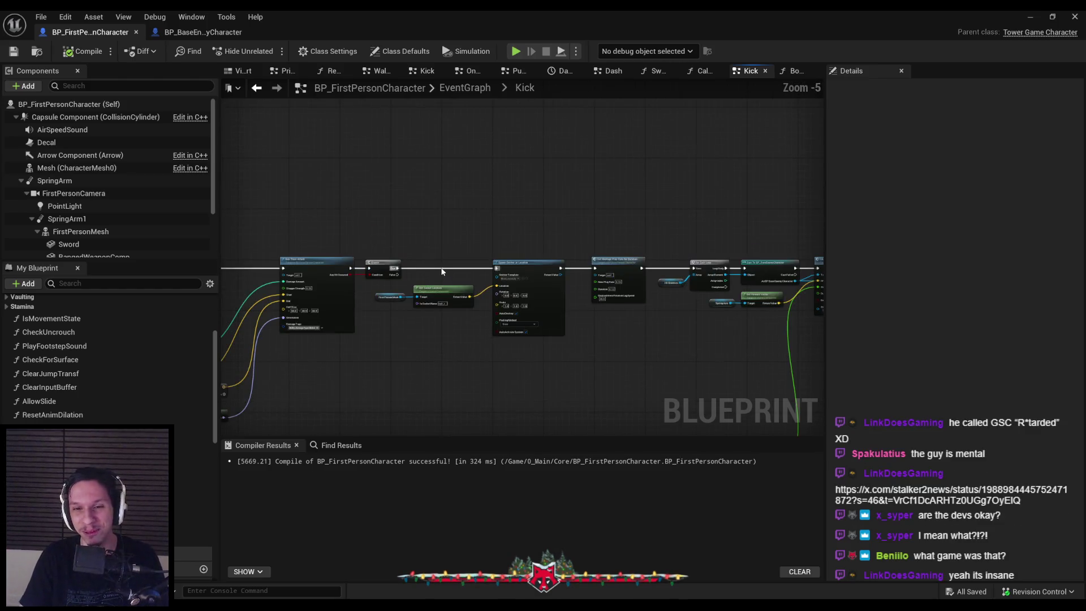
pyautogui.scroll(5, 459, 311)
pyautogui.moveTo(447, 248); pyautogui.dragTo(456, 249)
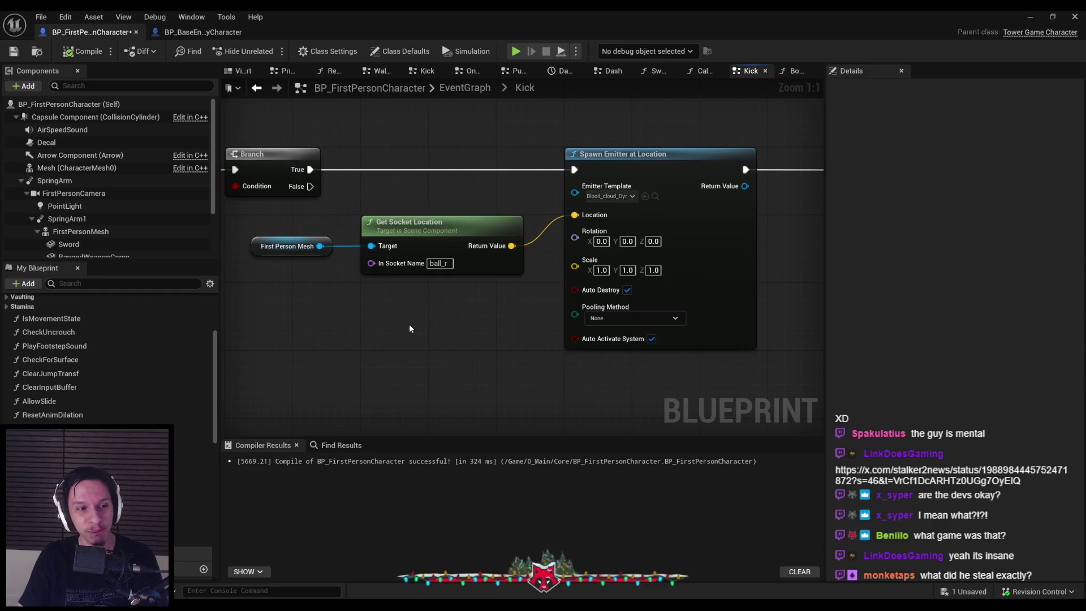
pyautogui.scroll(-2, 415, 324)
pyautogui.hotkey('ctrl', 's')
# Box-select the Get Socket Location node feeding Spawn Emitter at Location.
pyautogui.scroll(-3, 530, 289)
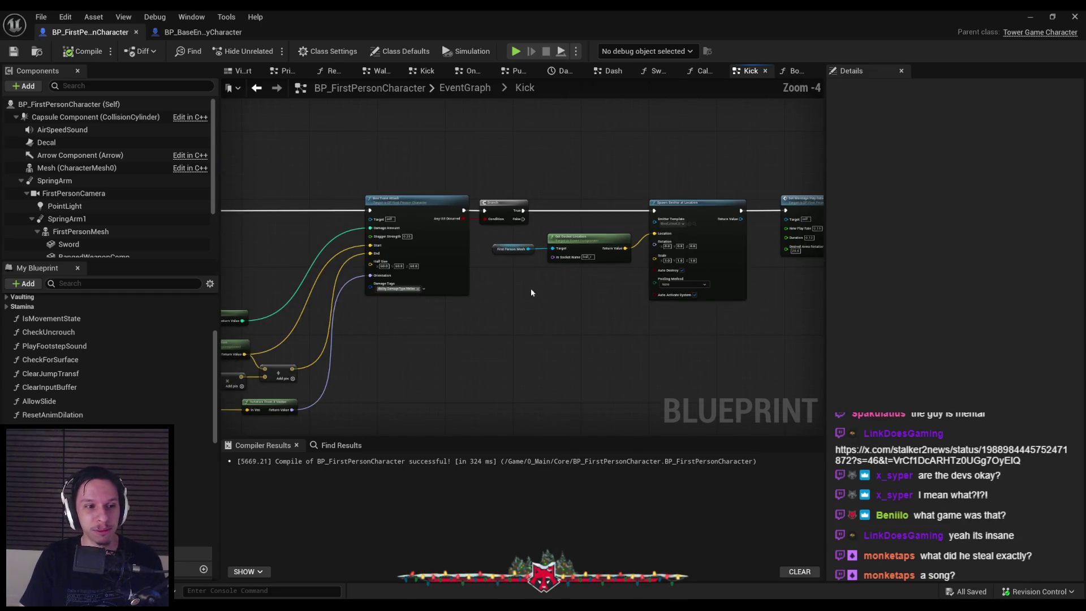
pyautogui.scroll(2, 530, 288)
pyautogui.moveTo(419, 204); pyautogui.dragTo(532, 259)
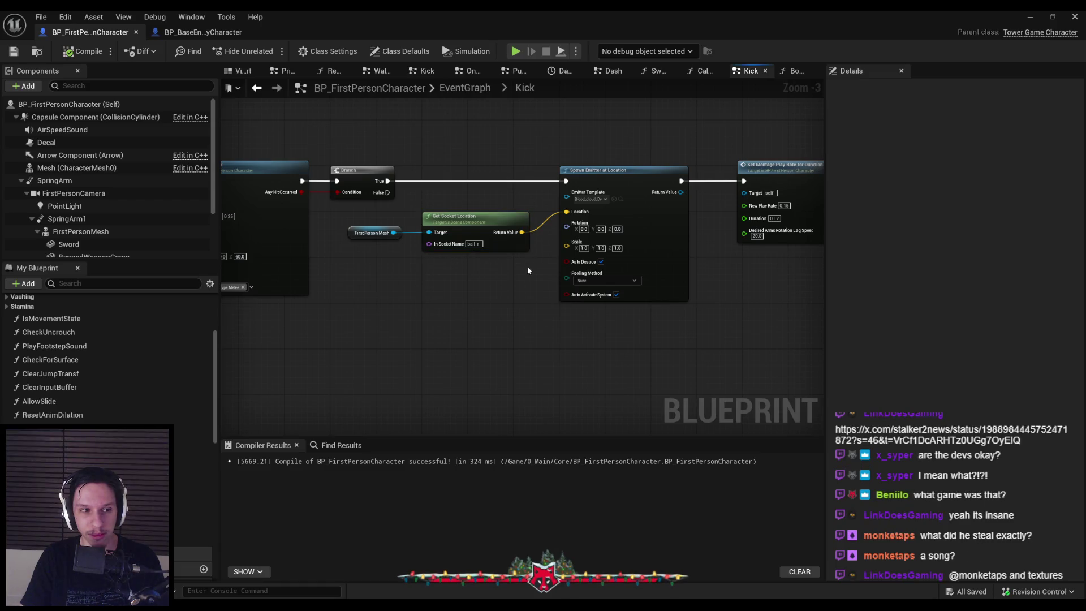
pyautogui.scroll(-1, 529, 263)
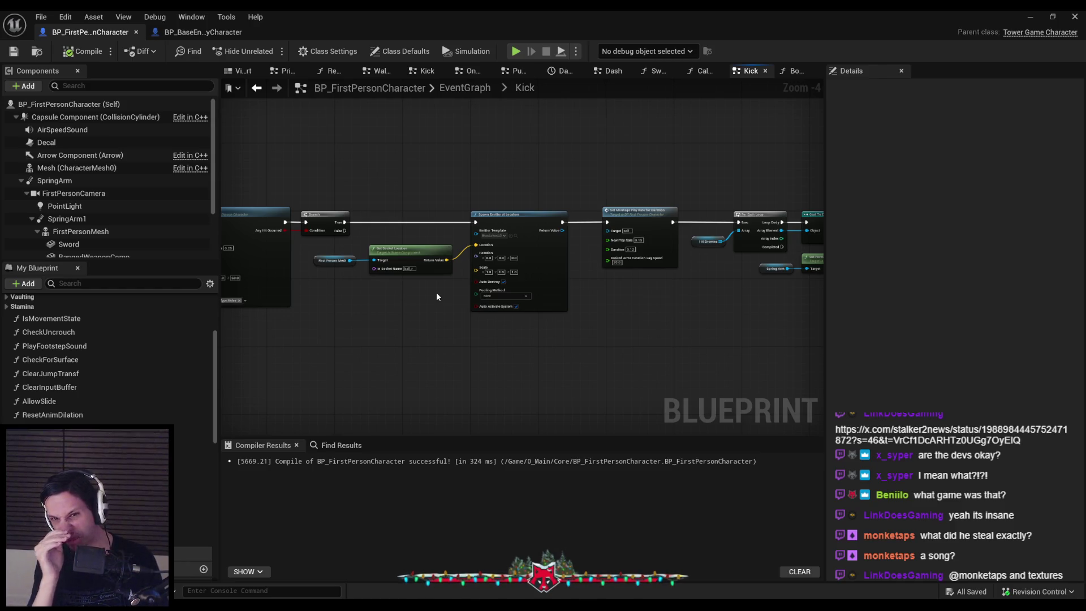
pyautogui.scroll(2, 410, 223)
pyautogui.scroll(2, 405, 234)
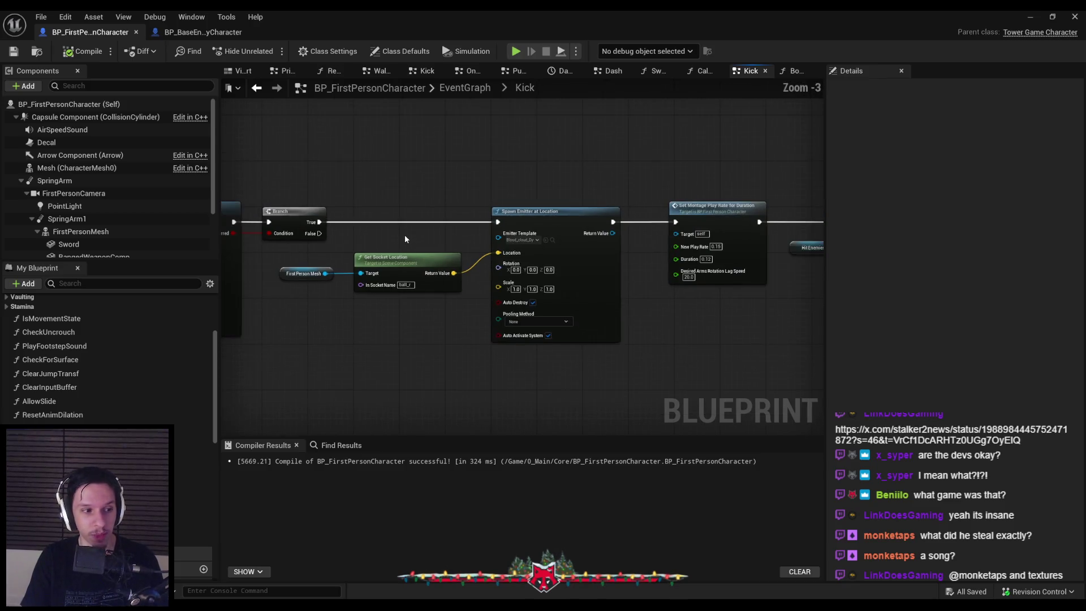
pyautogui.moveTo(333, 246)
pyautogui.mouseDown()
pyautogui.moveTo(532, 338)
pyautogui.moveTo(501, 331)
pyautogui.mouseUp()
pyautogui.click(501, 332)
pyautogui.scroll(-3, 497, 339)
pyautogui.scroll(3, 373, 267)
pyautogui.scroll(-3, 373, 267)
pyautogui.scroll(-2, 529, 281)
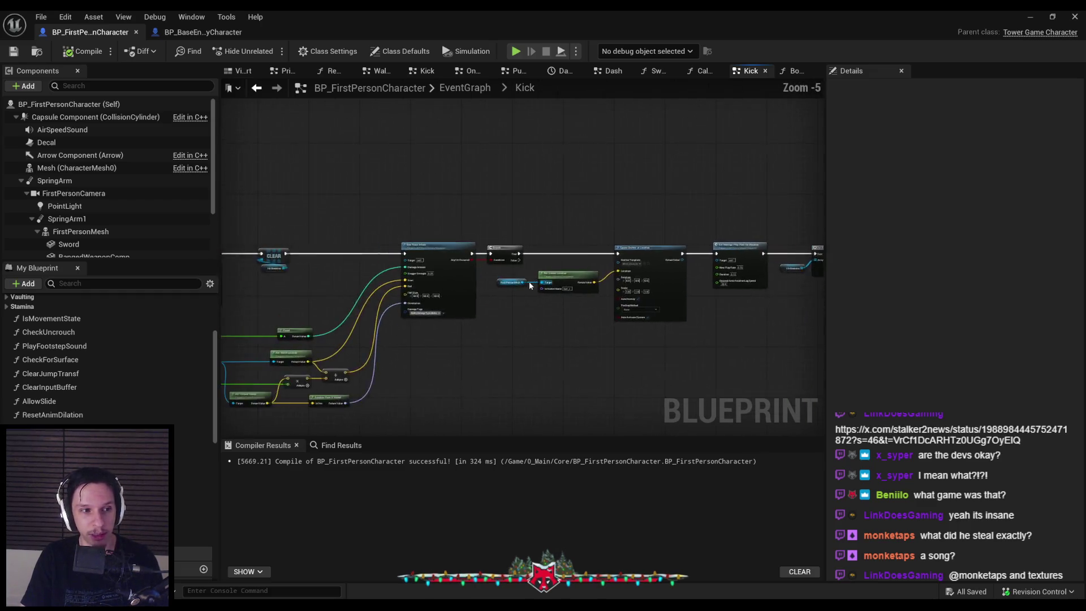
pyautogui.scroll(5, 528, 281)
pyautogui.scroll(-6, 505, 343)
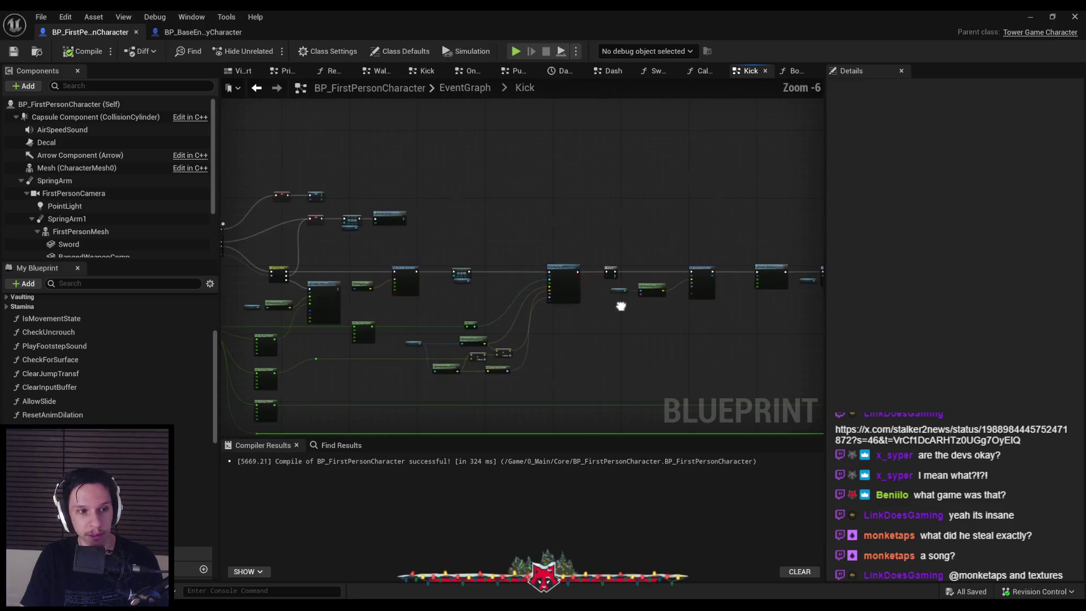
pyautogui.scroll(4, 621, 306)
pyautogui.scroll(-3, 441, 364)
pyautogui.scroll(2, 442, 364)
pyautogui.scroll(-2, 443, 367)
pyautogui.scroll(1, 499, 334)
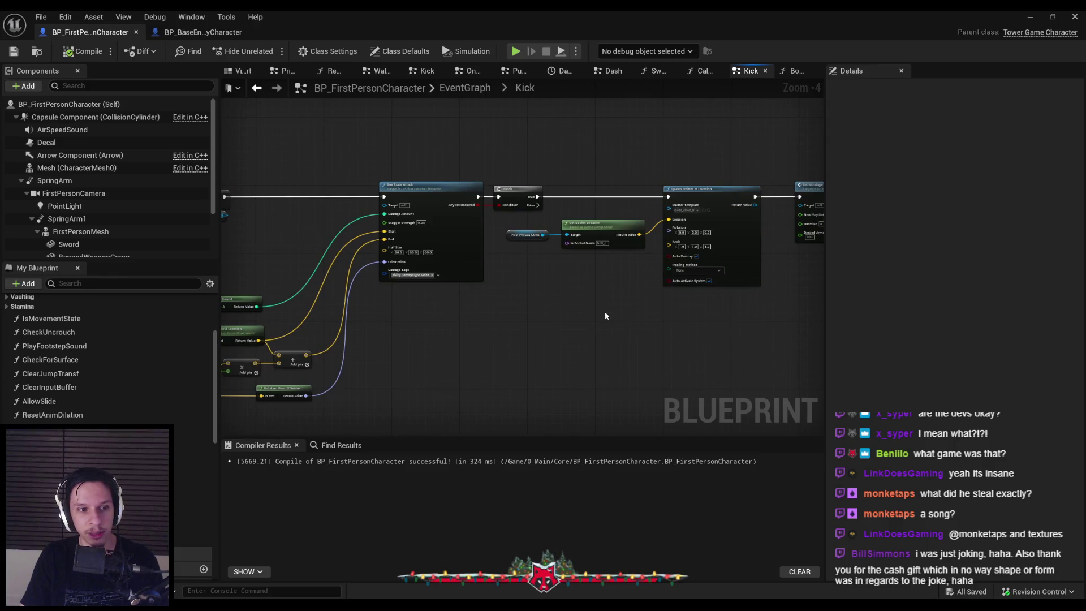
pyautogui.scroll(-1, 605, 311)
pyautogui.moveTo(603, 311)
pyautogui.mouseDown()
pyautogui.moveTo(485, 291)
pyautogui.moveTo(596, 349)
pyautogui.mouseUp()
pyautogui.scroll(-2, 334, 303)
pyautogui.scroll(4, 422, 293)
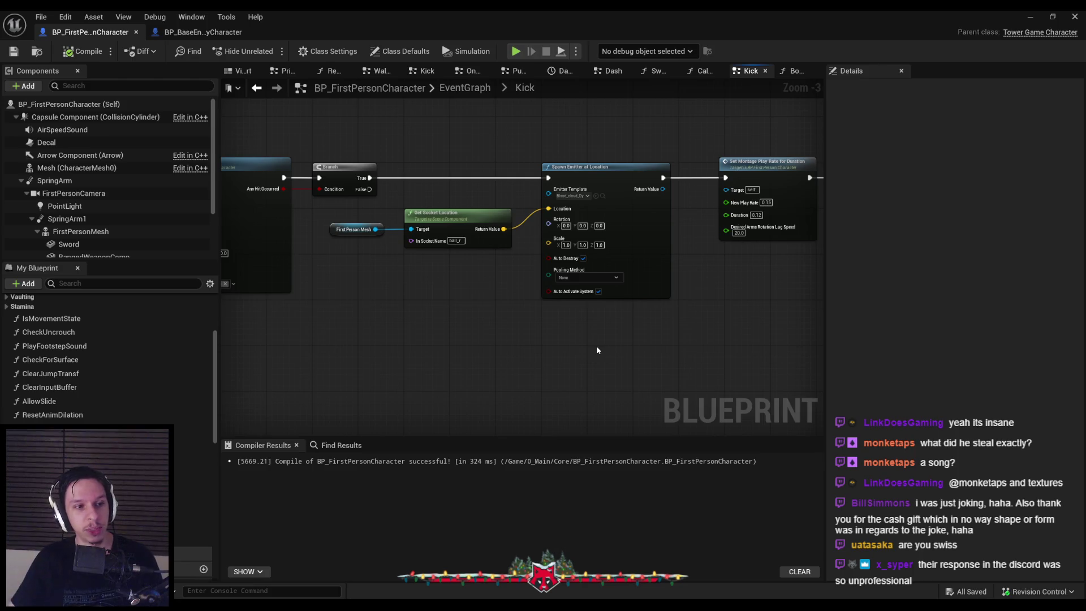
pyautogui.scroll(1, 472, 268)
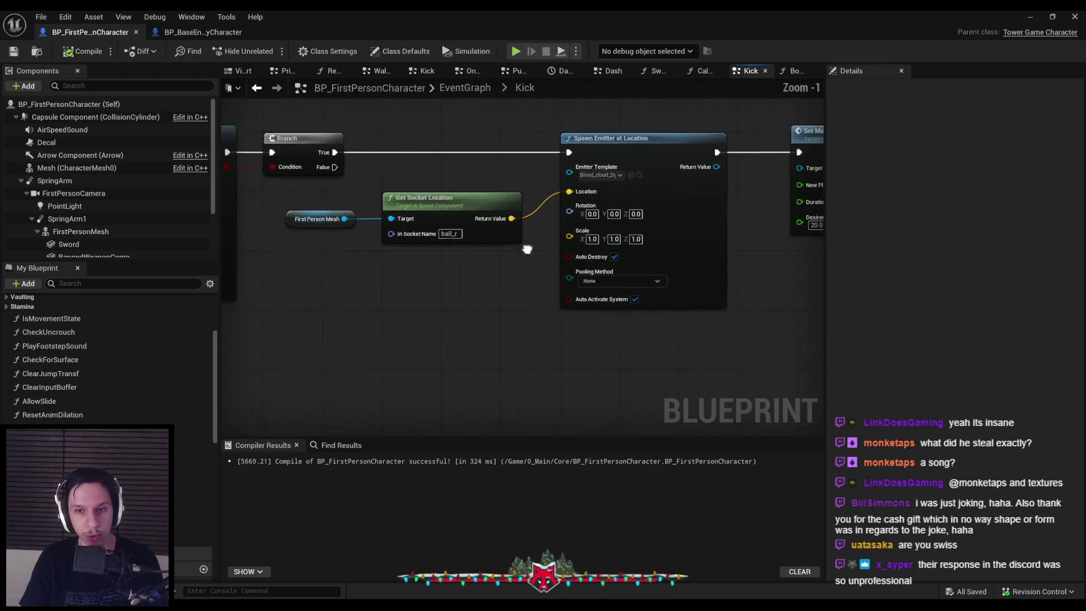
pyautogui.moveTo(536, 272)
pyautogui.mouseDown()
pyautogui.moveTo(306, 223)
pyautogui.moveTo(320, 212)
pyautogui.mouseUp()
pyautogui.click(423, 322)
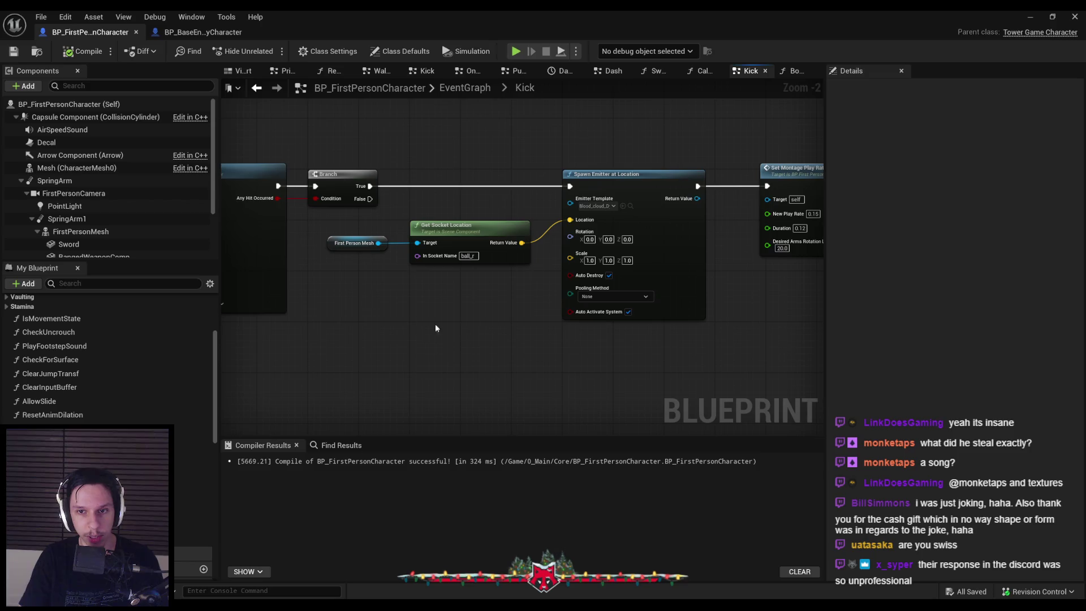
pyautogui.scroll(-2, 557, 262)
pyautogui.scroll(4, 534, 284)
pyautogui.scroll(-4, 541, 292)
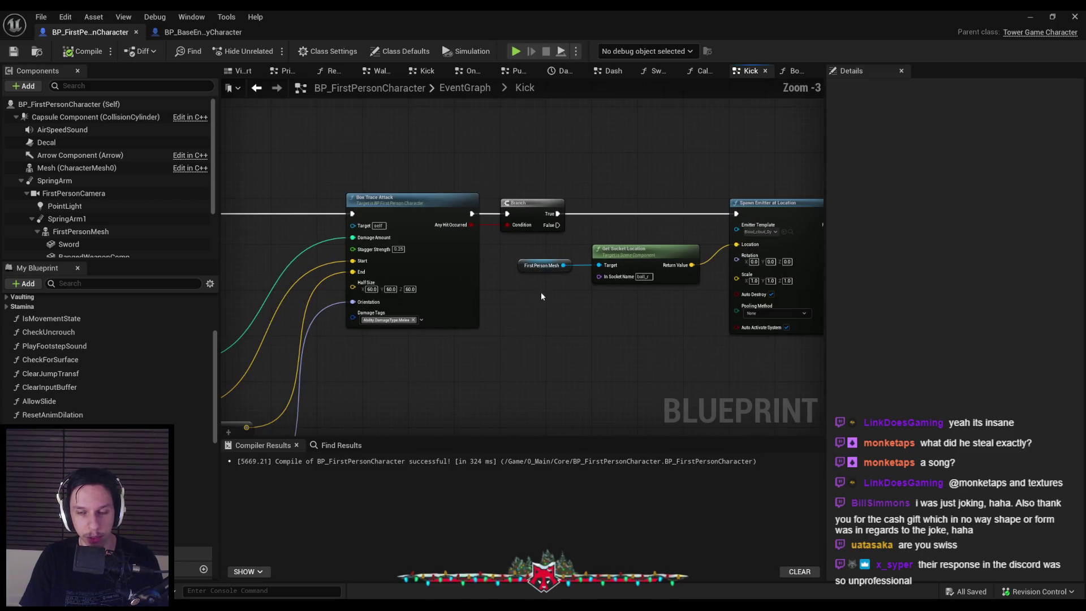
pyautogui.moveTo(541, 292)
pyautogui.mouseDown()
pyautogui.moveTo(589, 282)
pyautogui.moveTo(504, 303)
pyautogui.moveTo(460, 242)
pyautogui.moveTo(371, 235)
pyautogui.moveTo(719, 332)
pyautogui.mouseUp()
pyautogui.scroll(-1, 460, 242)
pyautogui.scroll(2, 483, 270)
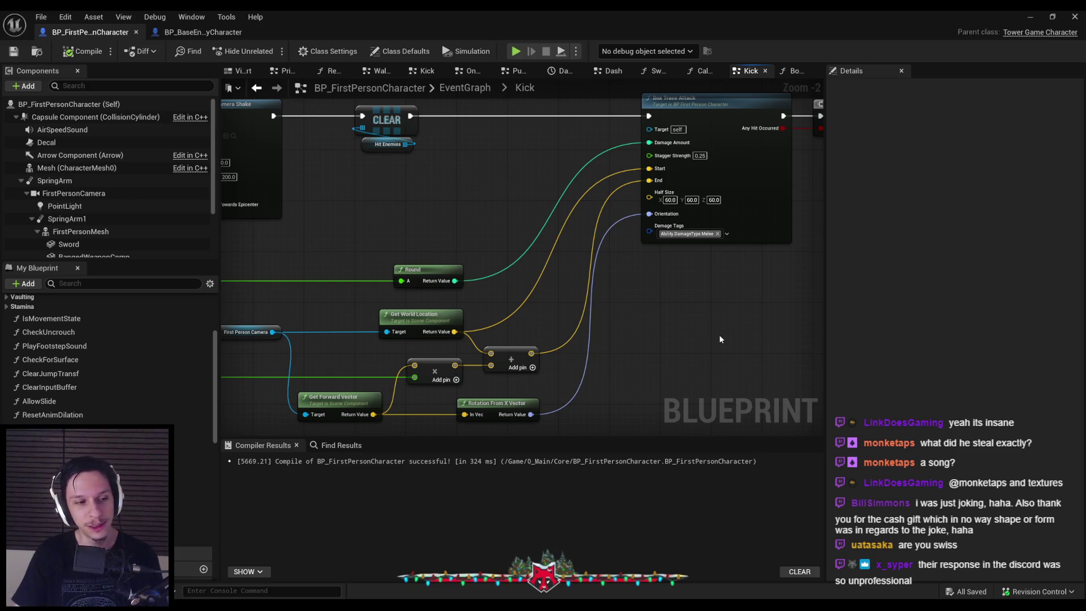
pyautogui.scroll(-1, 578, 322)
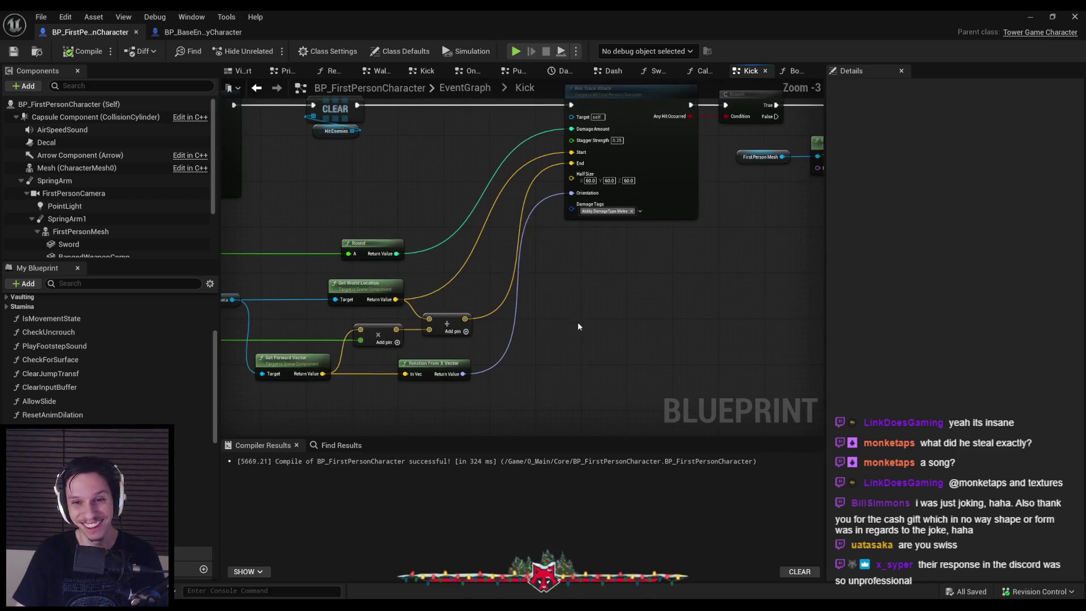
pyautogui.scroll(-1, 600, 345)
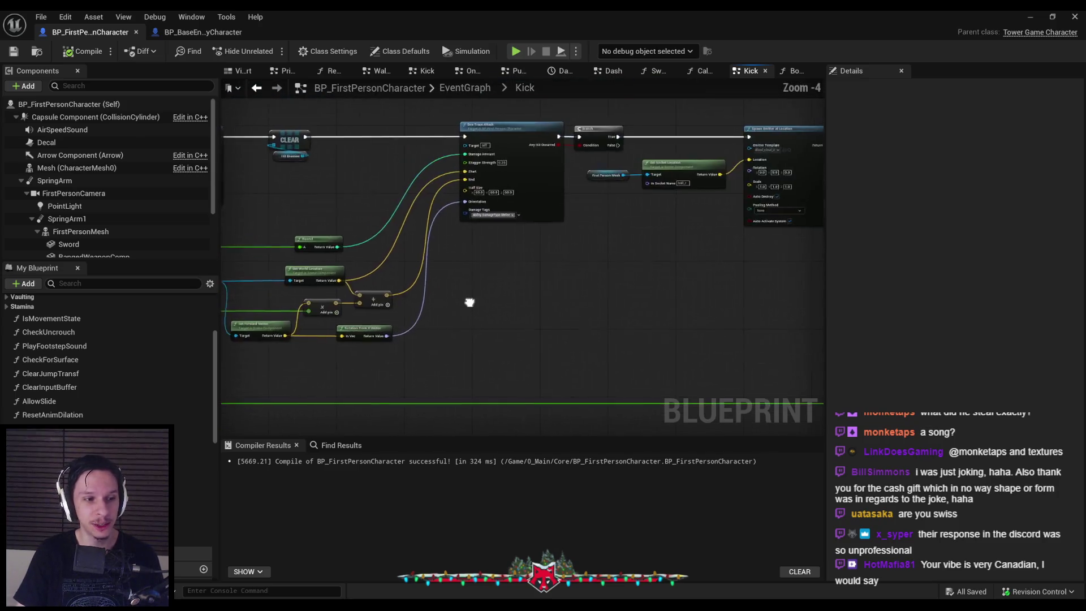
pyautogui.moveTo(529, 295); pyautogui.dragTo(397, 311)
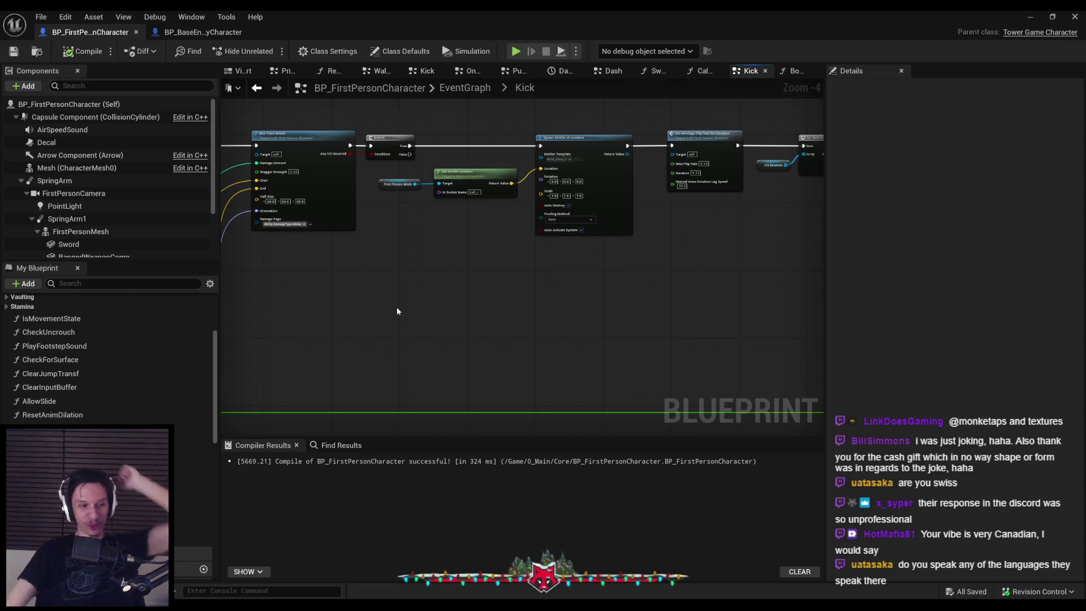
pyautogui.scroll(-2, 396, 324)
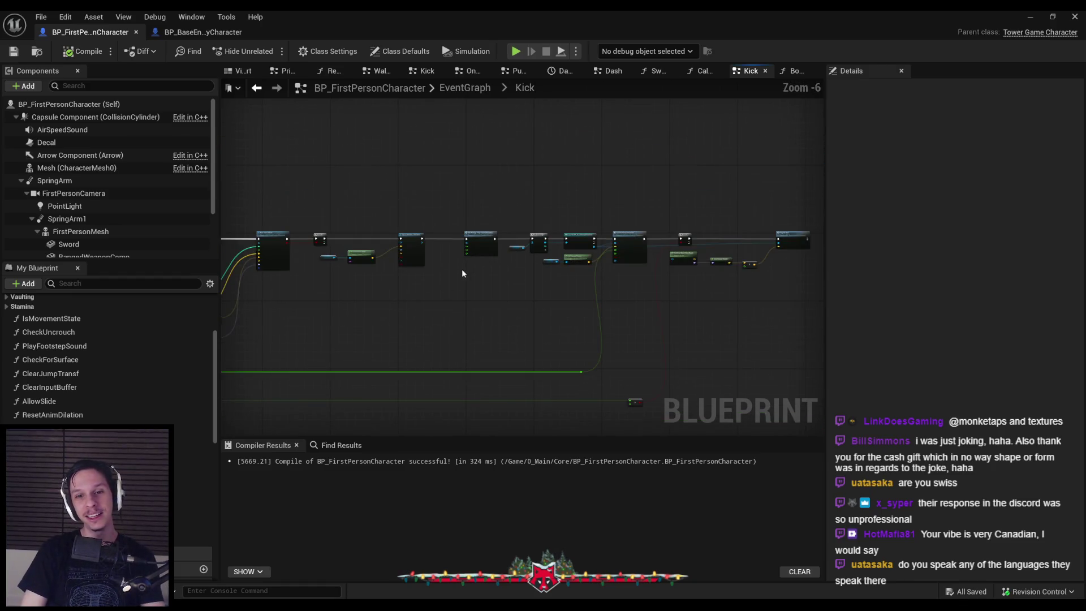
pyautogui.scroll(2, 444, 277)
pyautogui.scroll(-1, 454, 334)
pyautogui.moveTo(451, 341)
pyautogui.mouseDown()
pyautogui.moveTo(477, 290)
pyautogui.moveTo(465, 299)
pyautogui.mouseUp()
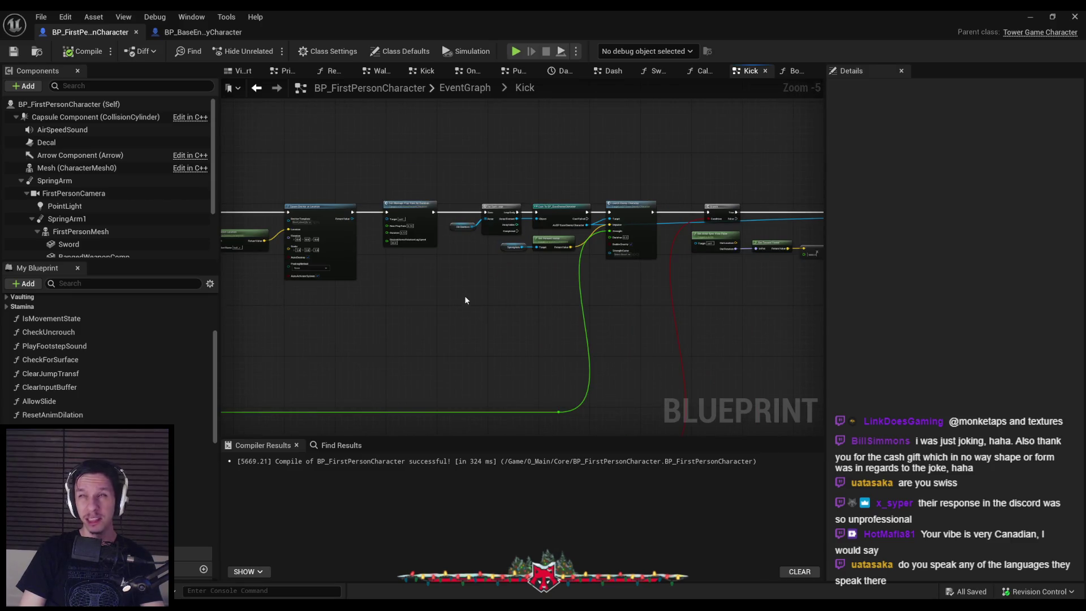
pyautogui.scroll(-2, 456, 297)
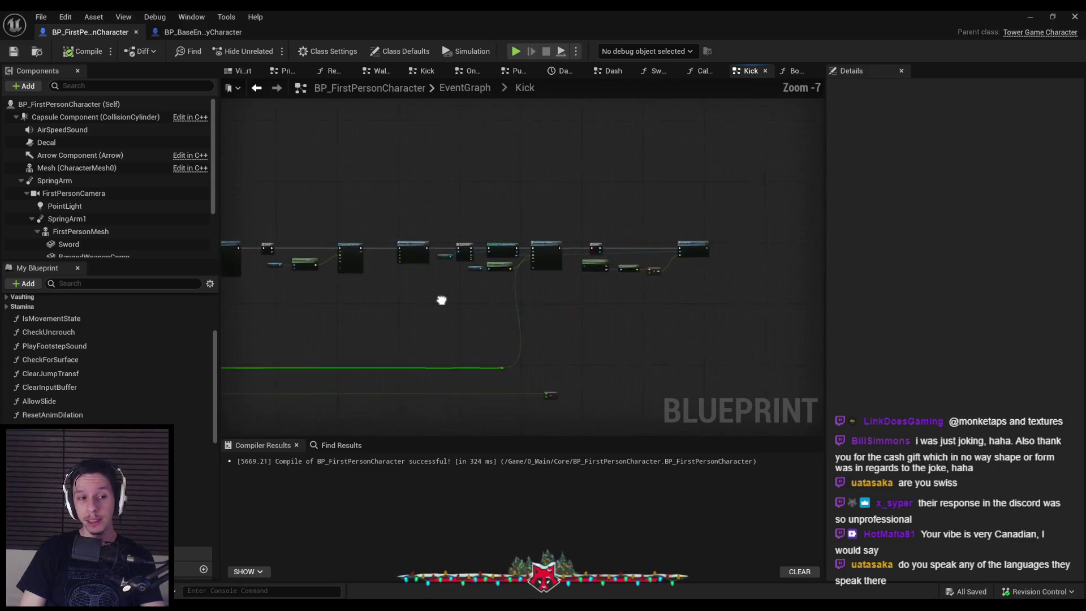
pyautogui.scroll(3, 434, 298)
pyautogui.scroll(-2, 433, 300)
pyautogui.scroll(2, 433, 299)
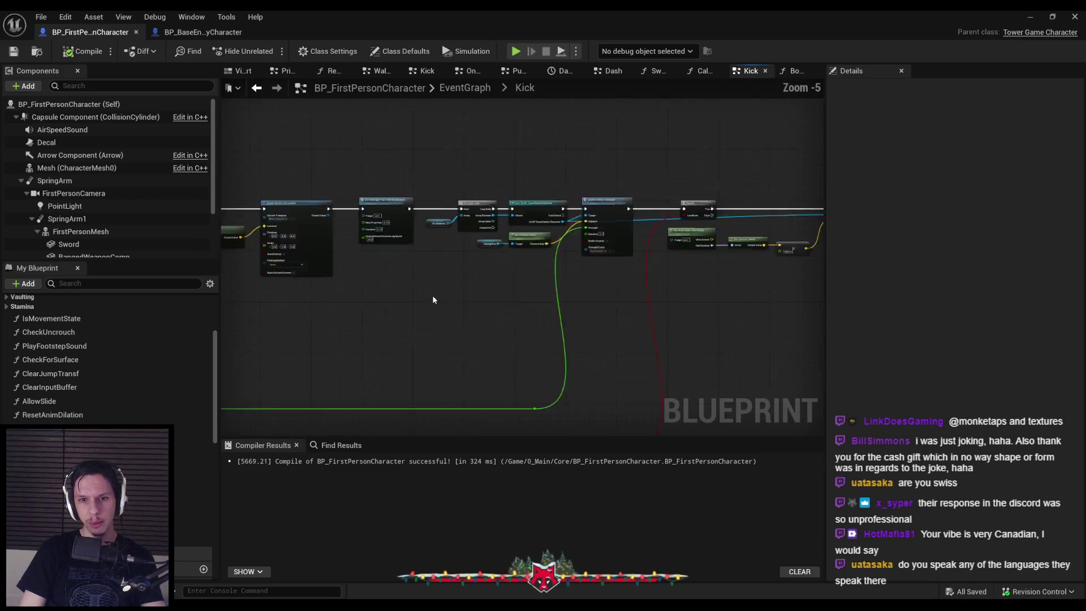
pyautogui.scroll(-1, 432, 298)
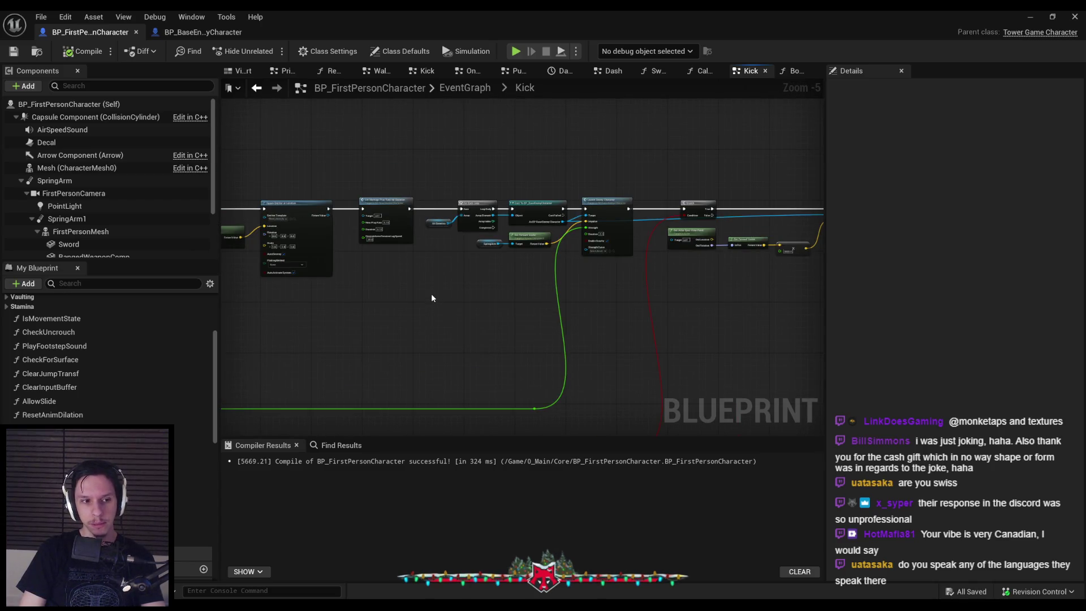
pyautogui.moveTo(430, 298)
pyautogui.mouseDown()
pyautogui.moveTo(622, 304)
pyautogui.moveTo(670, 266)
pyautogui.mouseUp()
pyautogui.scroll(2, 444, 305)
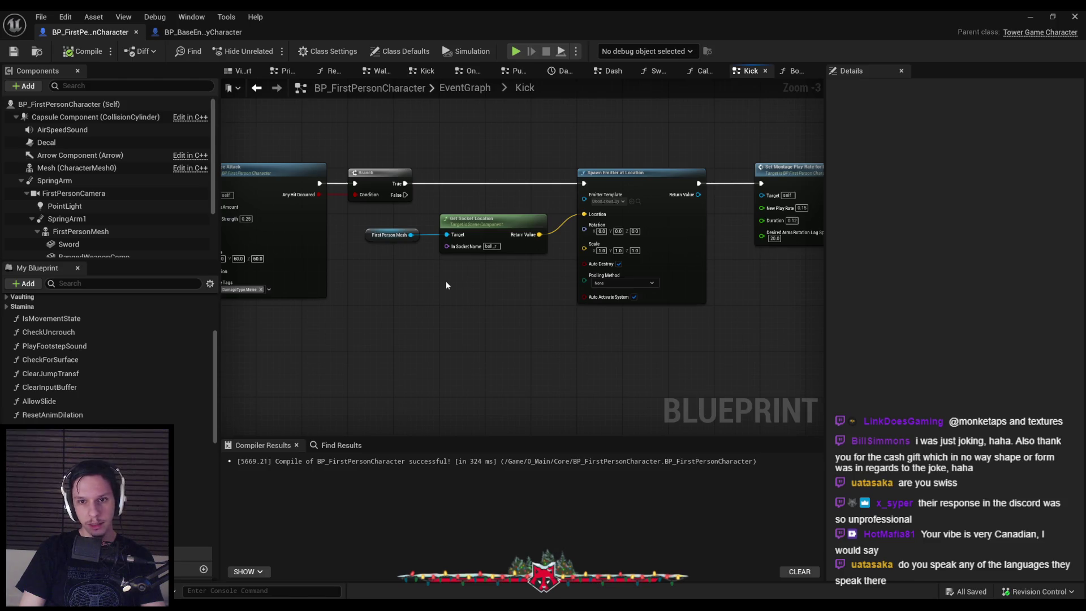
pyautogui.scroll(1, 456, 276)
pyautogui.moveTo(451, 272)
pyautogui.mouseDown()
pyautogui.moveTo(377, 301)
pyautogui.moveTo(220, 332)
pyautogui.moveTo(172, 290)
pyautogui.mouseUp()
pyautogui.scroll(-1, 528, 304)
pyautogui.scroll(1, 528, 304)
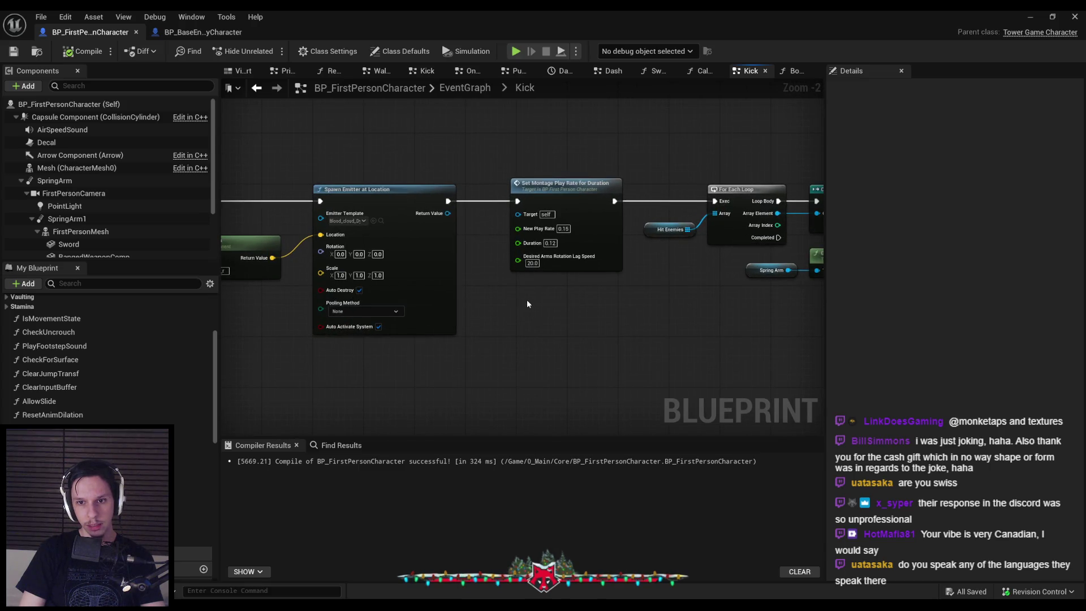
pyautogui.scroll(-3, 460, 283)
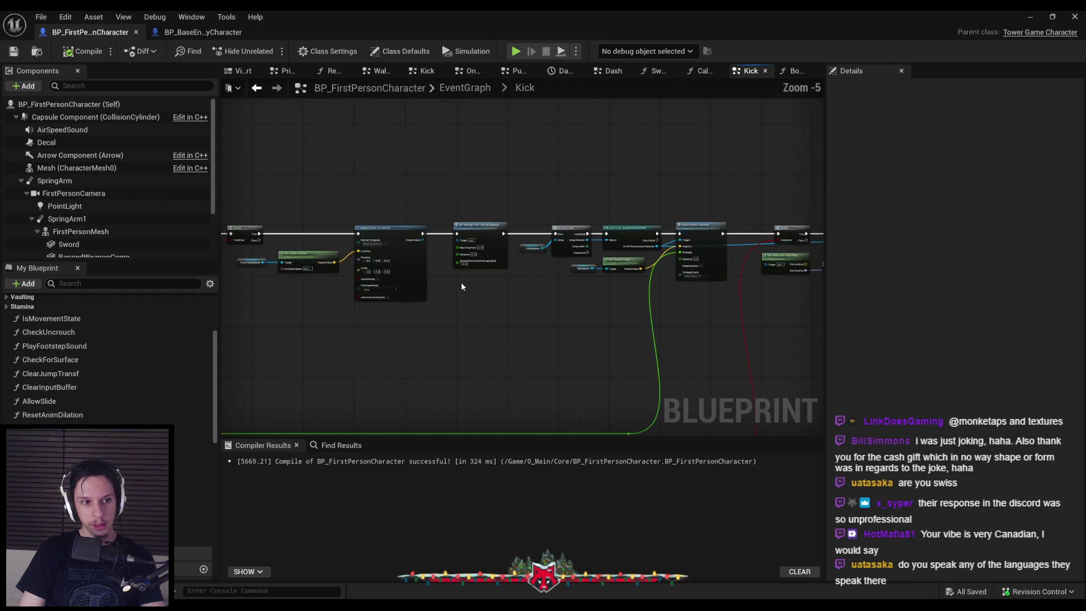
pyautogui.scroll(-1, 461, 286)
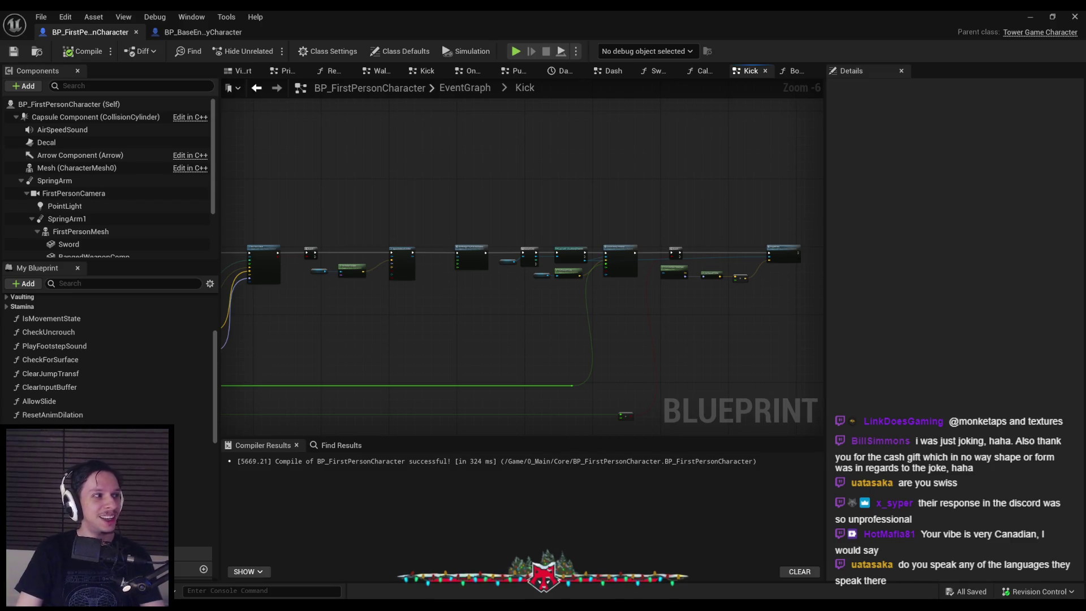
pyautogui.hotkey('alt', 'Tab')
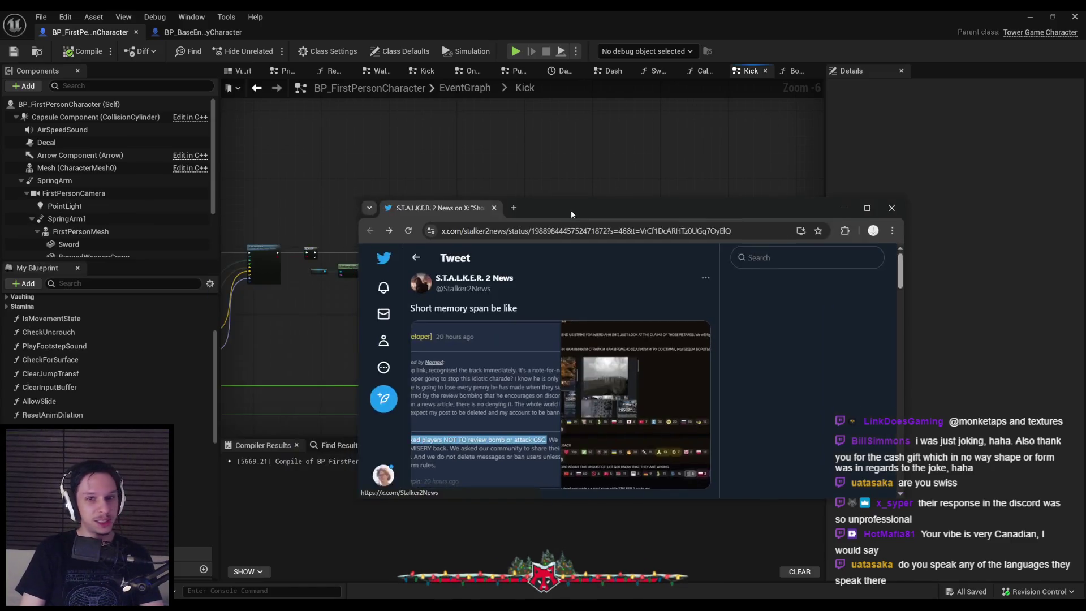
# Open the post's image full-size and page through to the 'MISERY dev says it is ok to sell others' property' screenshot.
pyautogui.click(436, 220)
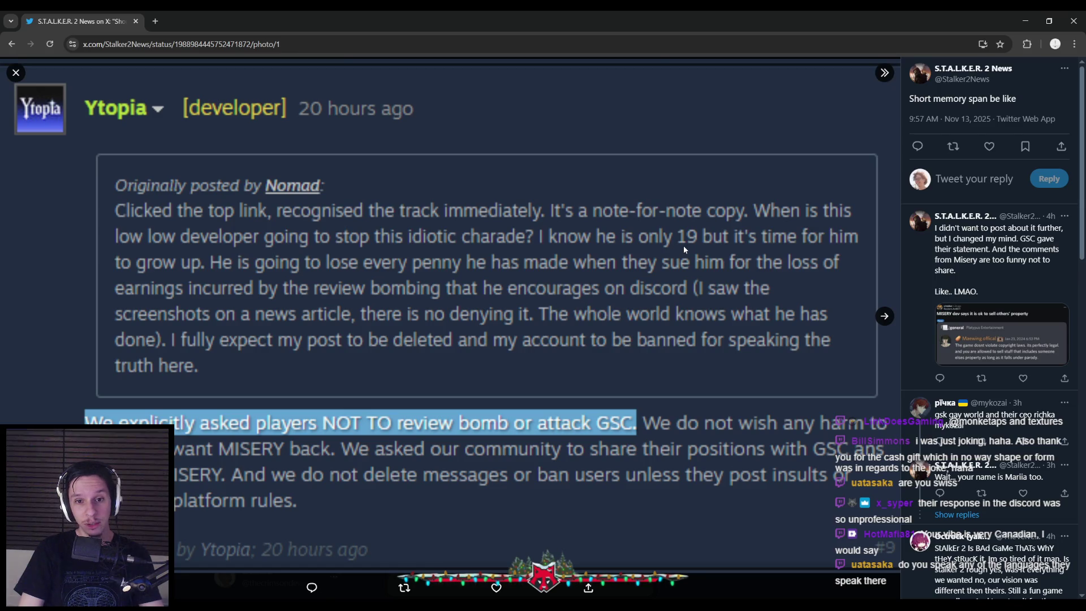
pyautogui.click(885, 318)
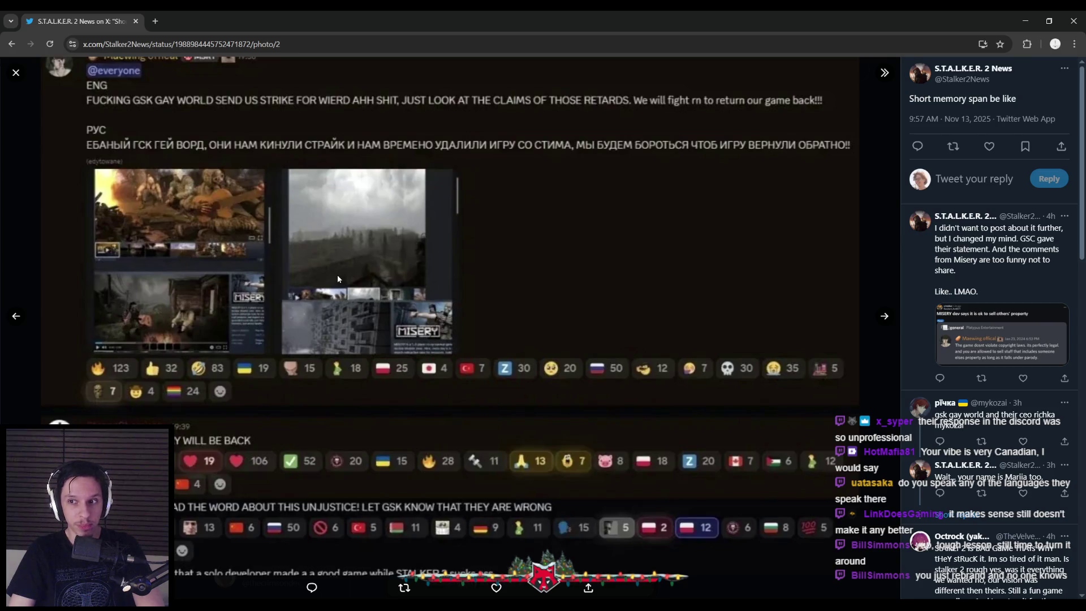
pyautogui.click(885, 317)
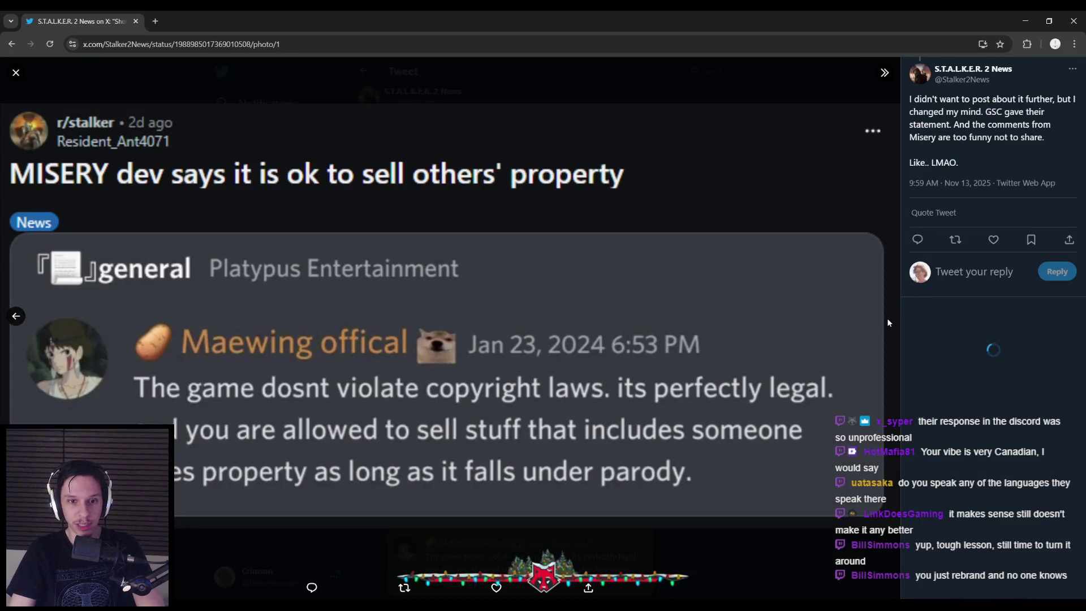
# Page back to the first image and close the full-size viewer.
pyautogui.click(16, 317)
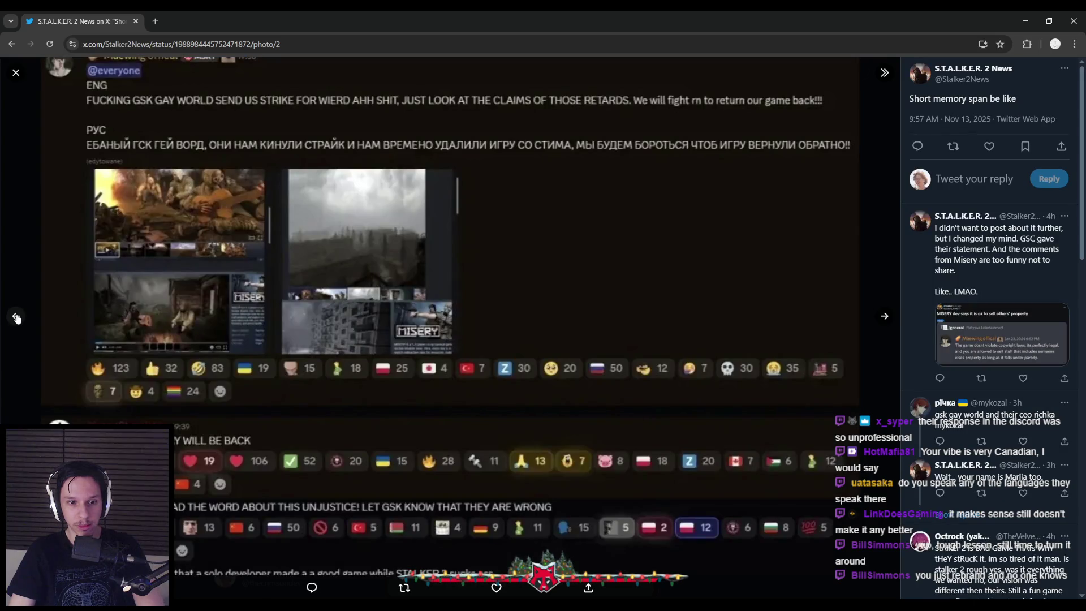
pyautogui.click(16, 318)
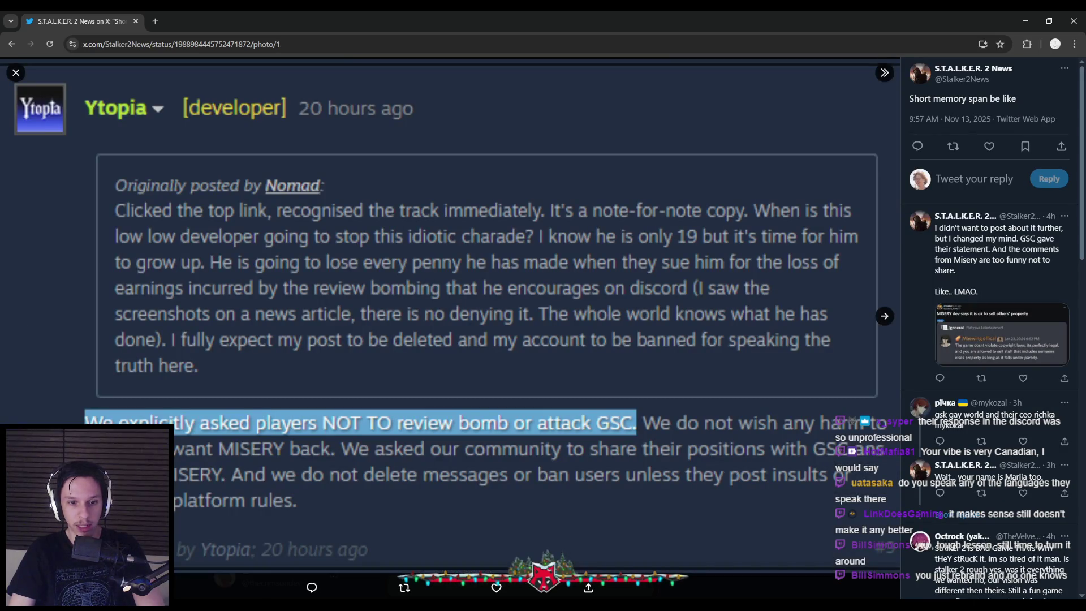
pyautogui.press('Escape')
# Read through the post's replies before returning to the Unreal editor.
pyautogui.scroll(-2, 509, 339)
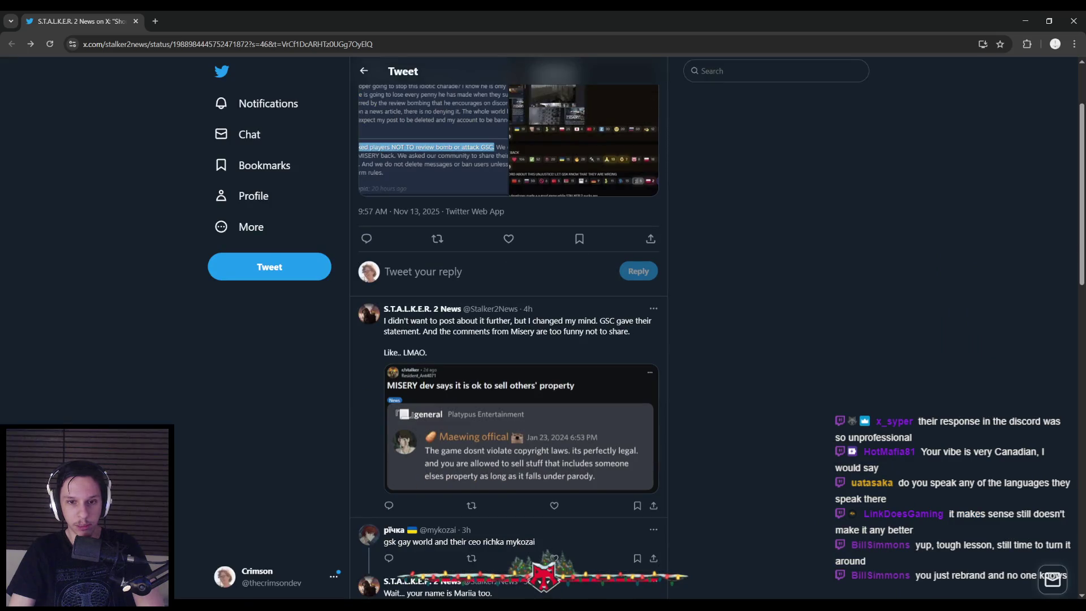
pyautogui.scroll(-3, 509, 340)
pyautogui.scroll(-6, 509, 340)
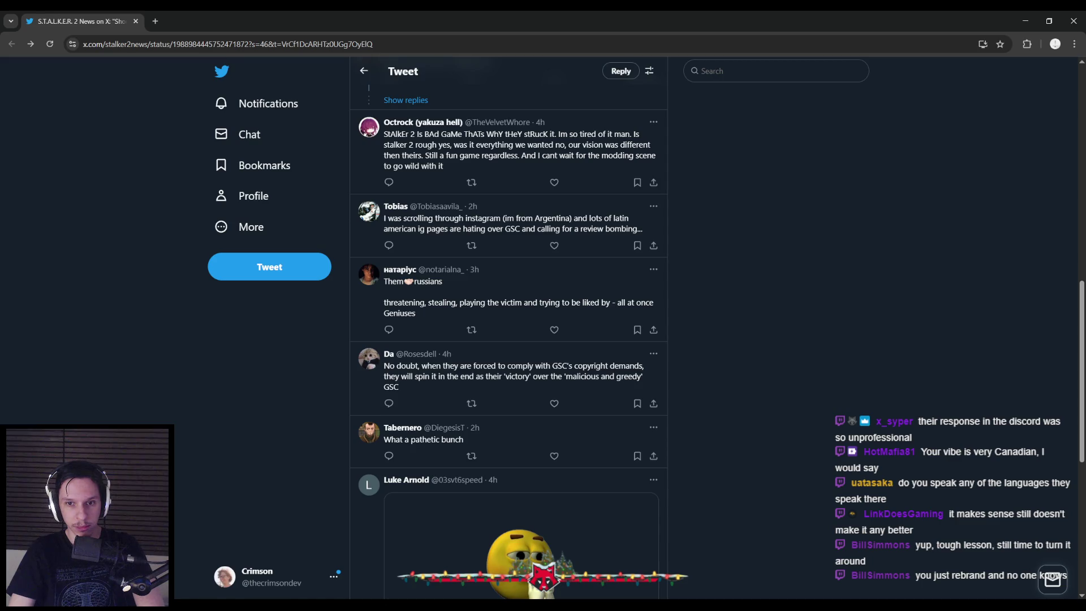
pyautogui.scroll(1, 509, 339)
pyautogui.hotkey('alt', 'Tab')
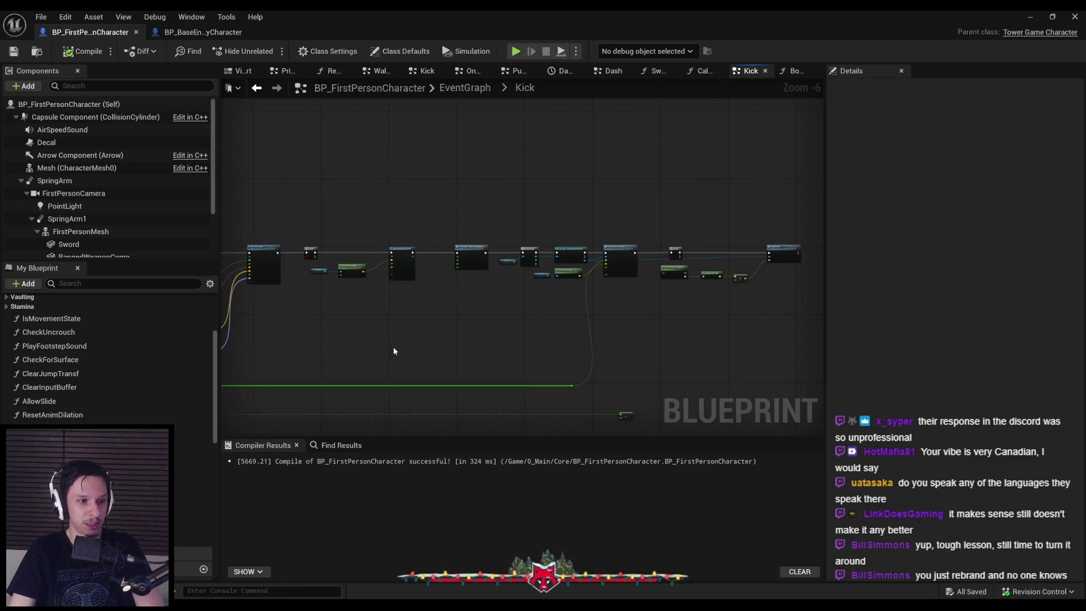
# Pan down the Kick graph to inspect its lower wires.
pyautogui.scroll(3, 373, 356)
pyautogui.scroll(-2, 432, 291)
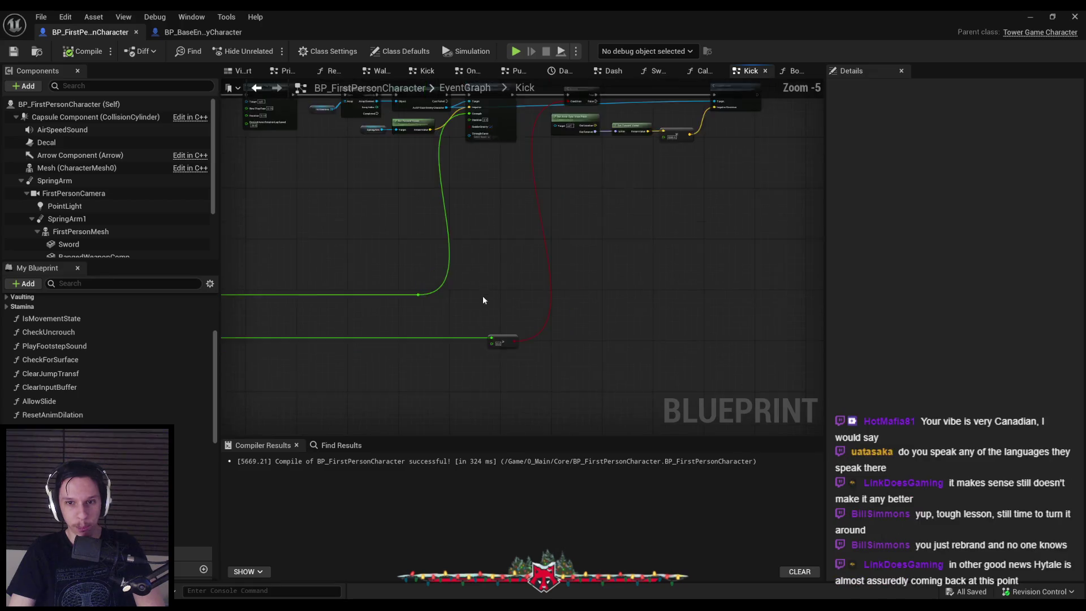
pyautogui.moveTo(483, 296); pyautogui.dragTo(486, 365)
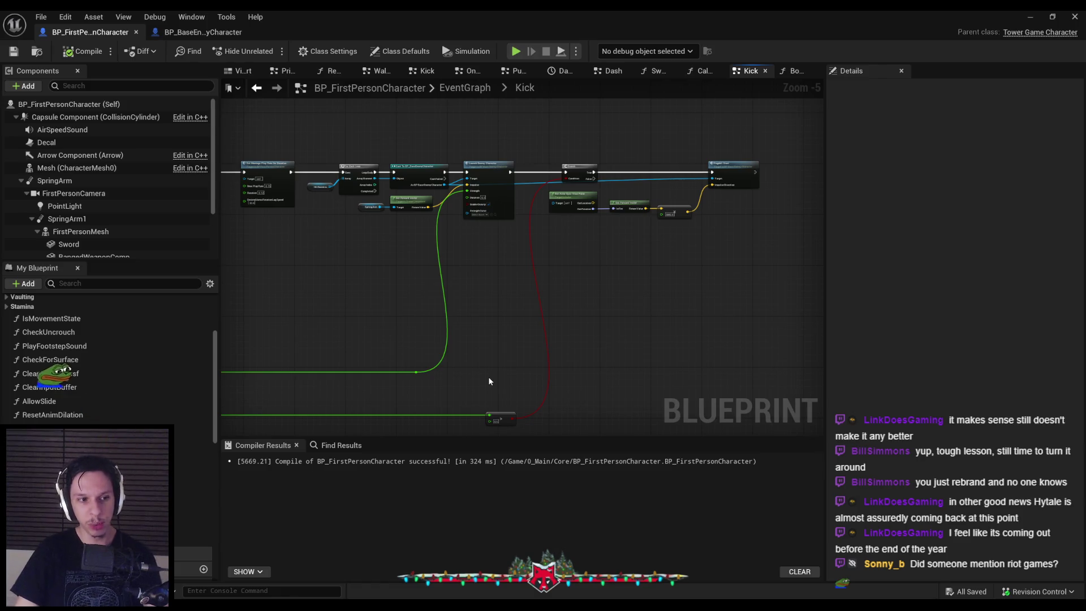
pyautogui.moveTo(485, 371); pyautogui.dragTo(483, 345)
# Pan and zoom through the Kick graph to inspect Box Trace Attack, its Branch and its input nodes.
pyautogui.scroll(-1, 485, 343)
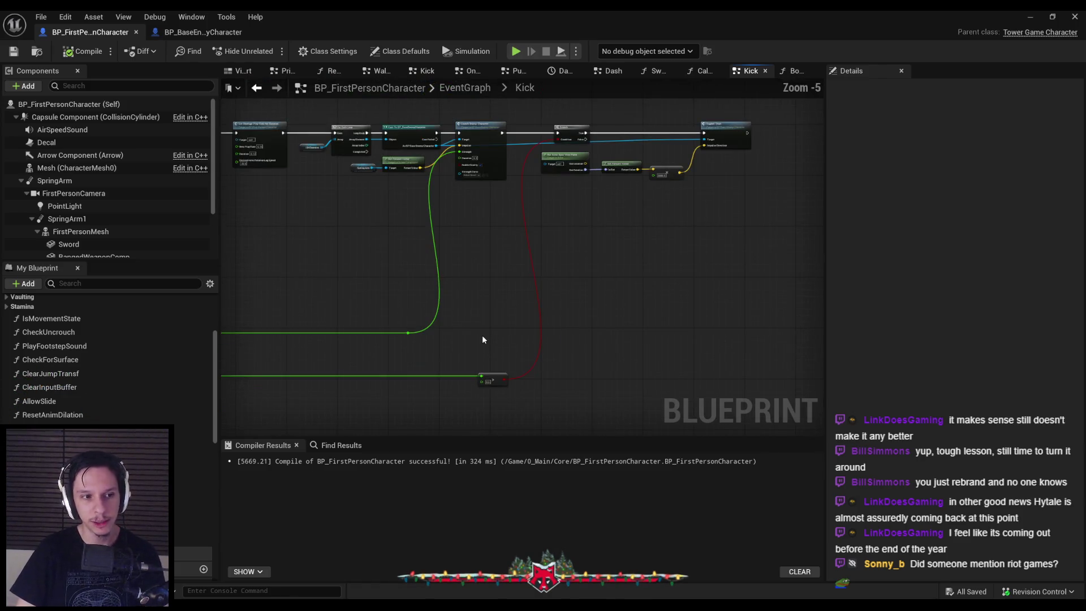
pyautogui.scroll(-1, 575, 330)
pyautogui.scroll(4, 575, 330)
pyautogui.scroll(-4, 642, 335)
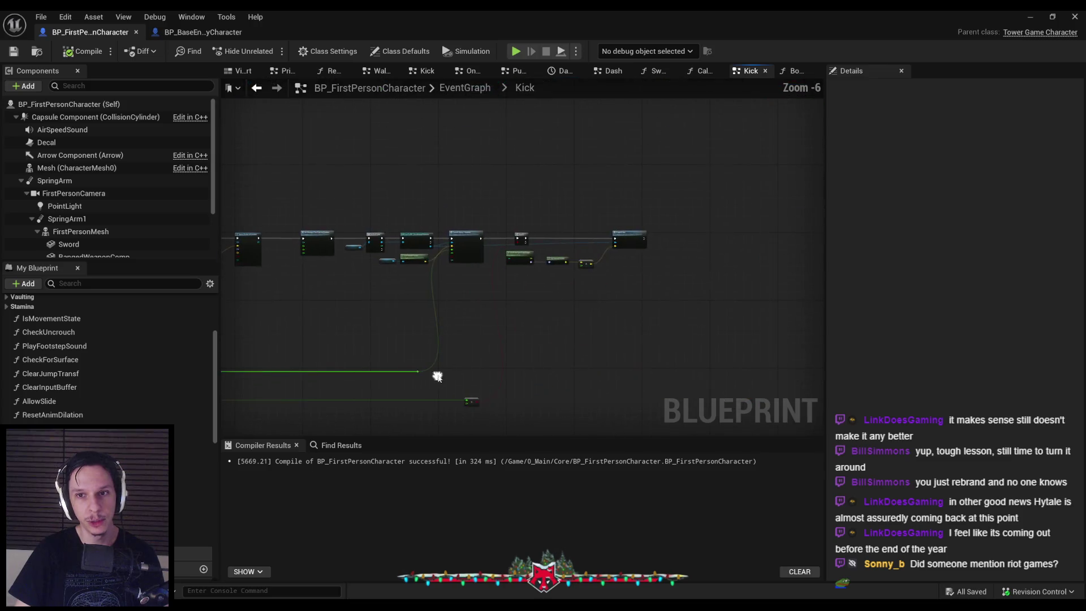
pyautogui.scroll(3, 449, 314)
pyautogui.scroll(1, 408, 259)
pyautogui.scroll(-2, 391, 265)
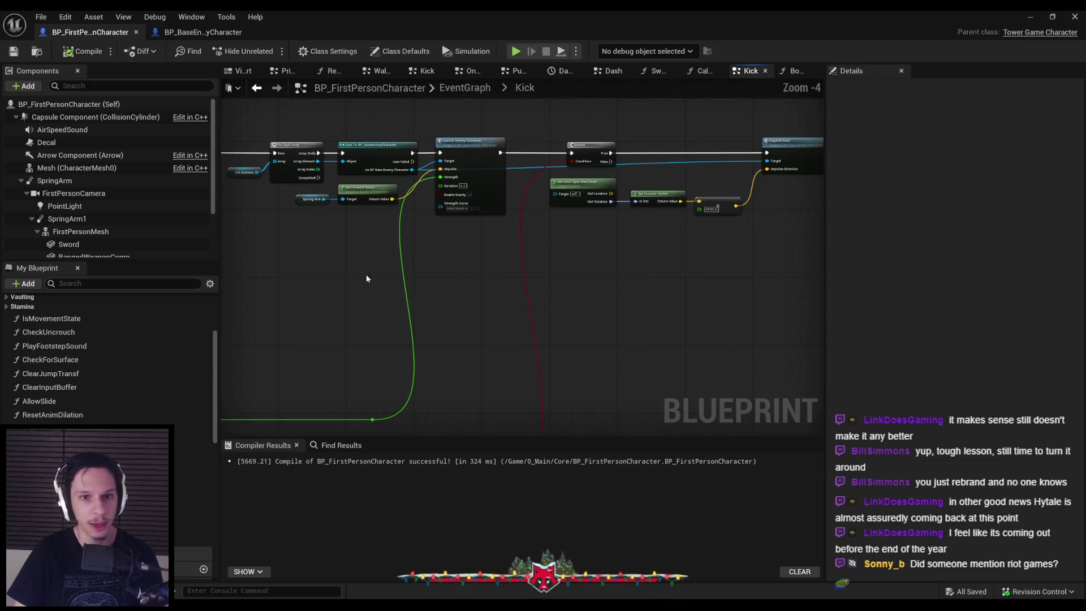
pyautogui.moveTo(346, 273); pyautogui.dragTo(348, 272)
pyautogui.scroll(4, 373, 255)
pyautogui.scroll(-3, 317, 270)
pyautogui.scroll(2, 510, 223)
pyautogui.scroll(-1, 499, 233)
pyautogui.scroll(-1, 498, 234)
pyautogui.scroll(-1, 436, 278)
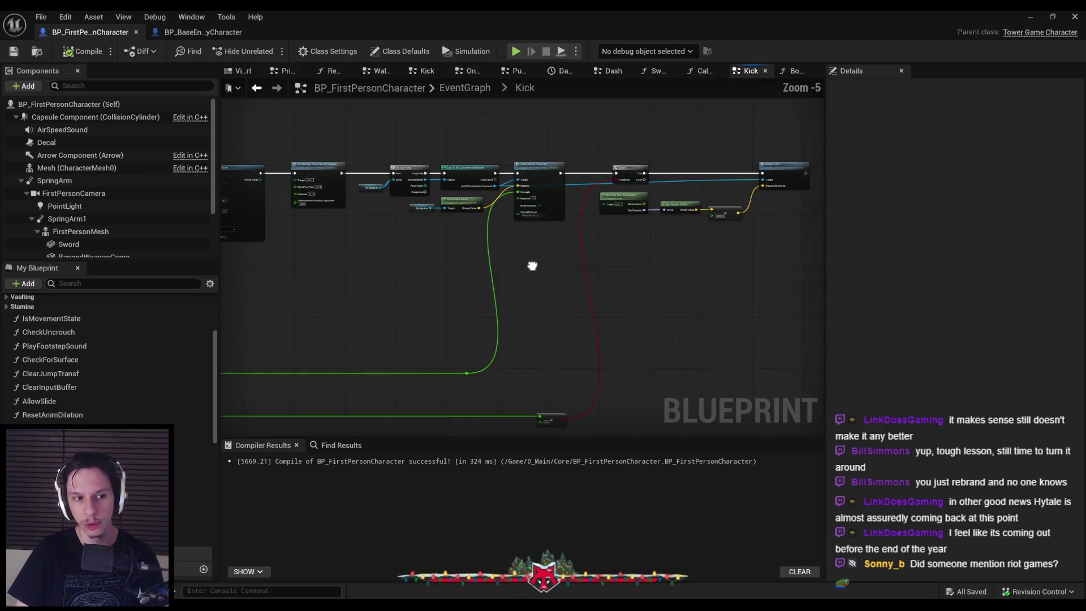
pyautogui.moveTo(385, 303)
pyautogui.mouseDown()
pyautogui.moveTo(598, 310)
pyautogui.moveTo(565, 315)
pyautogui.mouseUp()
pyautogui.scroll(1, 429, 330)
pyautogui.scroll(1, 429, 330)
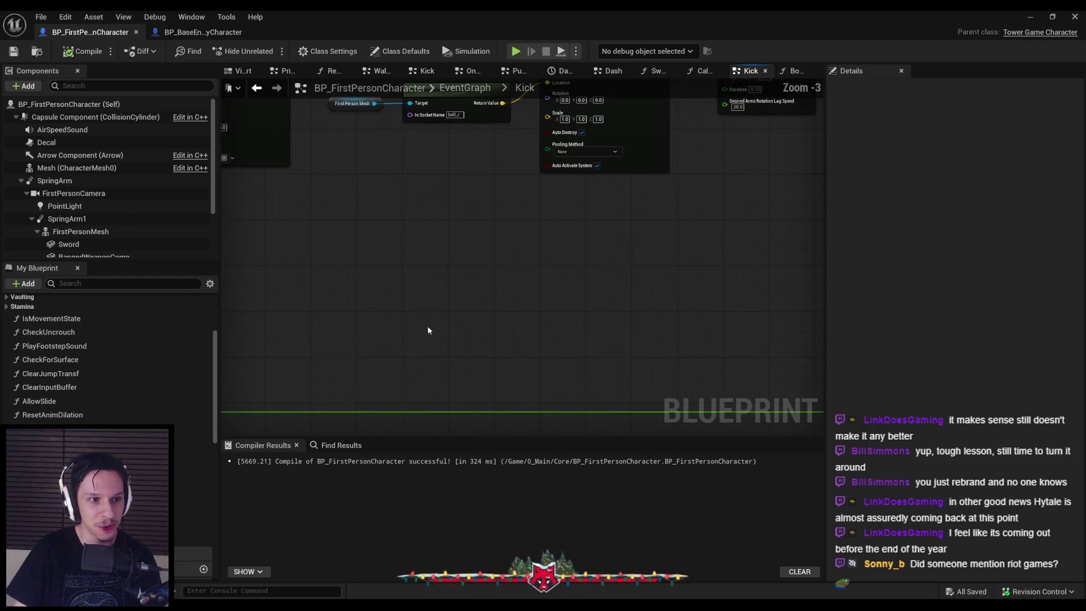
pyautogui.scroll(-2, 419, 296)
pyautogui.moveTo(412, 294); pyautogui.dragTo(564, 281)
pyautogui.scroll(2, 564, 281)
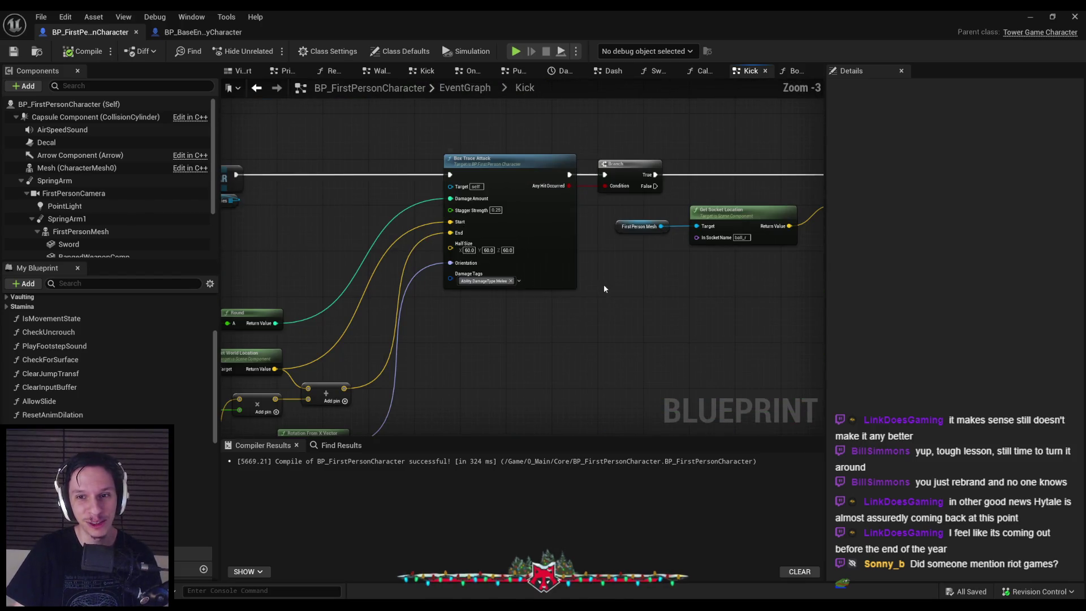
pyautogui.scroll(-1, 558, 321)
pyautogui.moveTo(529, 351); pyautogui.dragTo(402, 285)
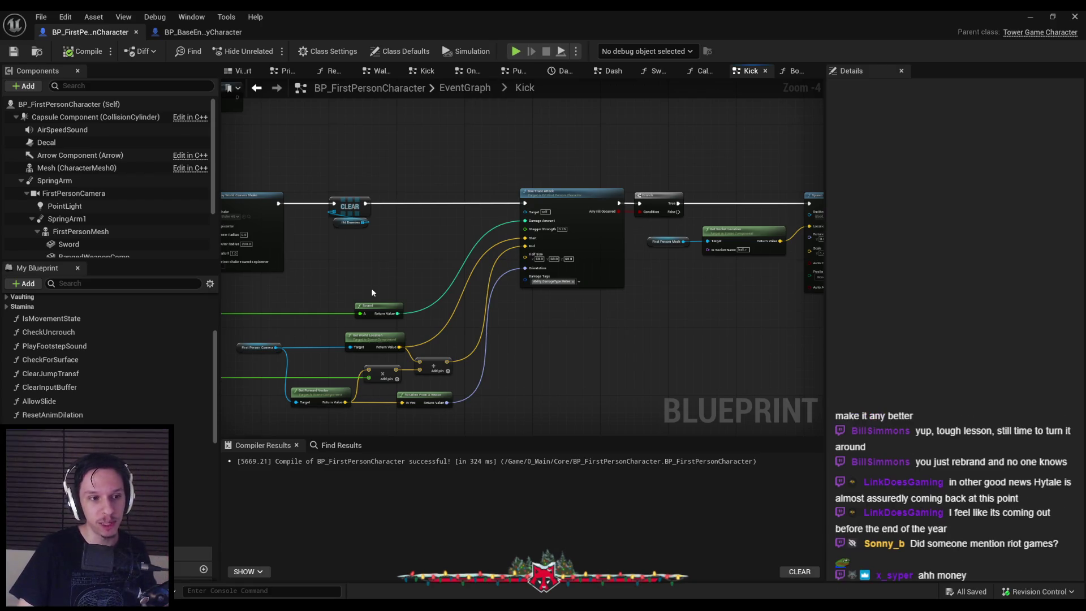
# Survey the nodes left of Box Trace Attack and the upper Kick nodes.
pyautogui.moveTo(372, 293); pyautogui.dragTo(613, 278)
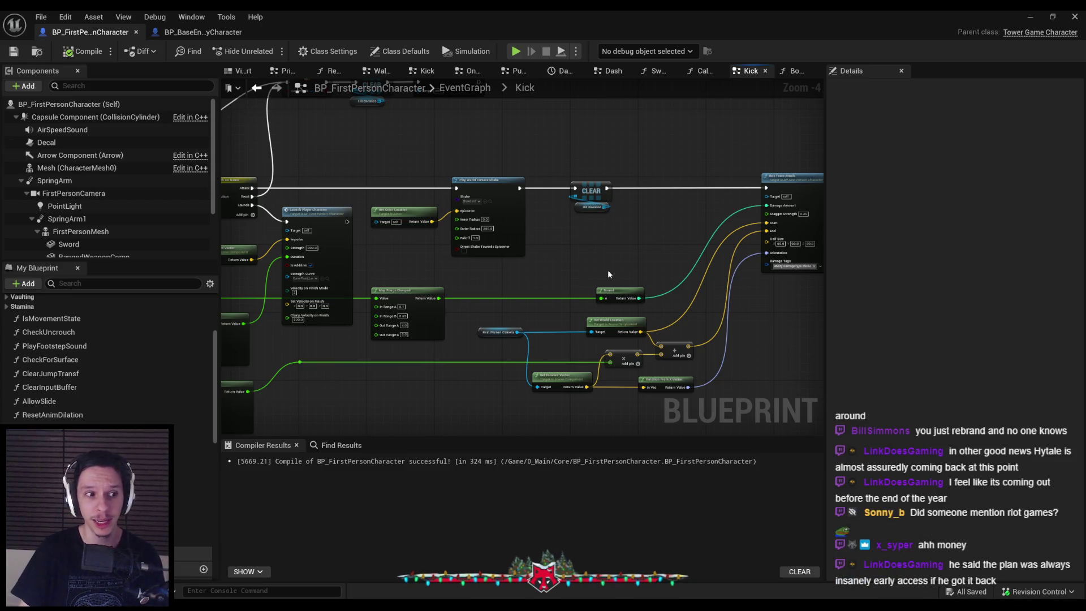
pyautogui.scroll(-1, 608, 273)
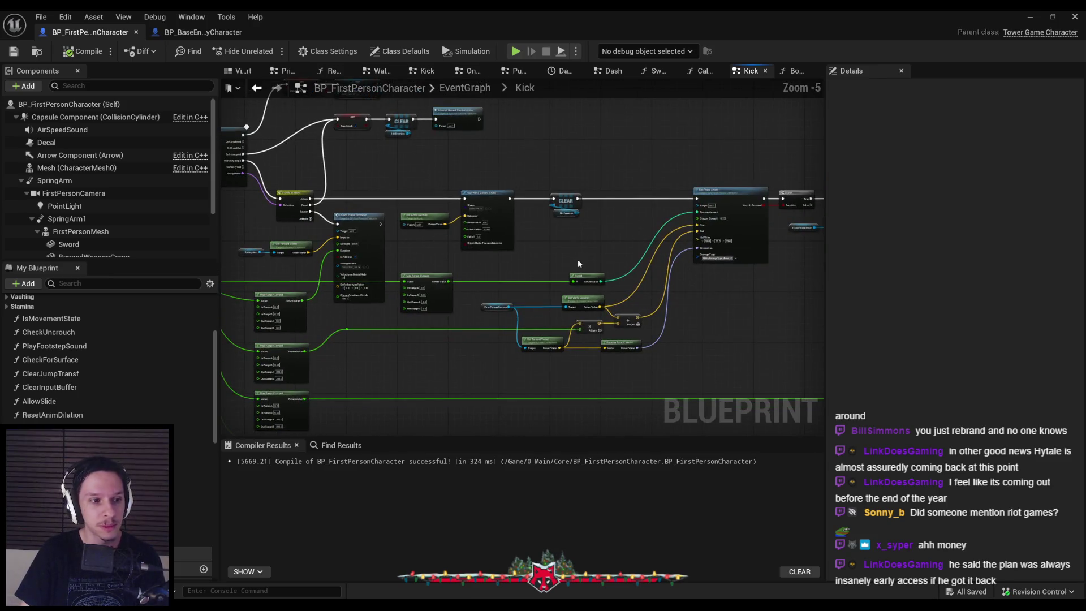
pyautogui.scroll(1, 578, 263)
pyautogui.scroll(-1, 578, 266)
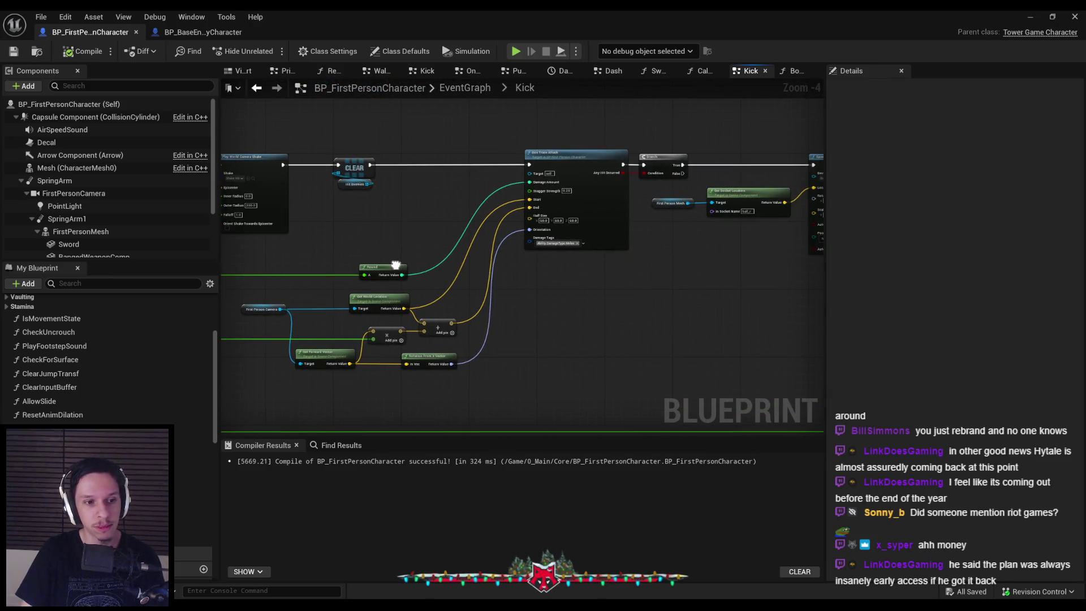
pyautogui.moveTo(645, 322); pyautogui.dragTo(467, 301)
pyautogui.scroll(-1, 347, 308)
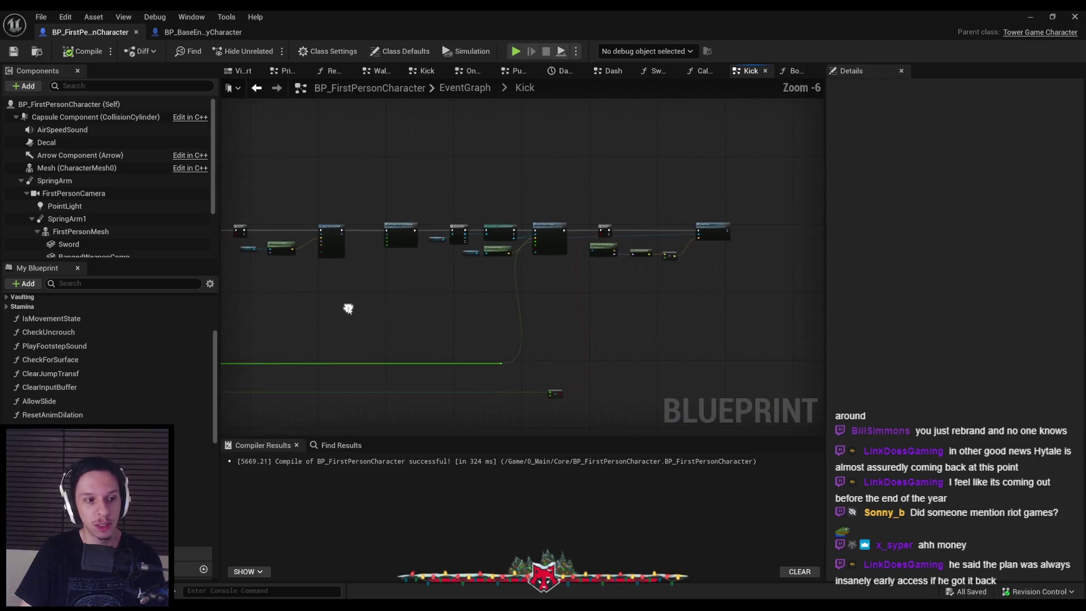
pyautogui.scroll(2, 511, 291)
pyautogui.scroll(-1, 607, 318)
pyautogui.scroll(2, 446, 305)
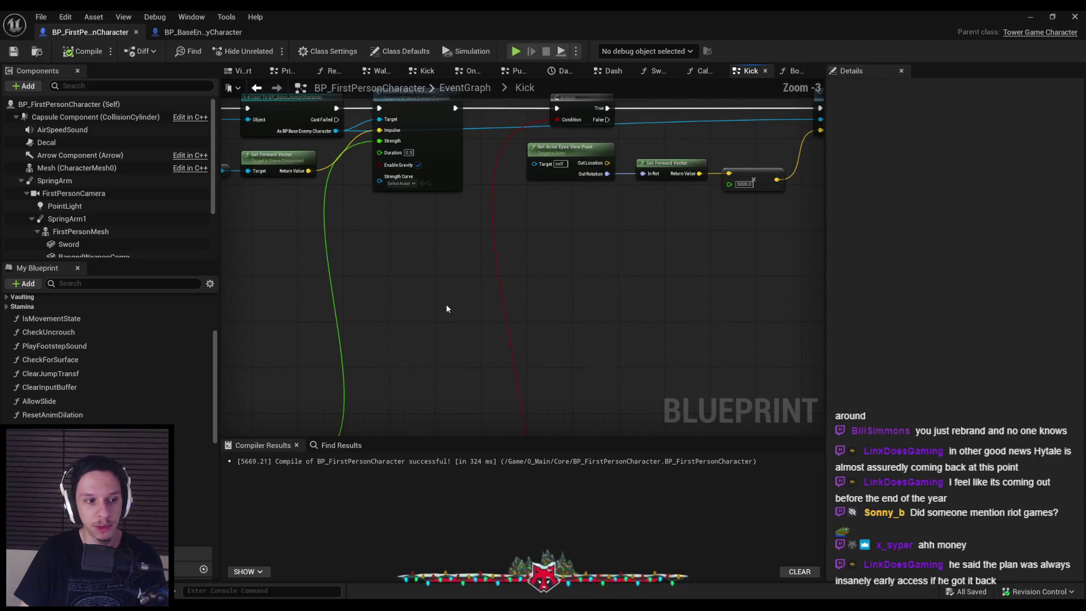
pyautogui.scroll(-1, 445, 304)
pyautogui.moveTo(457, 344)
pyautogui.mouseDown()
pyautogui.moveTo(449, 263)
pyautogui.moveTo(490, 297)
pyautogui.mouseUp()
pyautogui.scroll(-1, 449, 262)
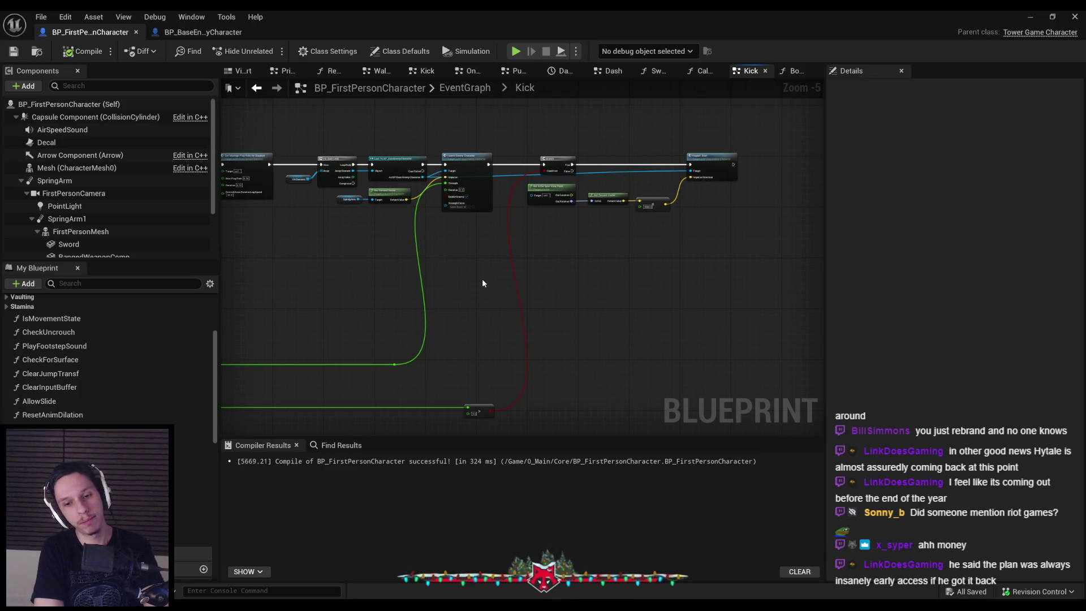
# Look over the Launch Enemy Character chain and Kick chain start, then go back to the EventGraph.
pyautogui.moveTo(407, 299); pyautogui.dragTo(531, 264)
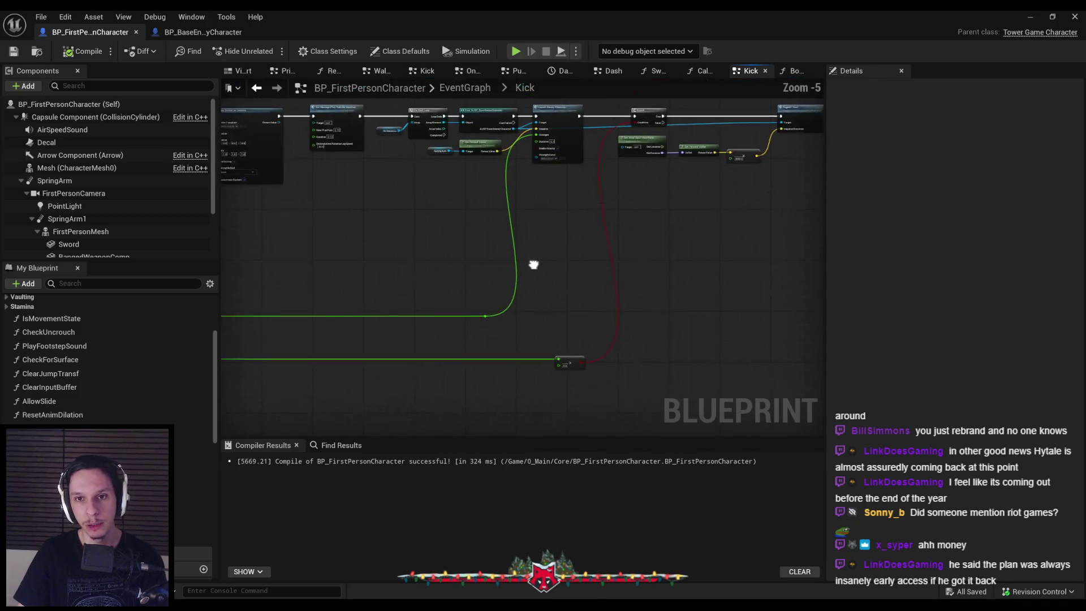
pyautogui.moveTo(496, 340); pyautogui.dragTo(475, 294)
pyautogui.moveTo(463, 164)
pyautogui.mouseDown()
pyautogui.moveTo(462, 176)
pyautogui.moveTo(526, 206)
pyautogui.moveTo(500, 268)
pyautogui.mouseUp()
pyautogui.scroll(2, 483, 263)
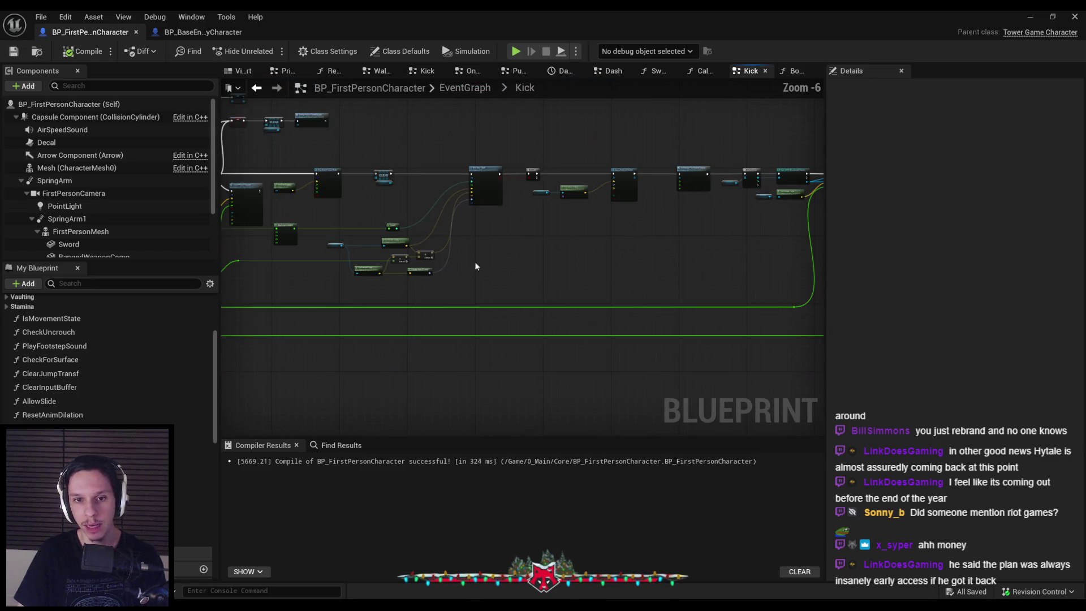
pyautogui.scroll(-2, 539, 289)
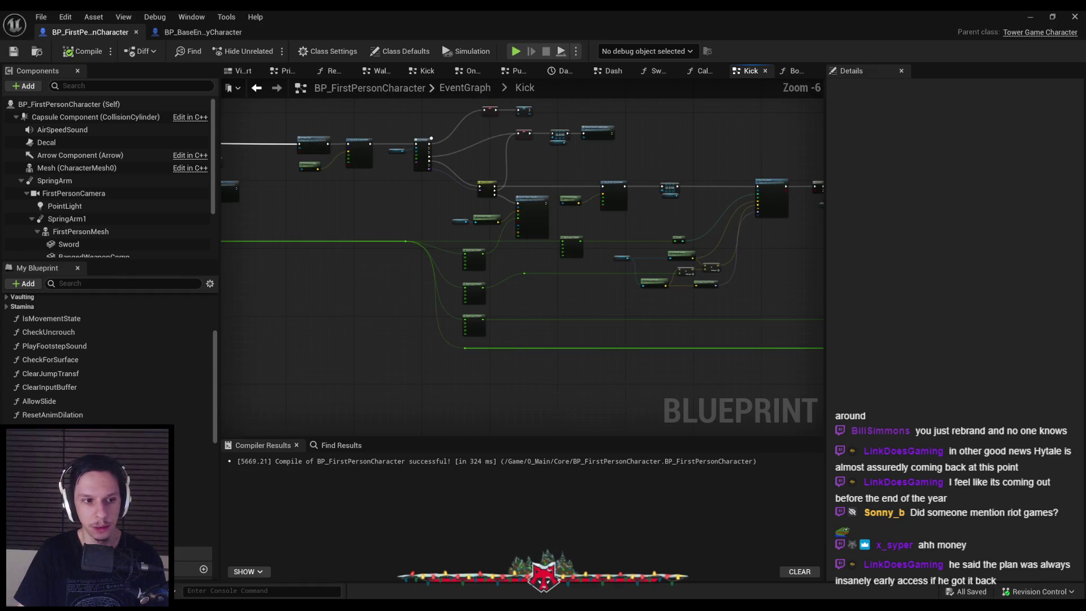
pyautogui.moveTo(595, 298); pyautogui.dragTo(325, 288)
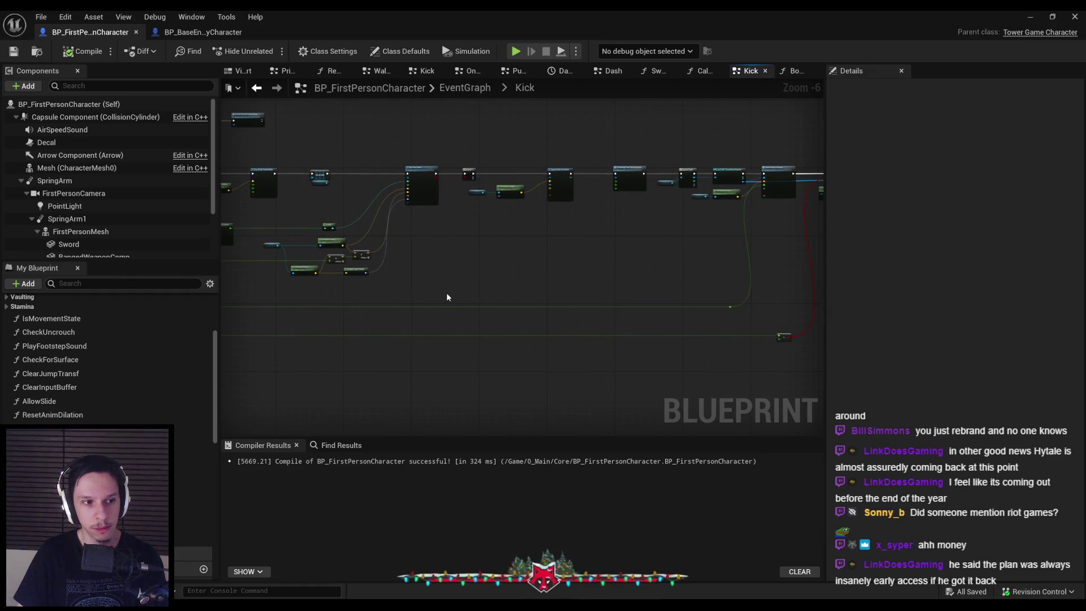
pyautogui.moveTo(580, 292)
pyautogui.mouseDown()
pyautogui.moveTo(432, 264)
pyautogui.moveTo(480, 268)
pyautogui.moveTo(487, 319)
pyautogui.mouseUp()
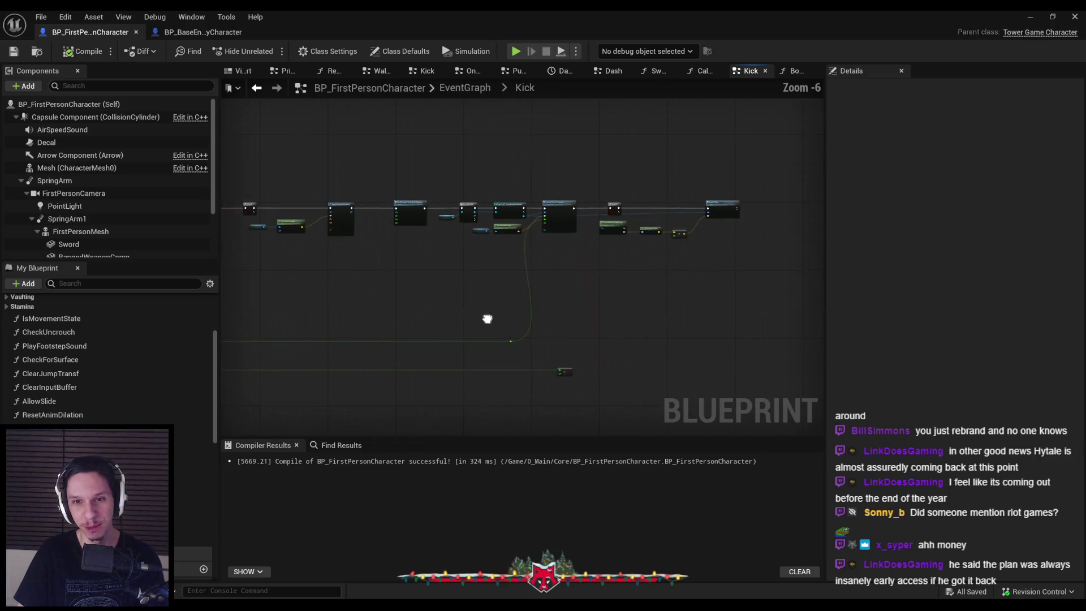
pyautogui.scroll(2, 487, 319)
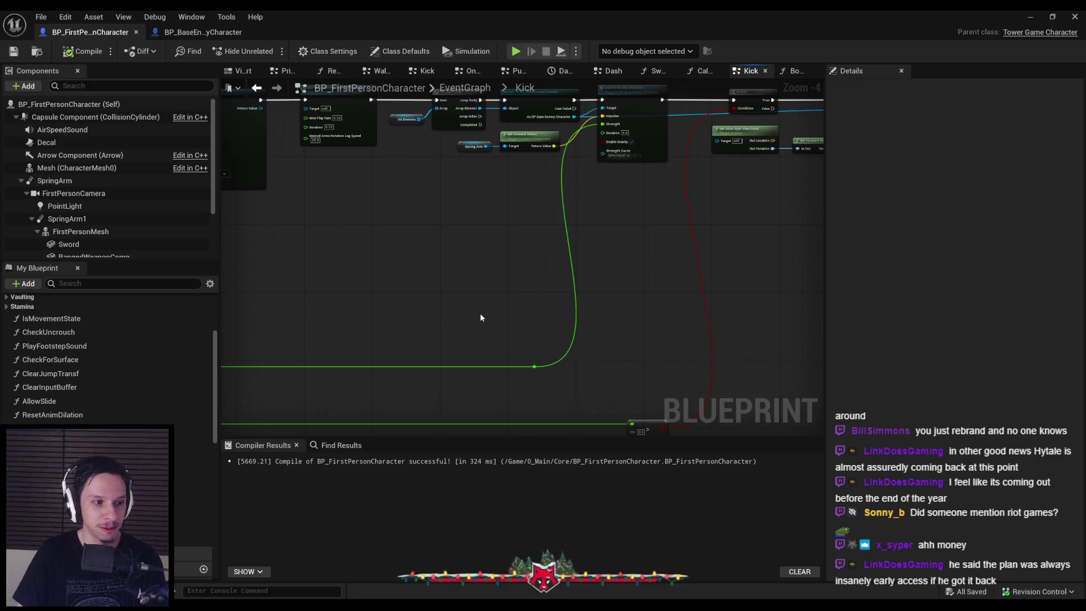
pyautogui.moveTo(492, 243); pyautogui.dragTo(377, 354)
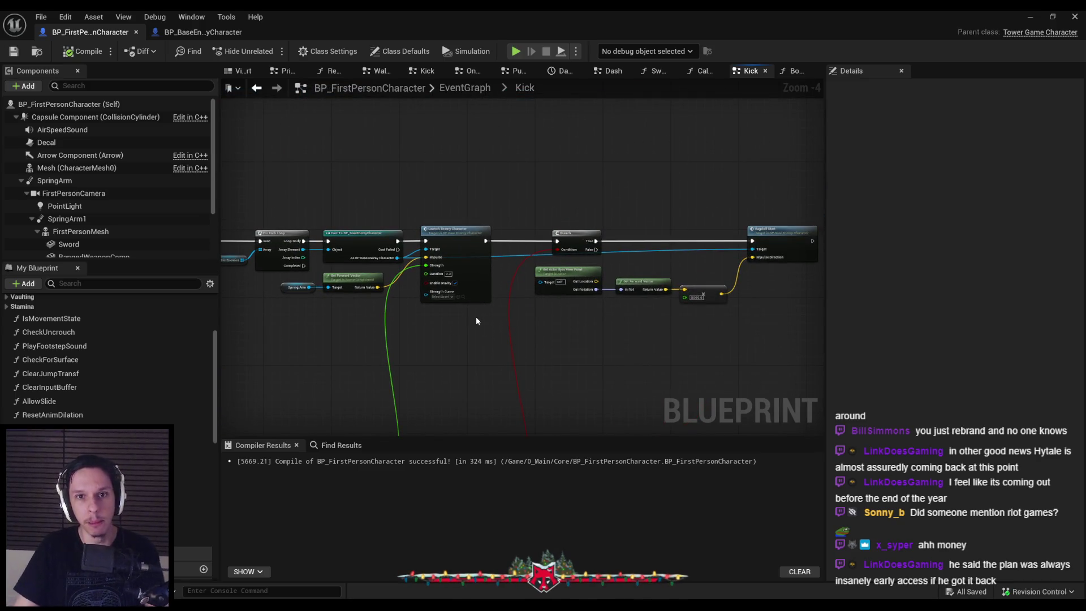
pyautogui.click(461, 92)
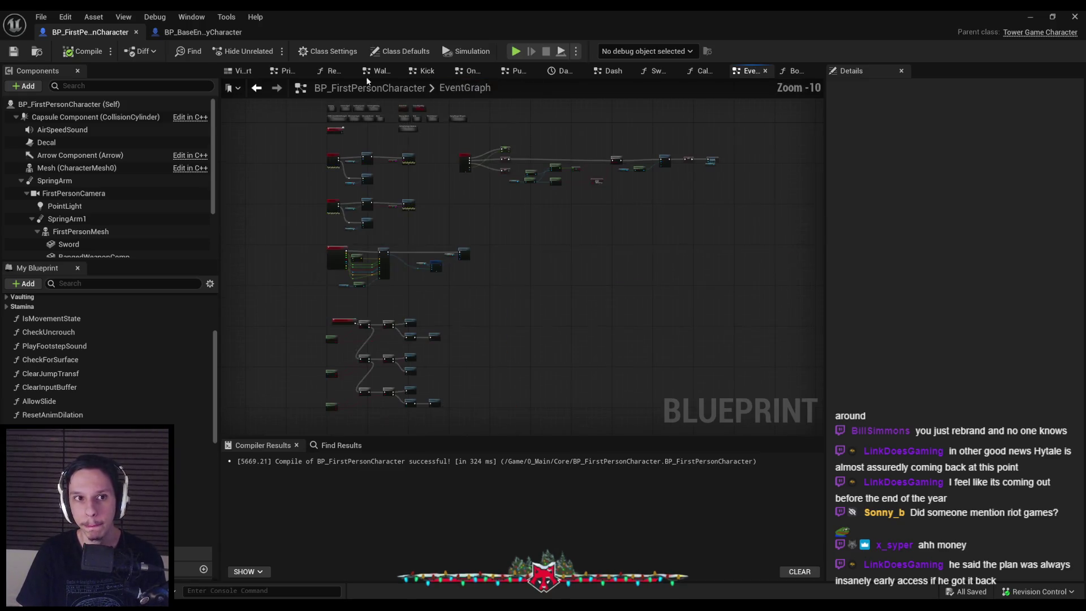
# Switch to the BP_BaseEnemyCharacter blueprint and zoom around its EventGraph.
pyautogui.click(203, 32)
pyautogui.scroll(-2, 681, 272)
pyautogui.scroll(3, 622, 258)
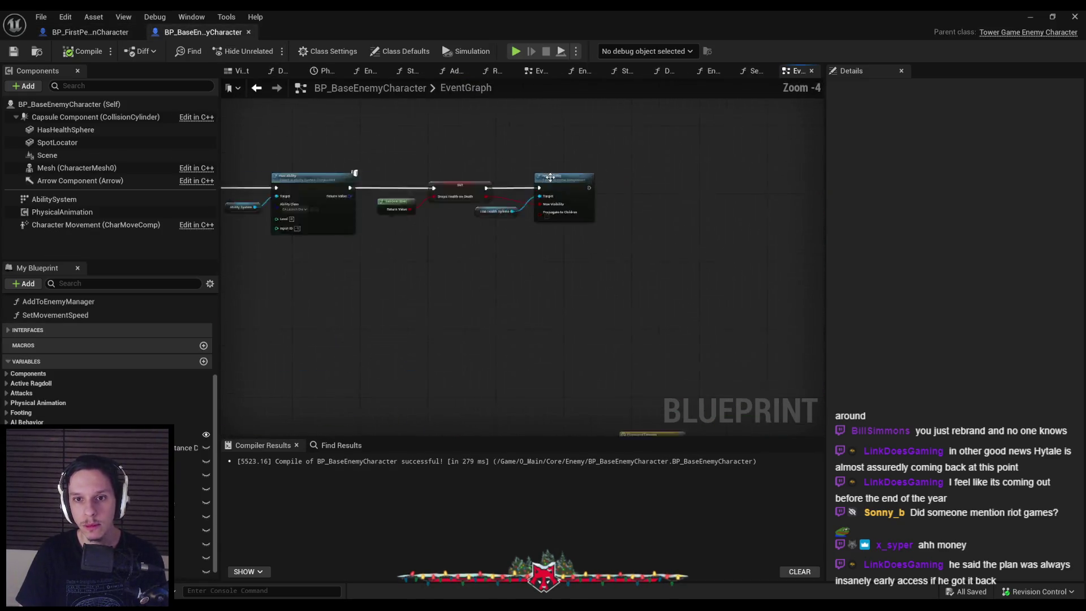
pyautogui.scroll(-3, 632, 274)
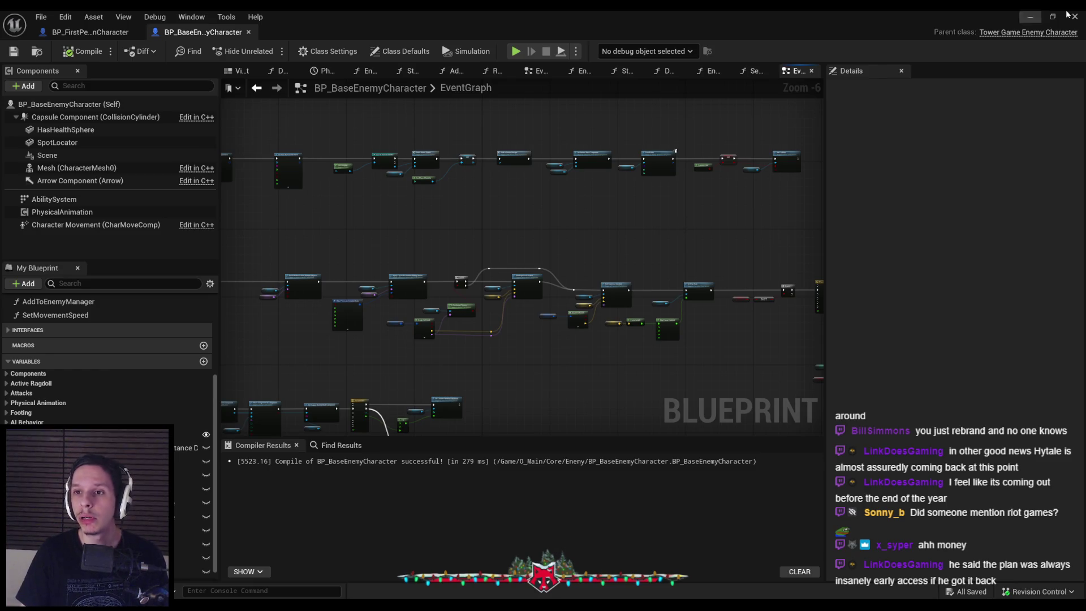
# Toggle the level viewport fullscreen and back, then browse the 24 materials in 1_MaterialLibrary.
pyautogui.hotkey('alt', 'Tab')
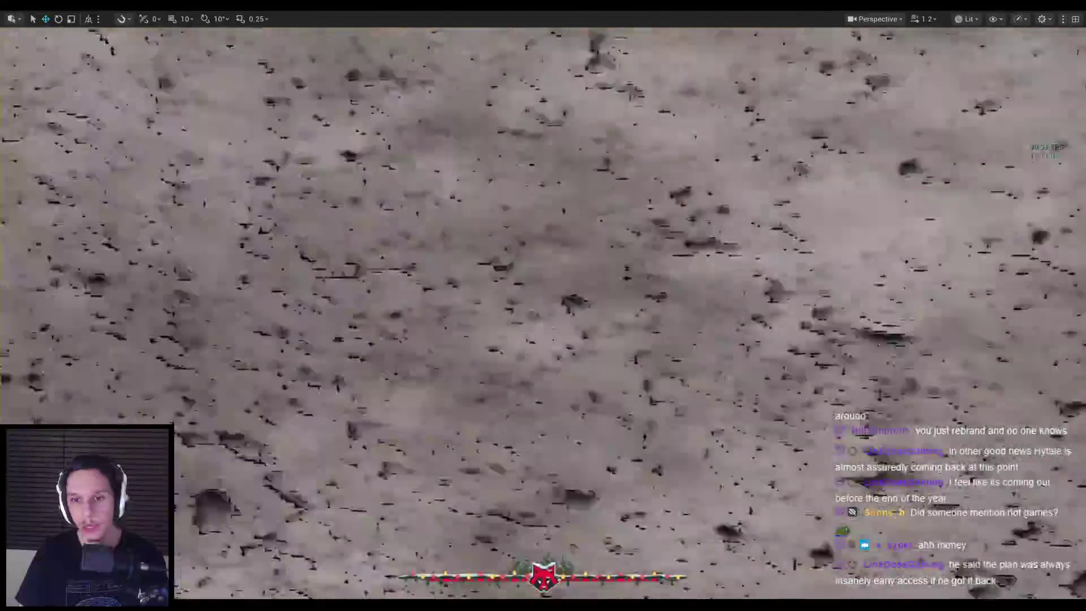
pyautogui.press('F11')
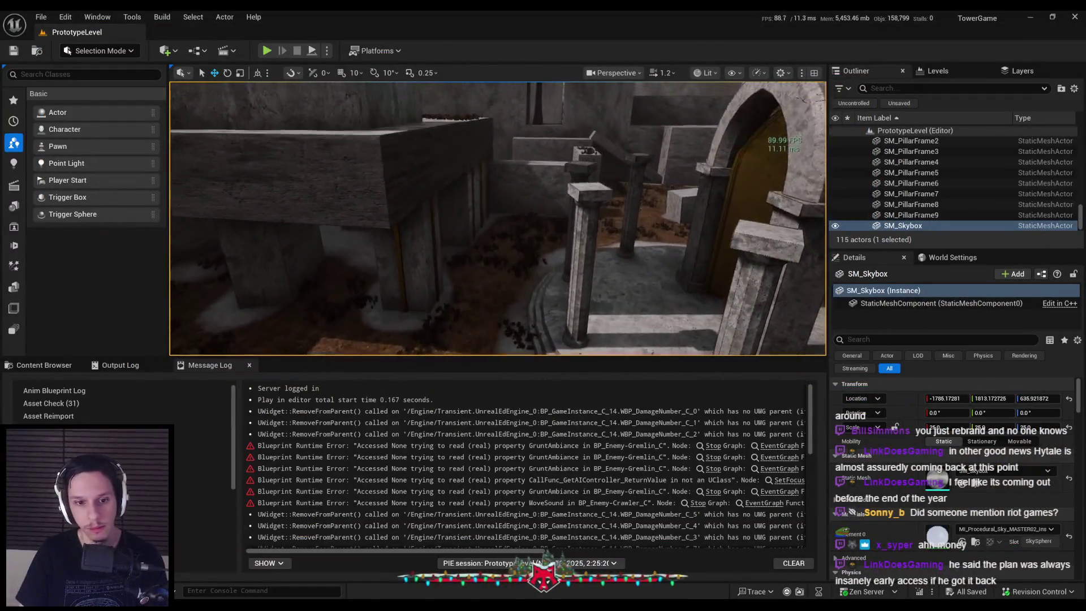
pyautogui.click(44, 365)
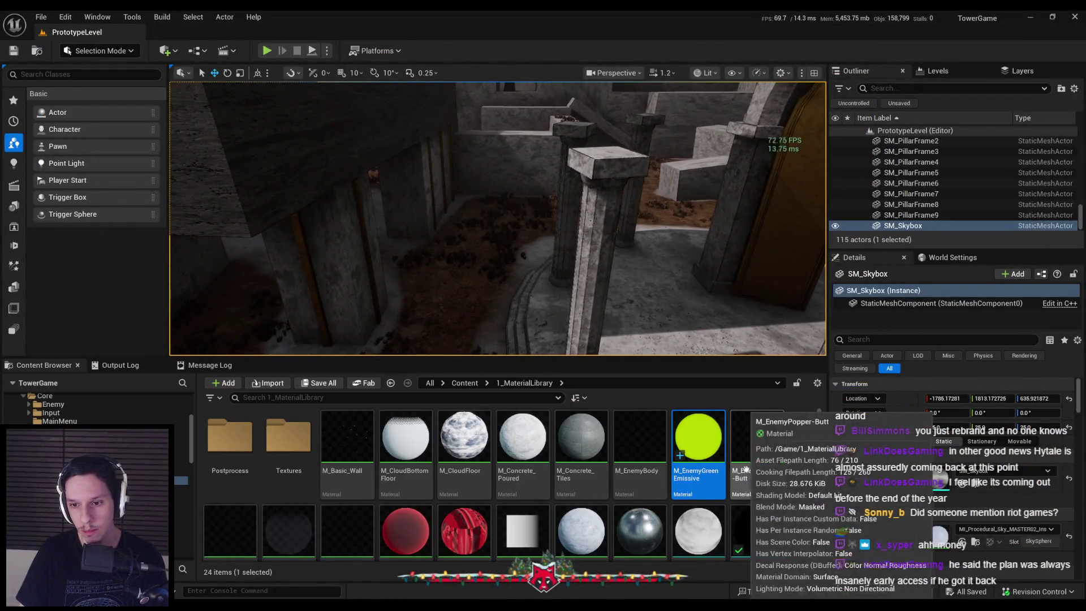
pyautogui.scroll(-1, 673, 441)
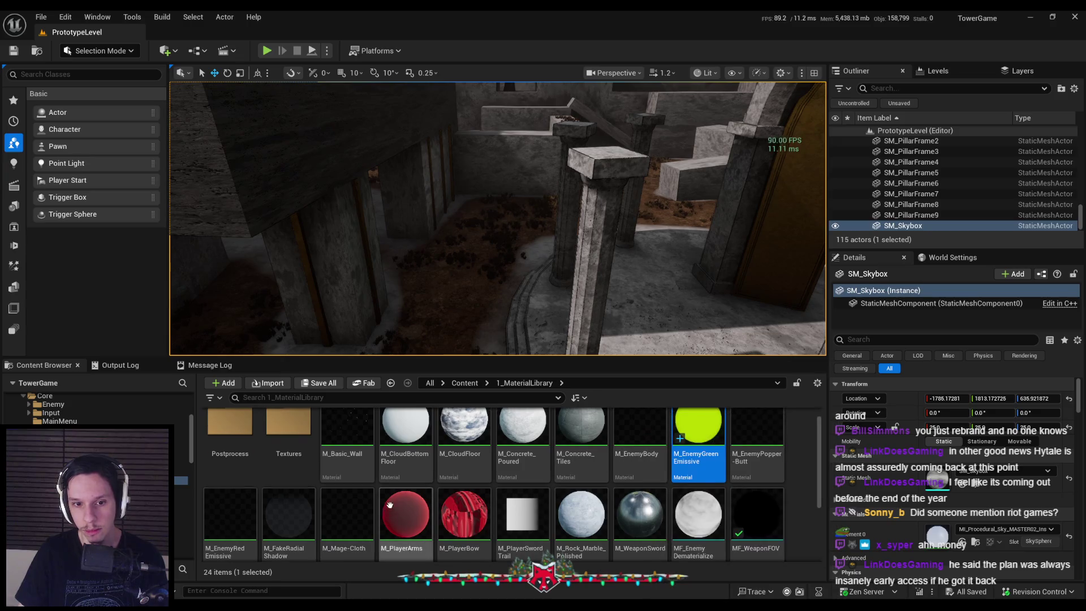
pyautogui.scroll(1, 645, 452)
# Open M_EnemyBody, look over its TexCoord, Panner, colour and Fresnel nodes, then close it.
pyautogui.doubleClick(637, 461)
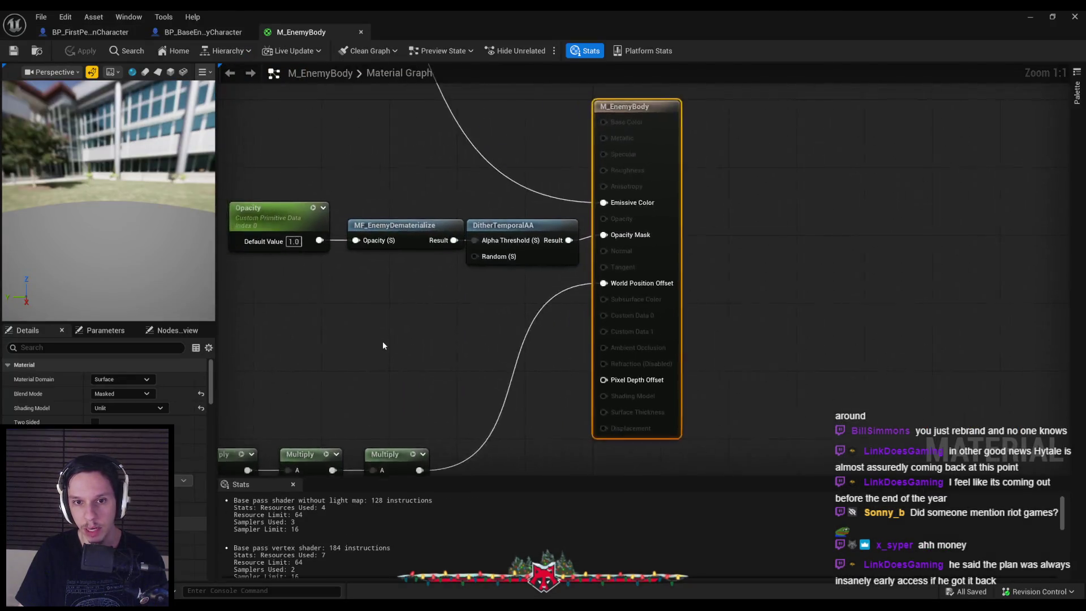
pyautogui.scroll(-2, 383, 341)
pyautogui.moveTo(501, 267); pyautogui.dragTo(616, 277)
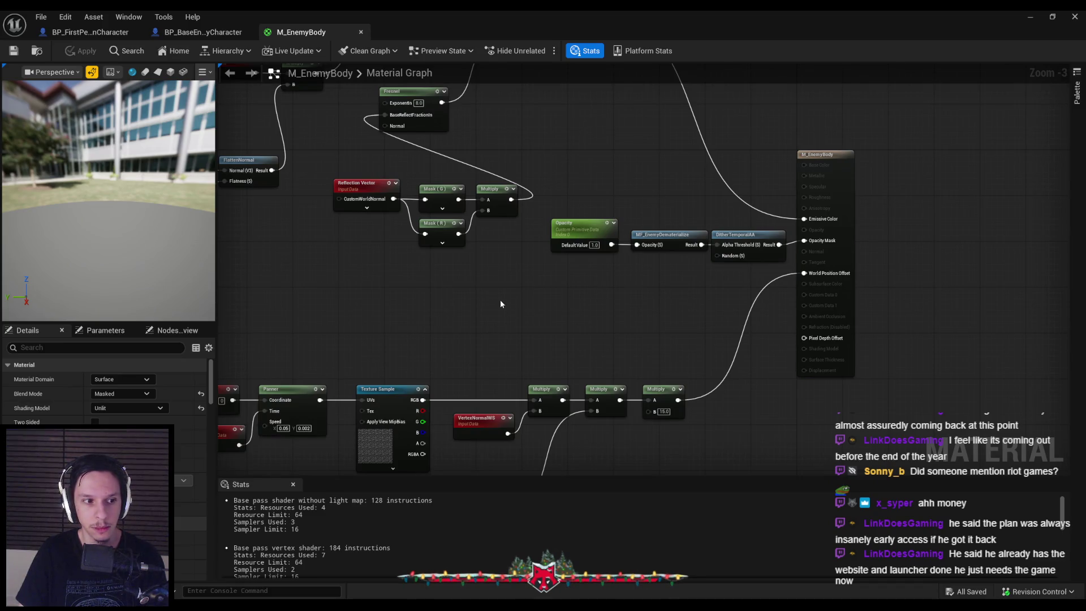
pyautogui.moveTo(490, 306); pyautogui.dragTo(568, 264)
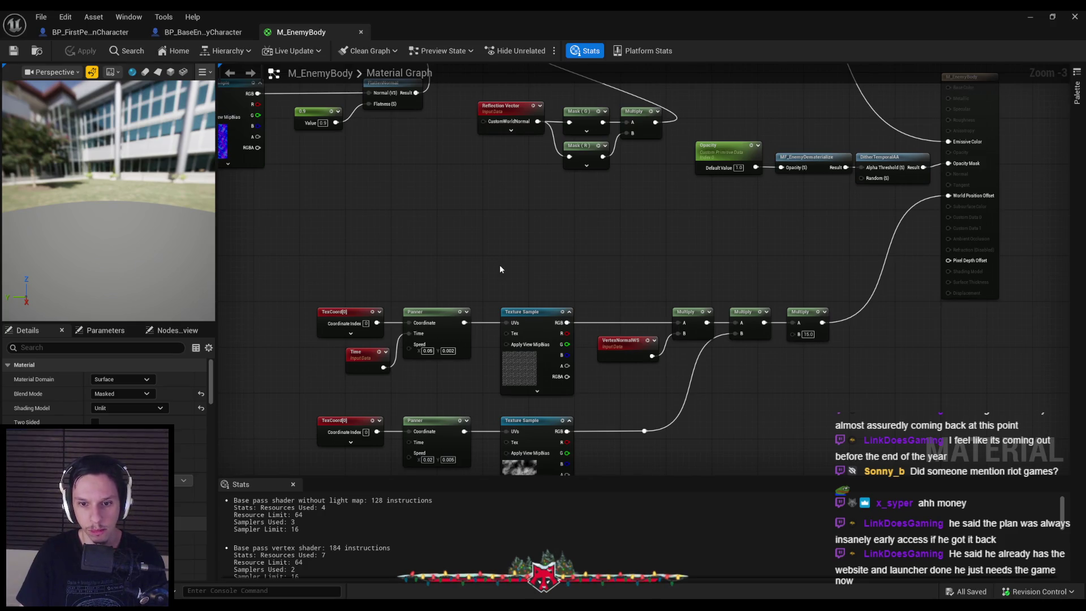
pyautogui.scroll(-1, 500, 265)
pyautogui.moveTo(500, 265)
pyautogui.mouseDown()
pyautogui.moveTo(628, 381)
pyautogui.moveTo(524, 421)
pyautogui.mouseUp()
pyautogui.scroll(1, 523, 420)
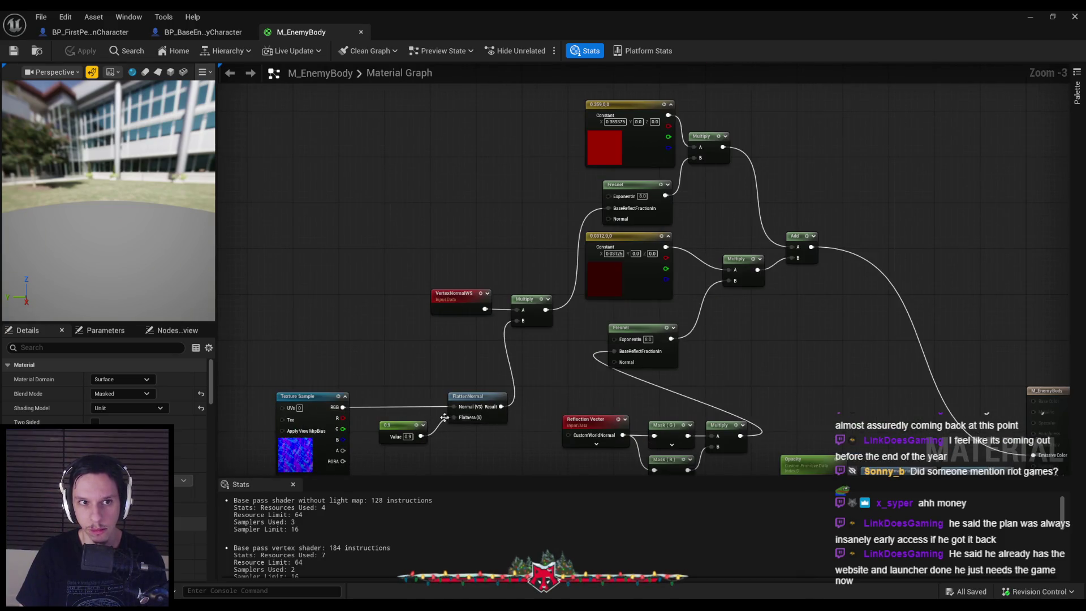
pyautogui.middleClick(310, 35)
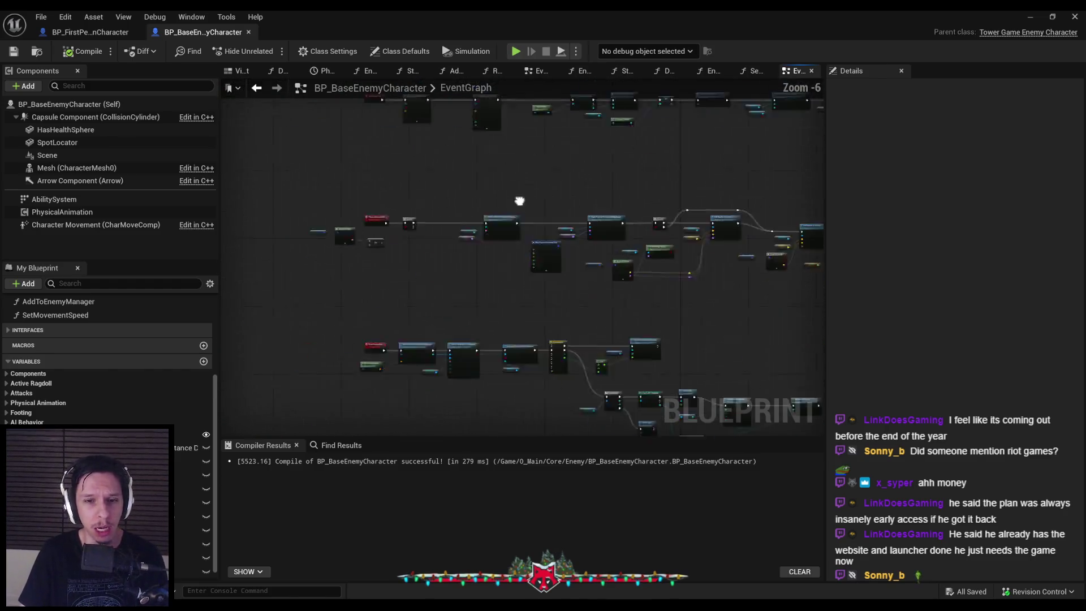
# Move the second Add Impulse at Location group closer to the first and save the blueprint.
pyautogui.scroll(1, 514, 233)
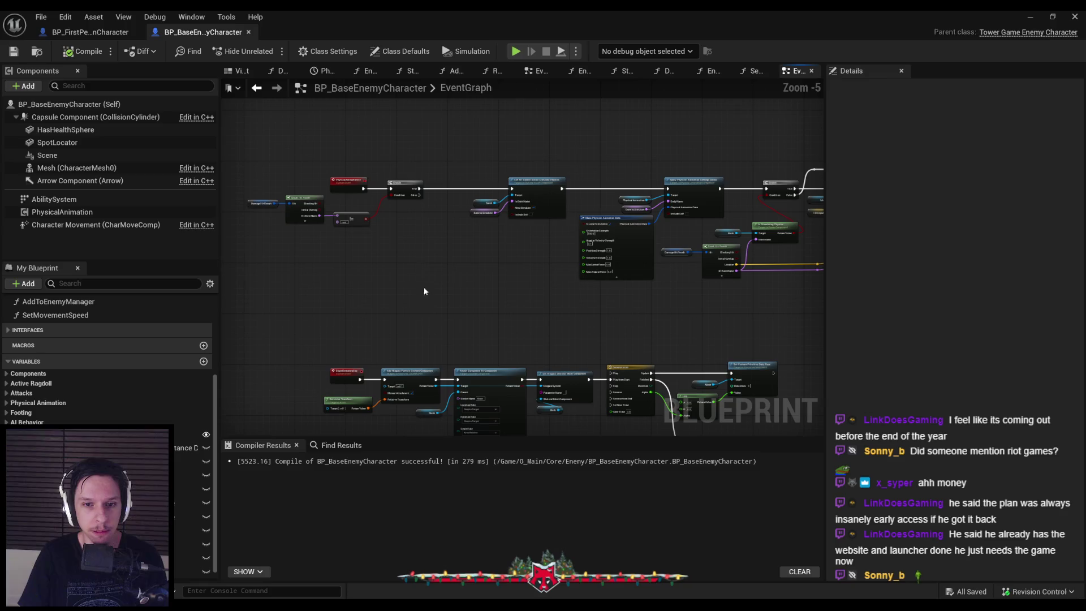
pyautogui.scroll(3, 423, 282)
pyautogui.scroll(-2, 392, 369)
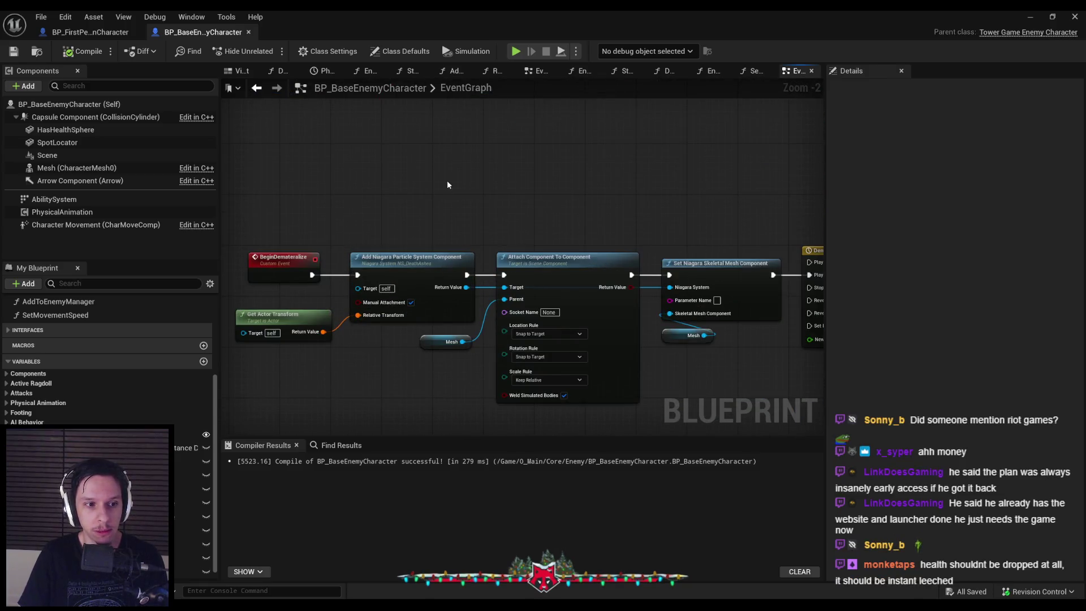
pyautogui.scroll(-4, 373, 336)
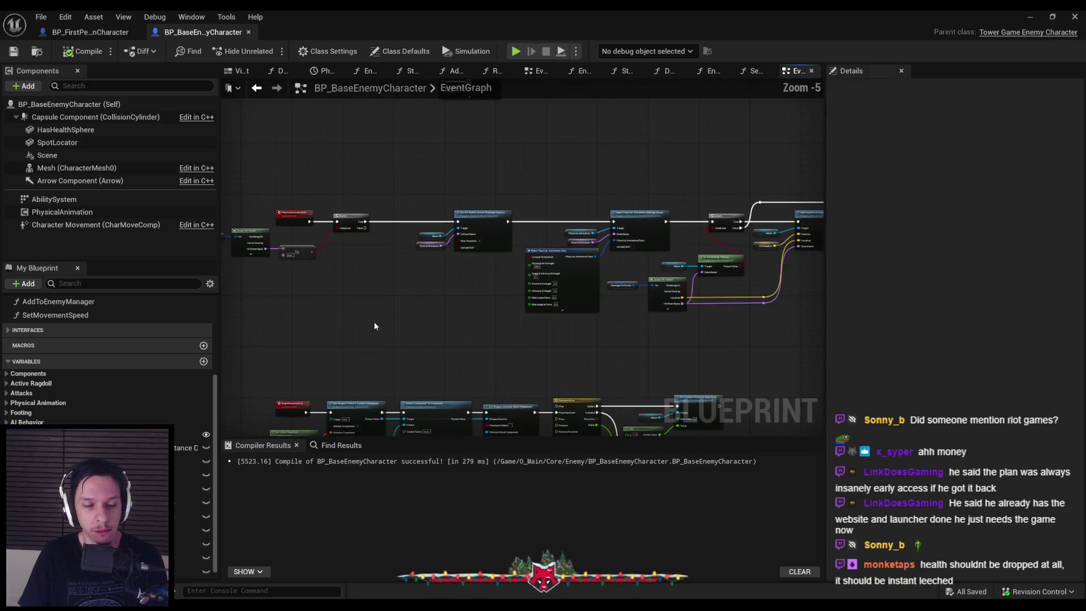
pyautogui.scroll(7, 422, 212)
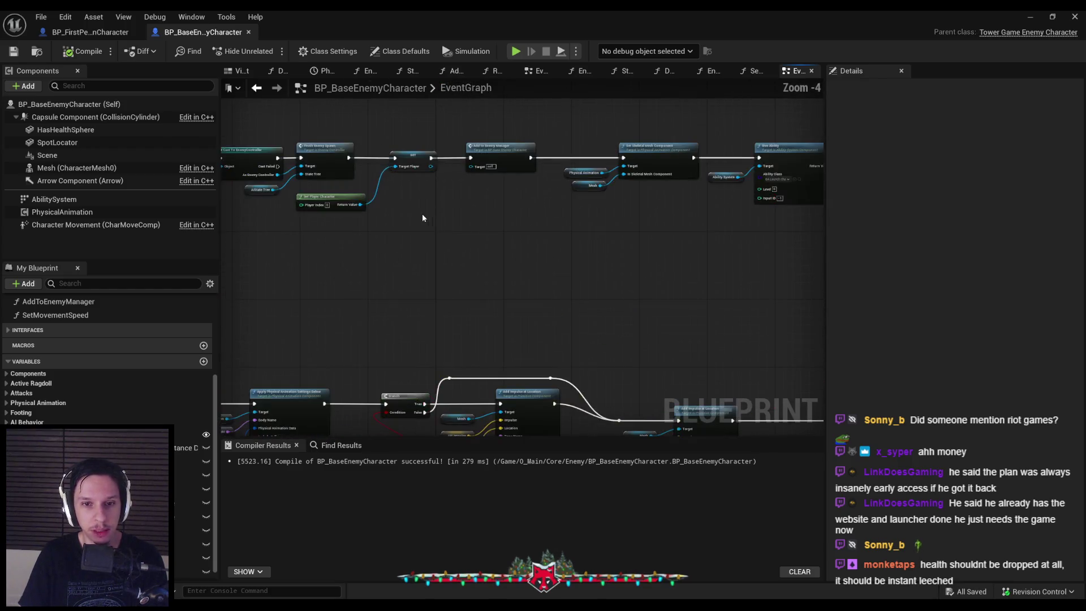
pyautogui.scroll(-3, 492, 280)
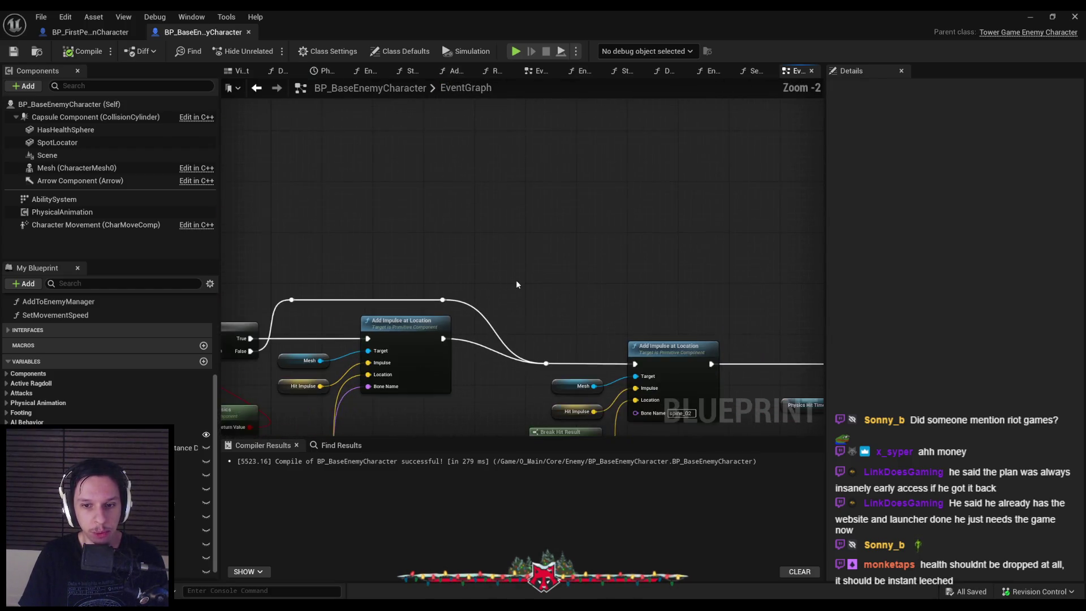
pyautogui.moveTo(421, 235); pyautogui.dragTo(735, 389)
pyautogui.scroll(-3, 360, 306)
pyautogui.moveTo(348, 209)
pyautogui.mouseDown()
pyautogui.moveTo(522, 297)
pyautogui.moveTo(805, 368)
pyautogui.mouseUp()
pyautogui.scroll(5, 336, 279)
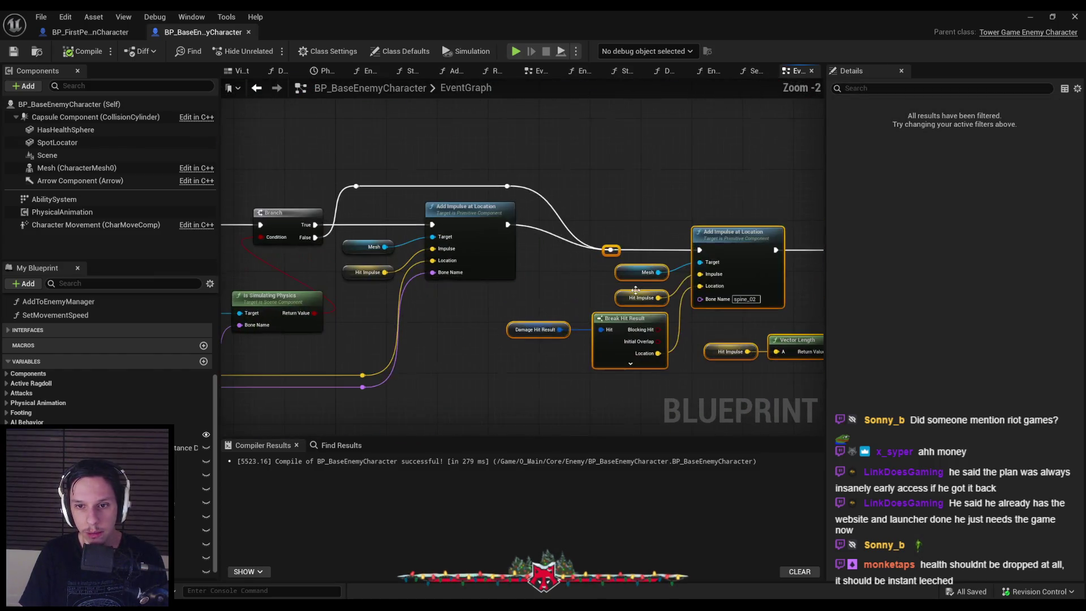
pyautogui.moveTo(721, 226); pyautogui.dragTo(672, 223)
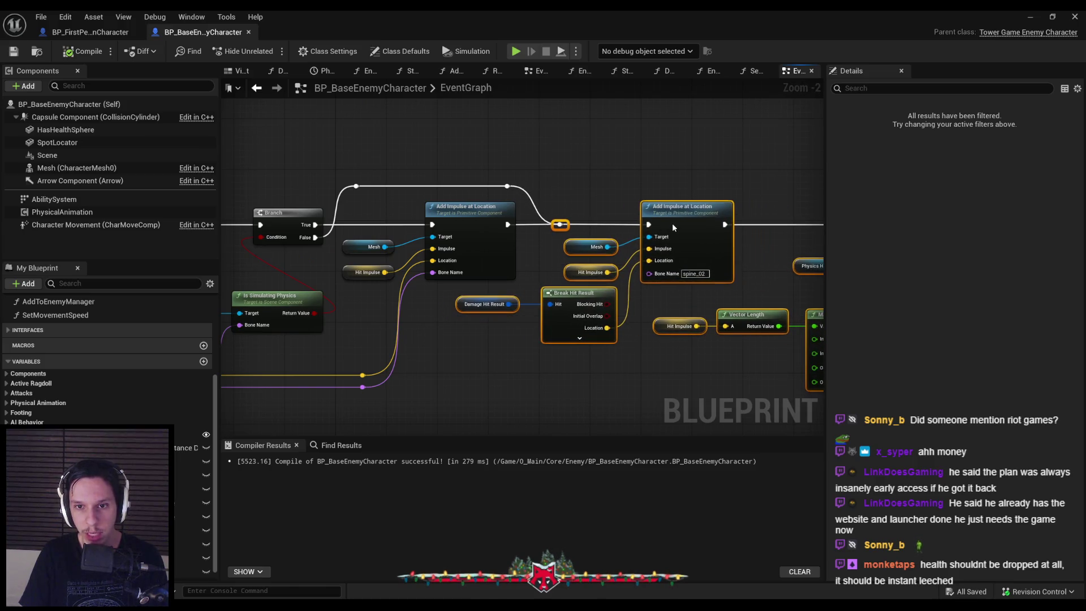
pyautogui.click(635, 373)
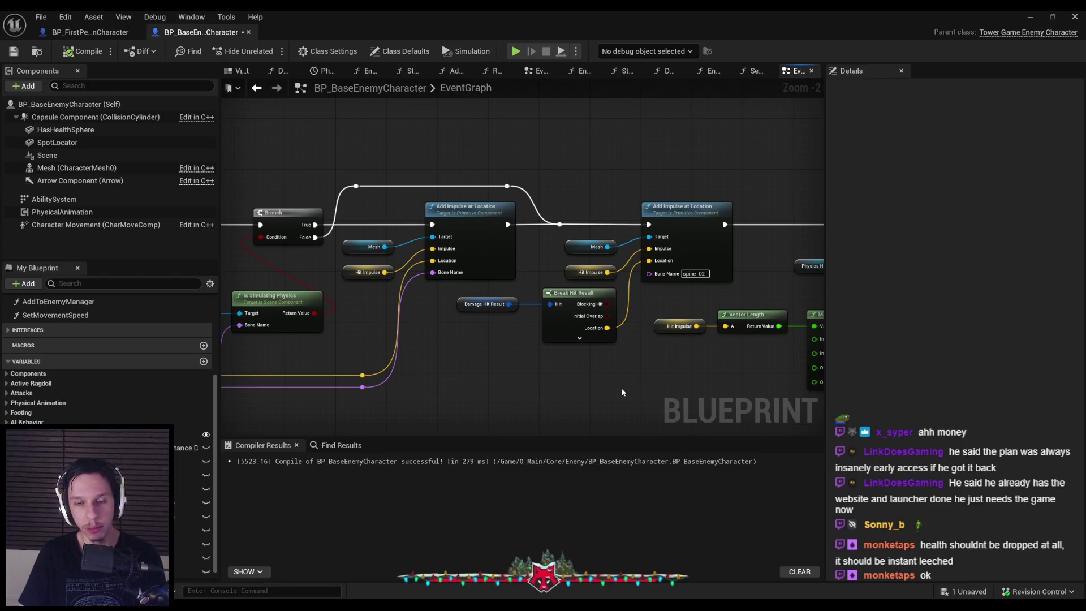
pyautogui.scroll(-2, 632, 397)
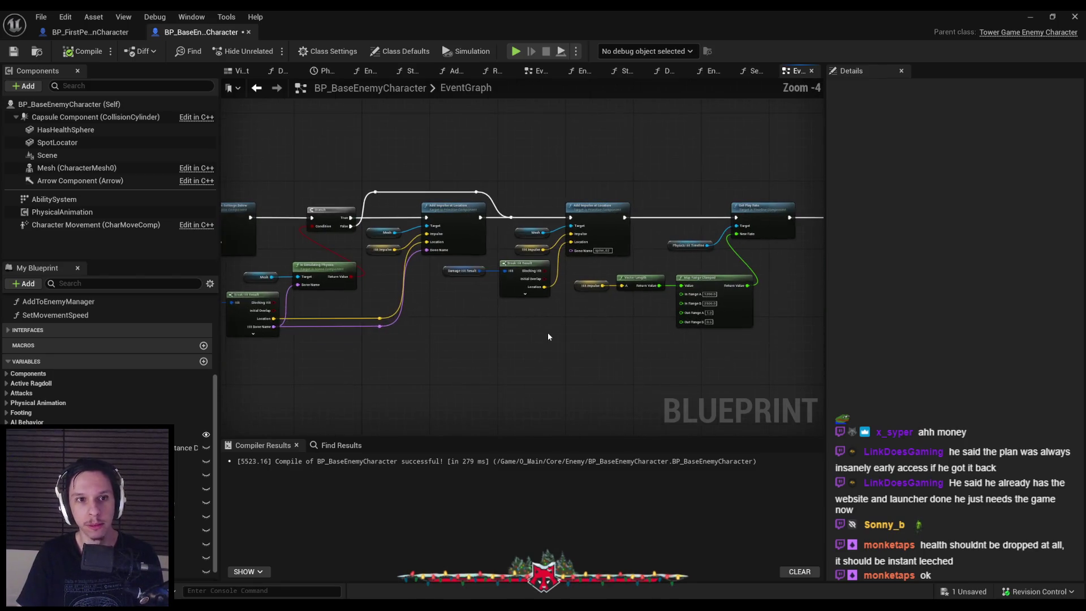
pyautogui.hotkey('ctrl', 's')
# Pan over the play-rate, Map Range Clamped and Is Ragdolling nodes.
pyautogui.moveTo(535, 351); pyautogui.dragTo(493, 326)
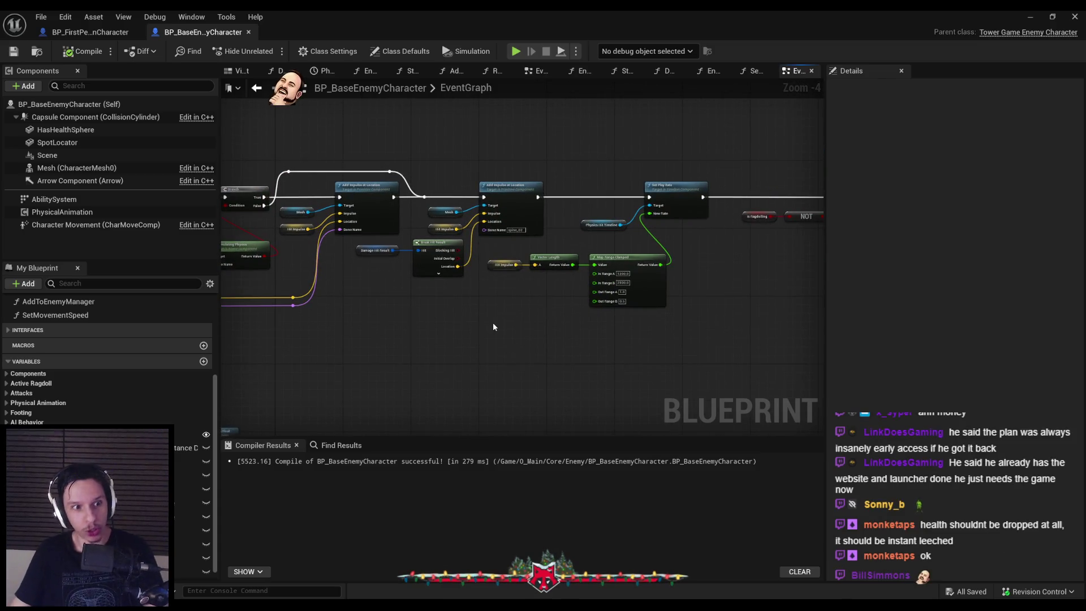
pyautogui.scroll(2, 494, 326)
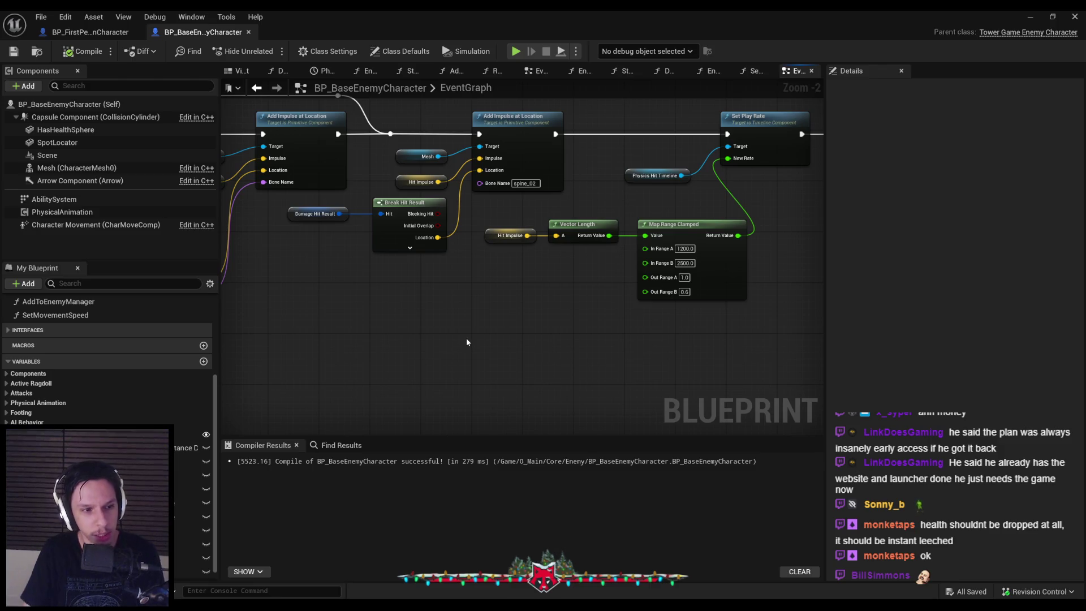
pyautogui.scroll(-1, 469, 334)
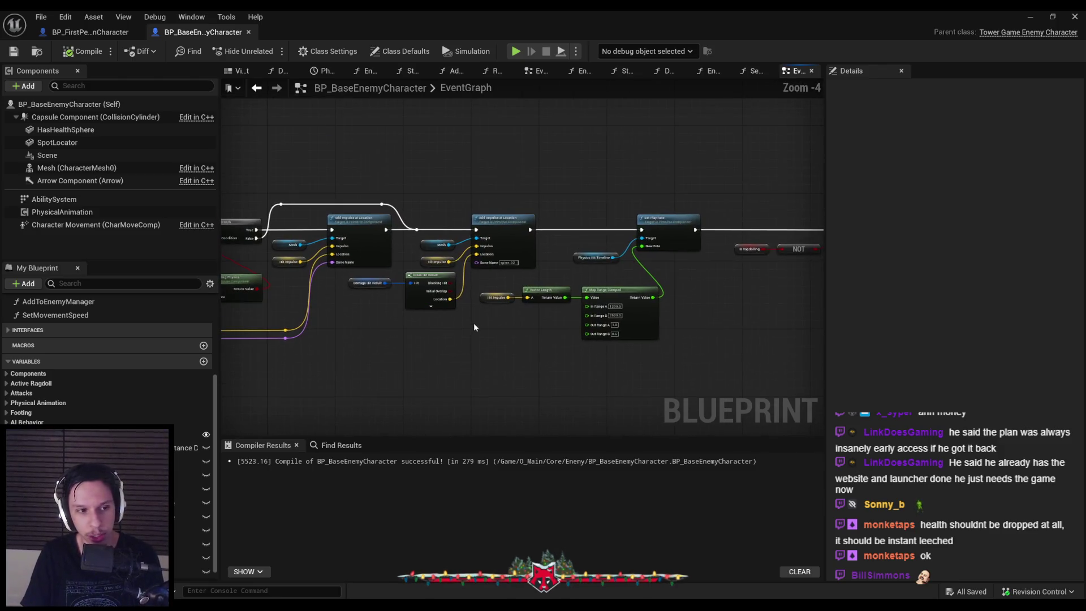
pyautogui.scroll(1, 476, 321)
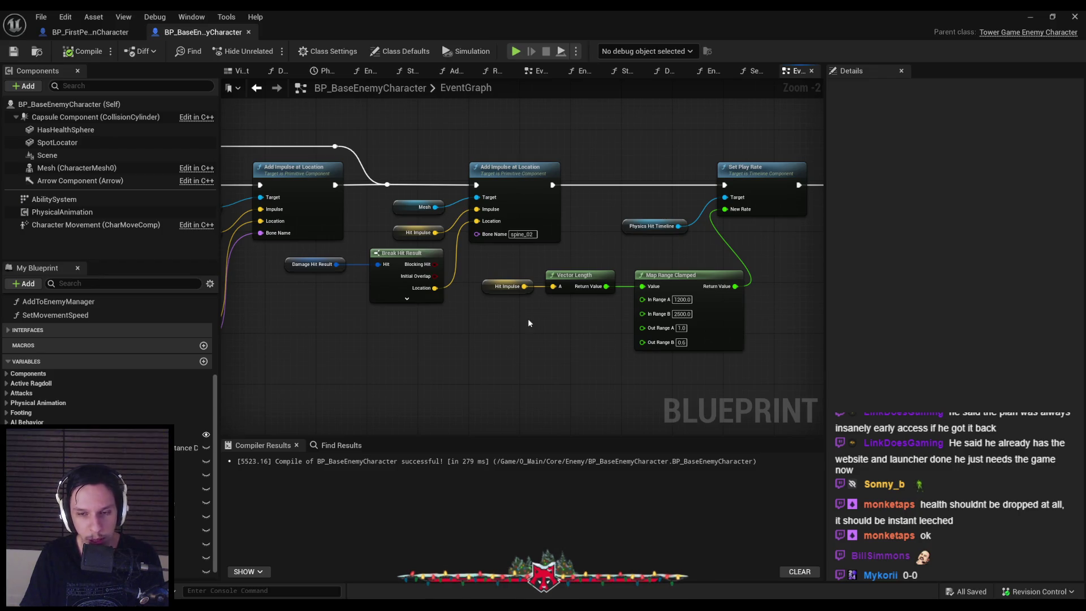
pyautogui.moveTo(531, 320)
pyautogui.mouseDown()
pyautogui.moveTo(488, 297)
pyautogui.moveTo(572, 313)
pyautogui.mouseUp()
pyautogui.scroll(-1, 487, 293)
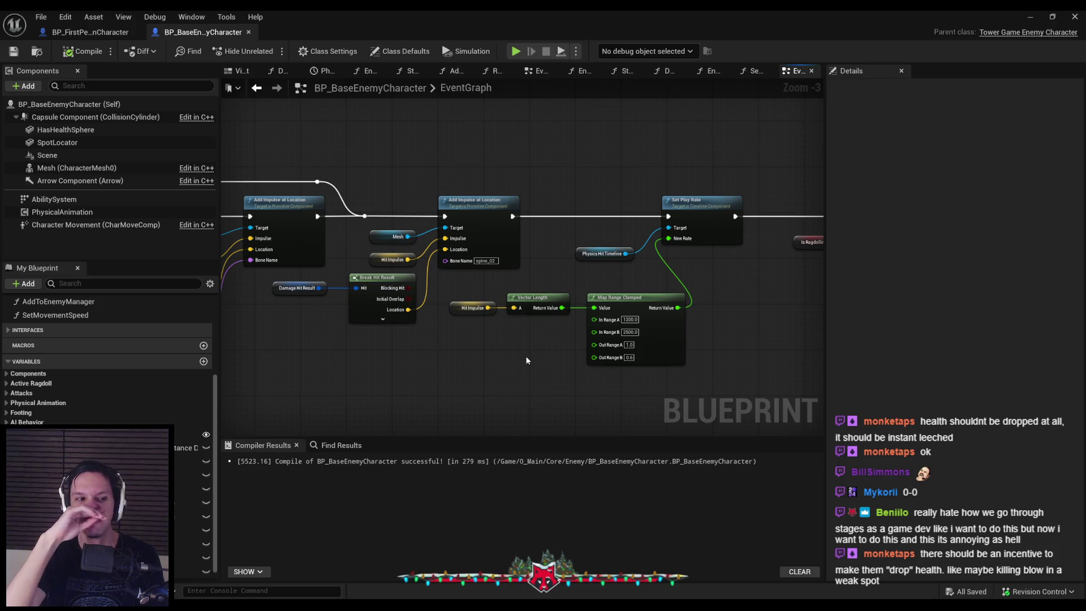
pyautogui.scroll(-2, 521, 358)
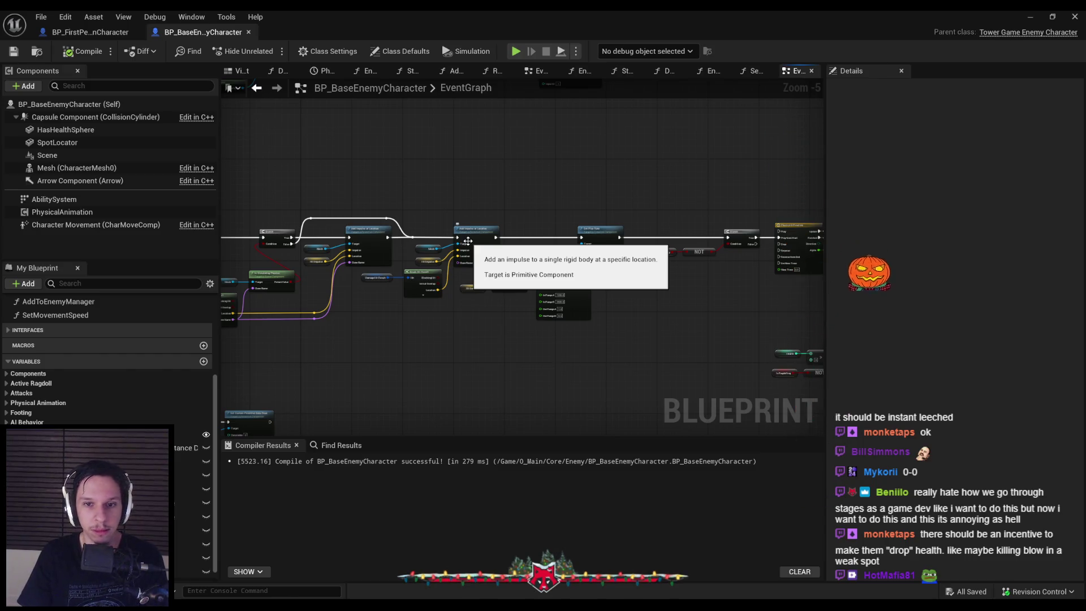
pyautogui.scroll(2, 539, 277)
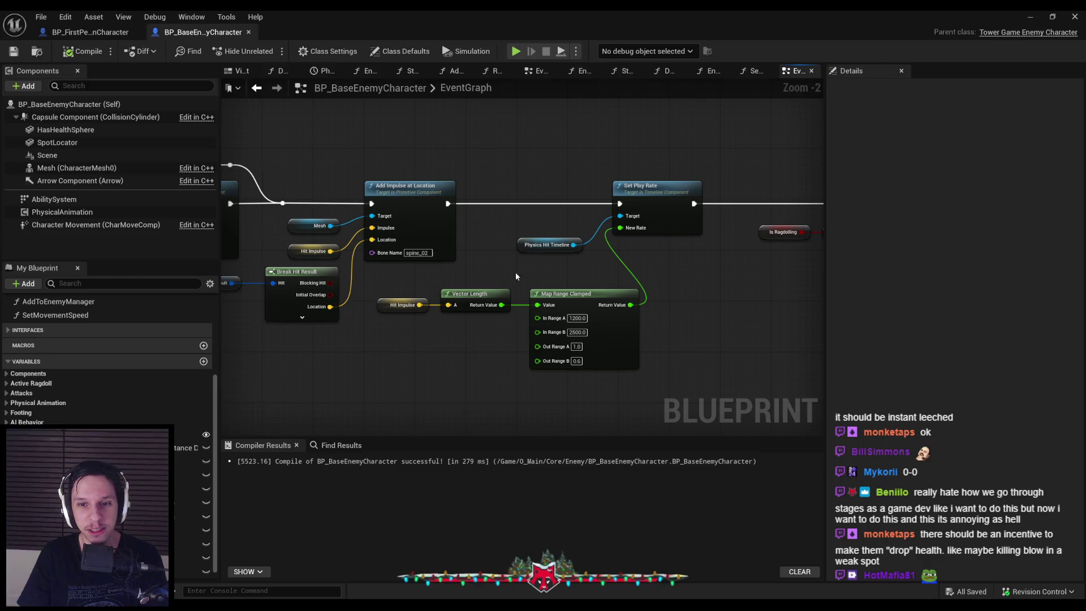
pyautogui.moveTo(685, 295)
pyautogui.mouseDown()
pyautogui.moveTo(485, 299)
pyautogui.moveTo(480, 279)
pyautogui.moveTo(595, 253)
pyautogui.moveTo(688, 280)
pyautogui.mouseUp()
pyautogui.scroll(-1, 579, 231)
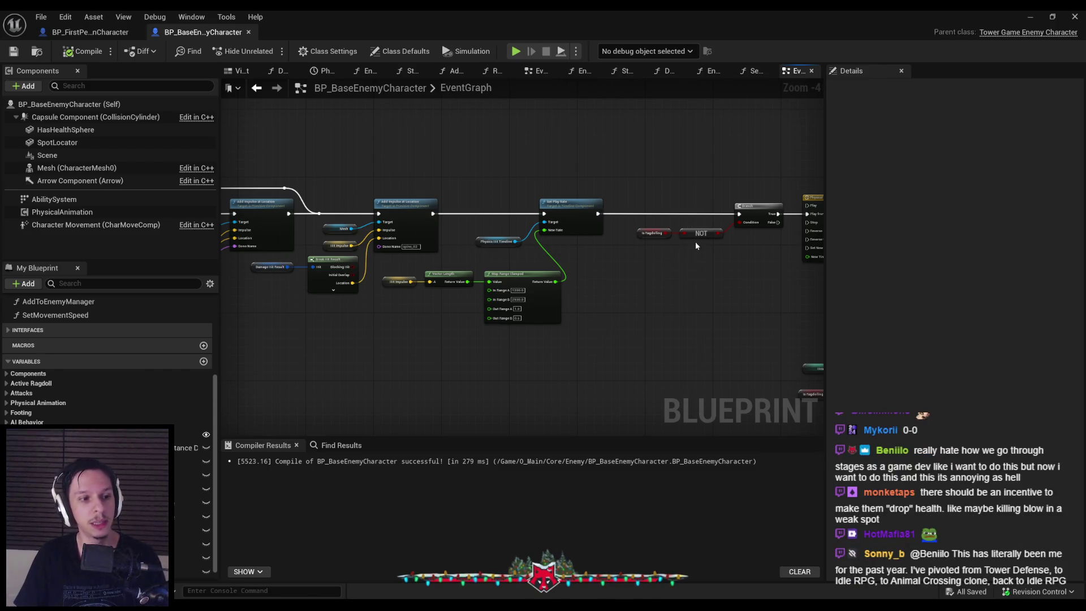
# Lower the Is Ragdolling and NOT nodes, slide Set Play Rate and Physics Hit Timeline right, and save.
pyautogui.moveTo(351, 380)
pyautogui.mouseDown()
pyautogui.moveTo(364, 388)
pyautogui.moveTo(418, 373)
pyautogui.mouseUp()
pyautogui.scroll(1, 443, 335)
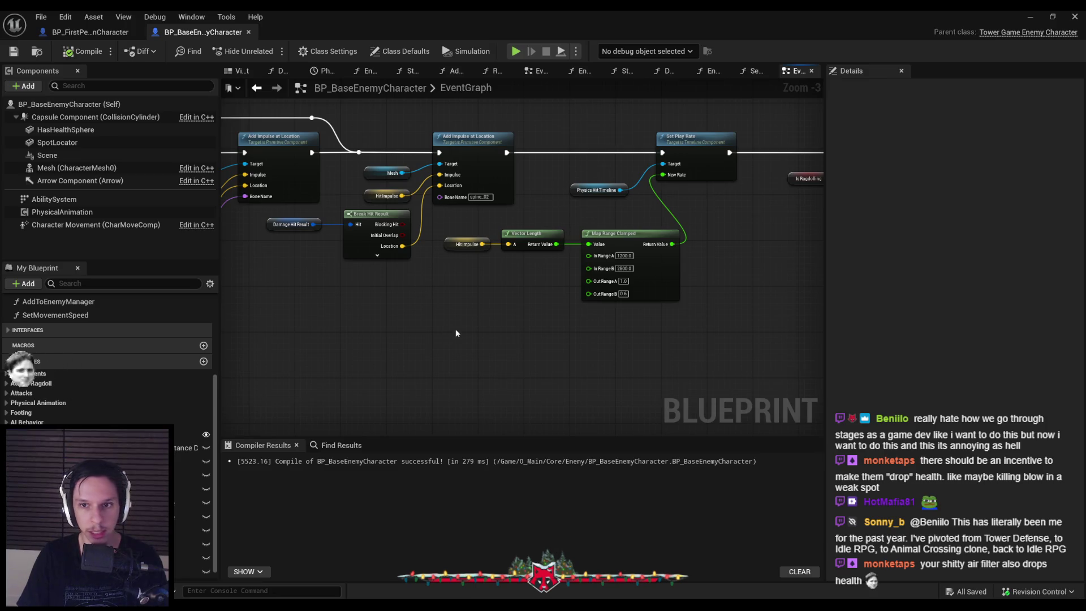
pyautogui.scroll(-1, 452, 331)
pyautogui.moveTo(501, 190); pyautogui.dragTo(615, 250)
pyautogui.scroll(2, 616, 250)
pyautogui.moveTo(701, 246); pyautogui.dragTo(568, 260)
pyautogui.moveTo(528, 226)
pyautogui.mouseDown()
pyautogui.moveTo(662, 274)
pyautogui.moveTo(334, 254)
pyautogui.mouseUp()
pyautogui.moveTo(453, 221); pyautogui.dragTo(507, 222)
pyautogui.click(443, 402)
pyautogui.moveTo(443, 402)
pyautogui.mouseDown()
pyautogui.moveTo(558, 405)
pyautogui.moveTo(532, 356)
pyautogui.mouseUp()
pyautogui.moveTo(582, 384)
pyautogui.mouseDown()
pyautogui.moveTo(364, 304)
pyautogui.moveTo(317, 300)
pyautogui.moveTo(346, 293)
pyautogui.mouseUp()
pyautogui.moveTo(505, 245); pyautogui.dragTo(504, 259)
pyautogui.click(577, 288)
pyautogui.click(13, 51)
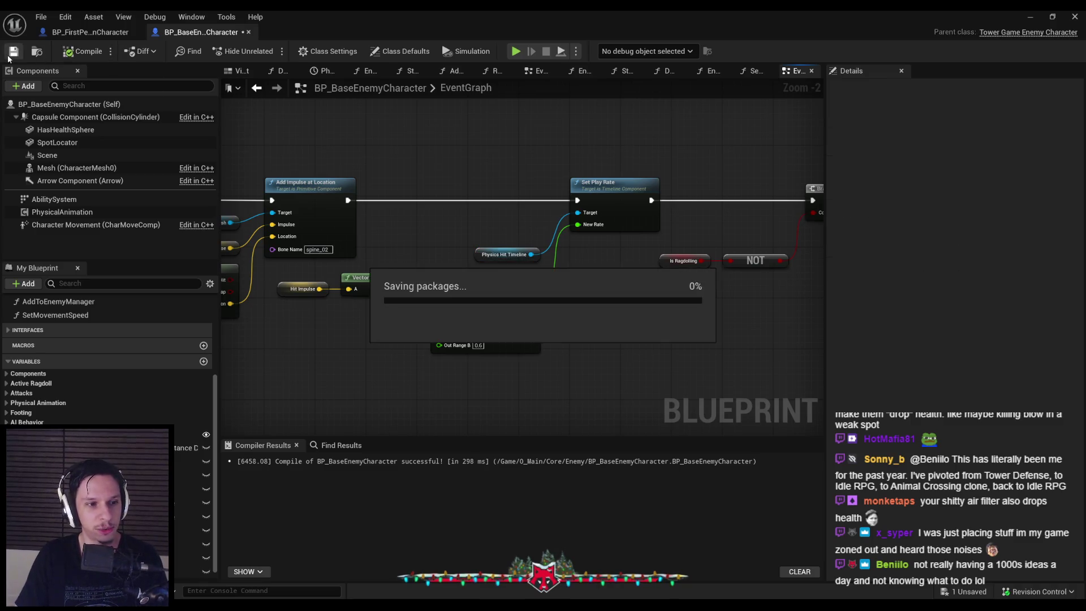
# Raise Hit Impulse, Vector Length, Map Range Clamped and Physics Hit Timeline into line with Set Play Rate, then compile and save.
pyautogui.moveTo(415, 227); pyautogui.dragTo(469, 235)
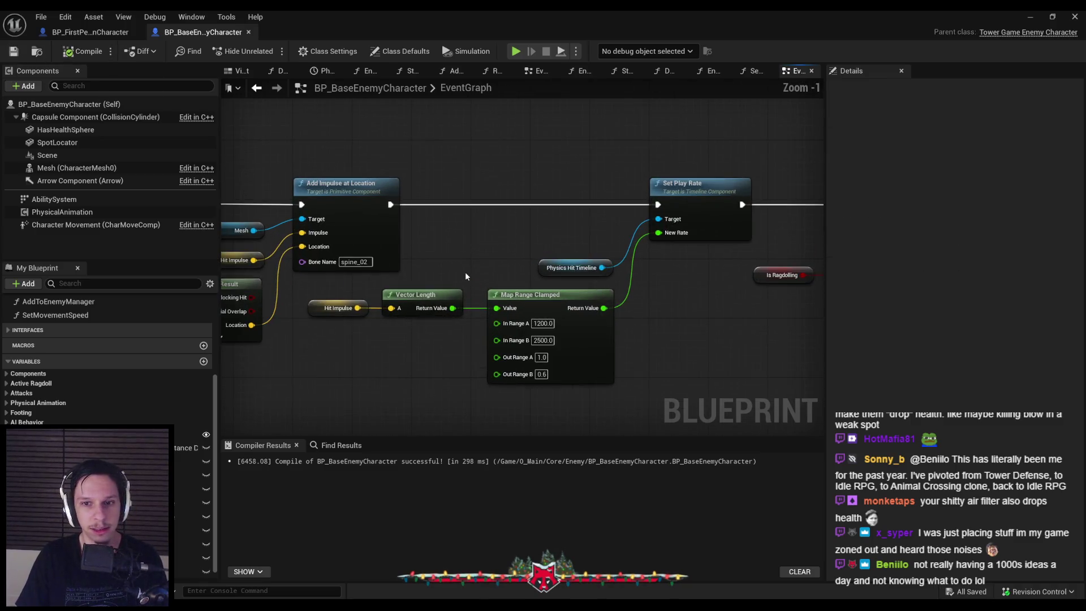
pyautogui.scroll(-1, 465, 268)
pyautogui.moveTo(626, 290); pyautogui.dragTo(511, 292)
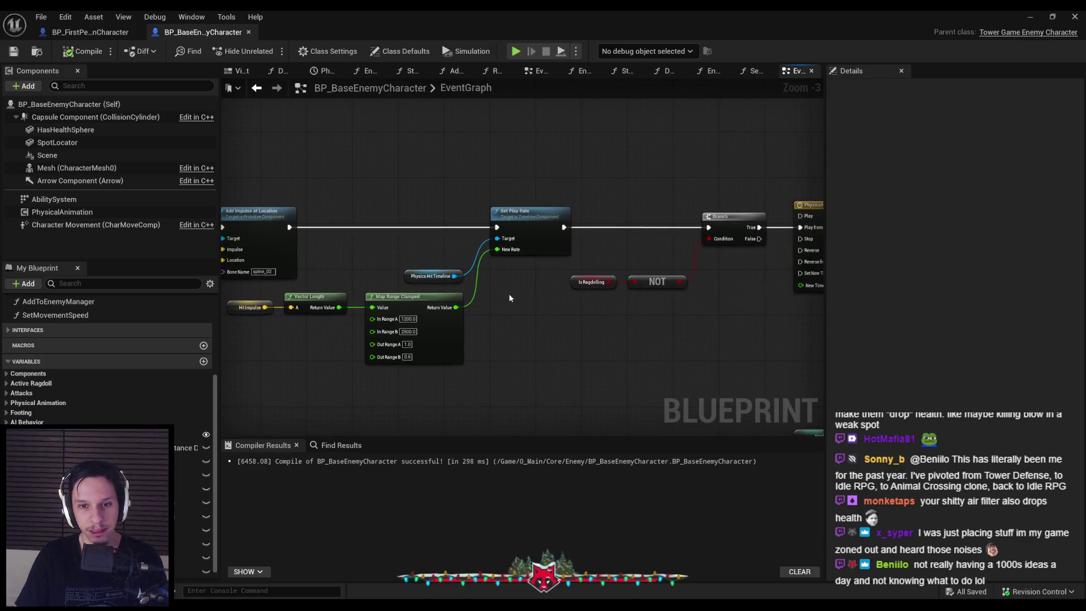
pyautogui.scroll(1, 373, 263)
pyautogui.scroll(-1, 389, 255)
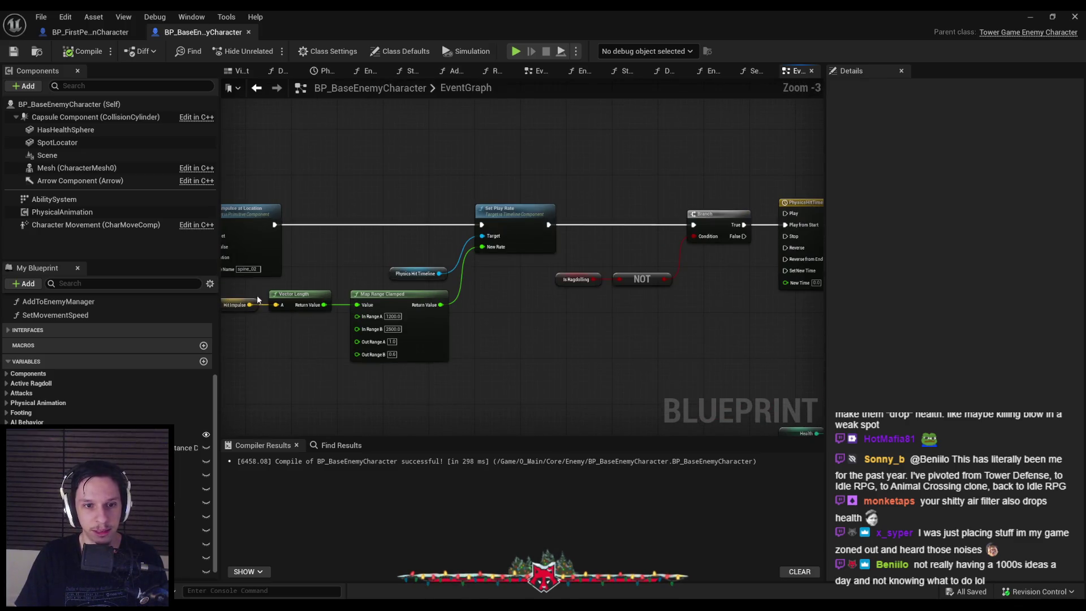
pyautogui.moveTo(257, 300)
pyautogui.mouseDown()
pyautogui.moveTo(446, 345)
pyautogui.moveTo(453, 265)
pyautogui.moveTo(510, 232)
pyautogui.moveTo(590, 237)
pyautogui.mouseUp()
pyautogui.keyDown('ctrl'); pyautogui.click(589, 237); pyautogui.keyUp('ctrl')
pyautogui.moveTo(510, 340); pyautogui.dragTo(520, 312)
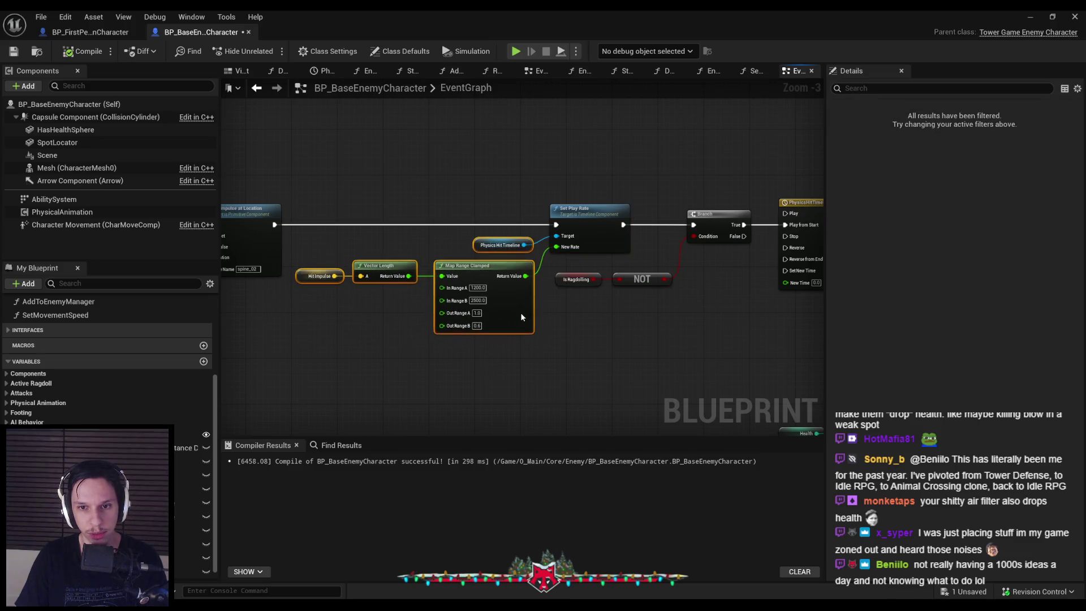
pyautogui.click(155, 66)
pyautogui.hotkey('ctrl', 's')
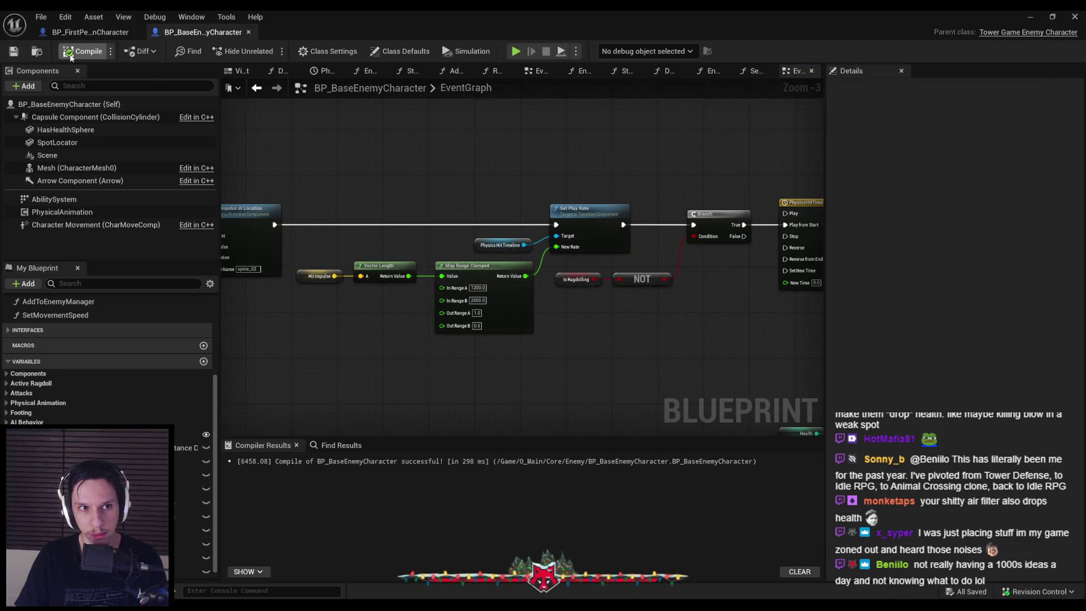
pyautogui.scroll(2, 496, 247)
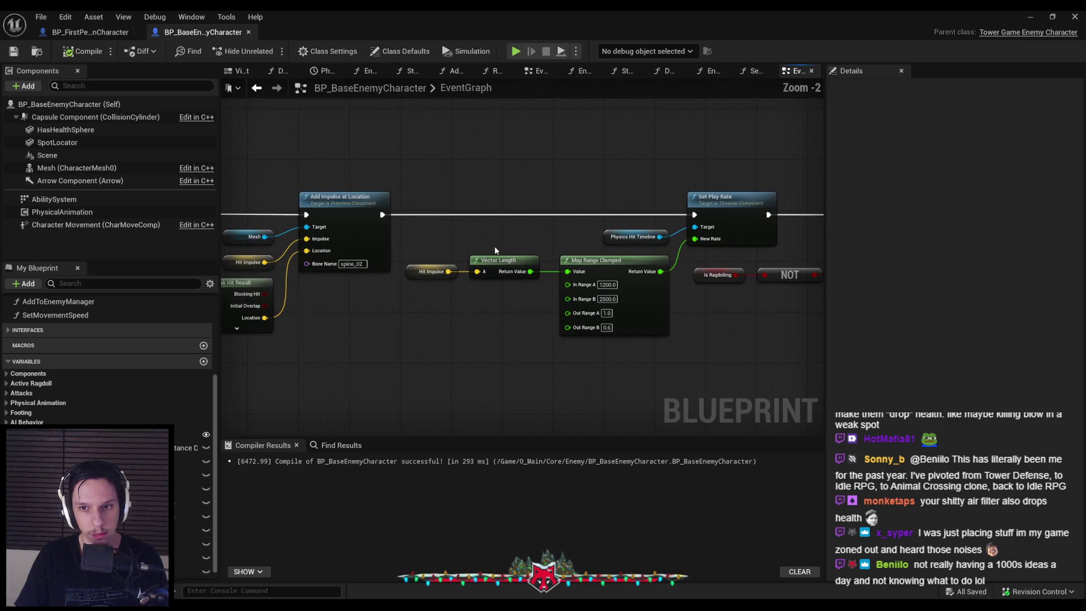
pyautogui.click(599, 271)
pyautogui.click(371, 223)
pyautogui.click(14, 51)
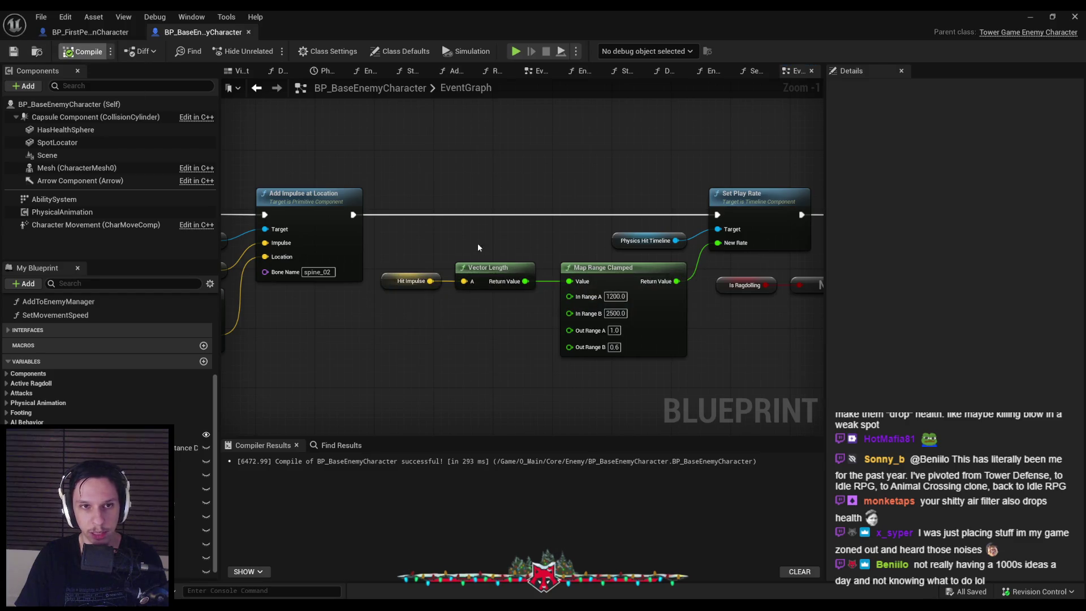
pyautogui.scroll(-1, 478, 247)
pyautogui.scroll(-1, 481, 288)
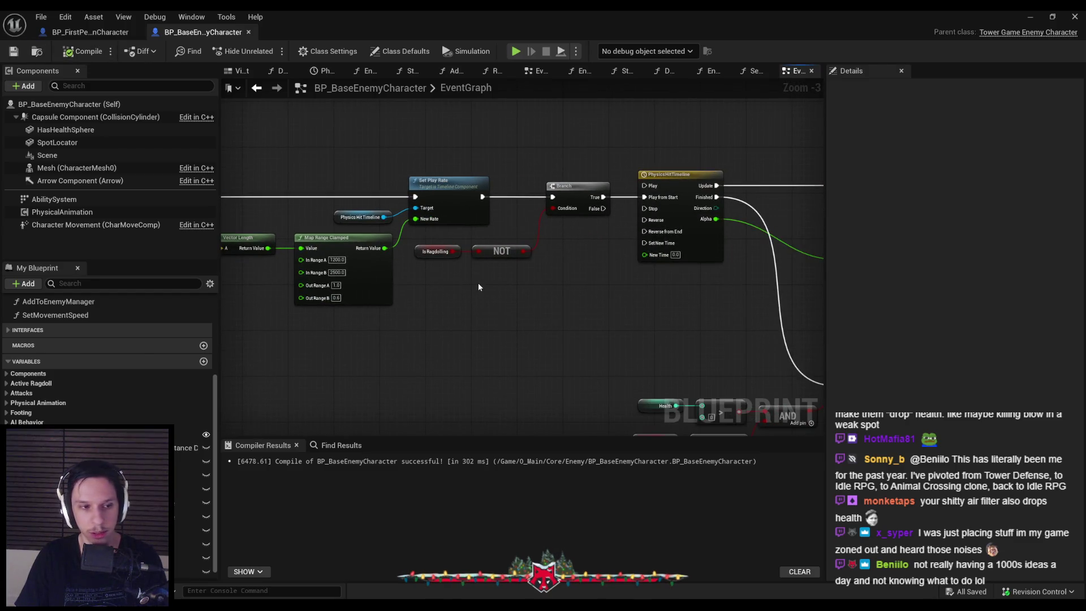
# Review the Branch, Is Simulating Physics, physical animation and second Add Impulse at Location nodes.
pyautogui.scroll(-1, 478, 287)
pyautogui.moveTo(478, 287); pyautogui.dragTo(633, 265)
pyautogui.moveTo(467, 323); pyautogui.dragTo(680, 308)
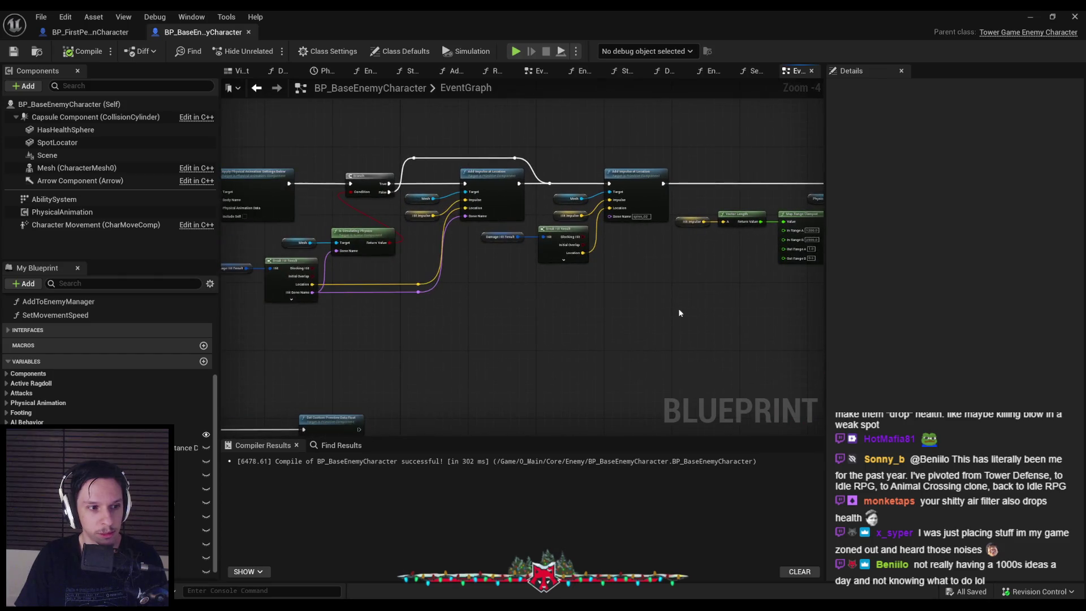
pyautogui.moveTo(512, 299)
pyautogui.mouseDown()
pyautogui.moveTo(473, 272)
pyautogui.moveTo(634, 278)
pyautogui.mouseUp()
pyautogui.scroll(1, 472, 271)
pyautogui.scroll(-1, 473, 271)
pyautogui.scroll(1, 473, 271)
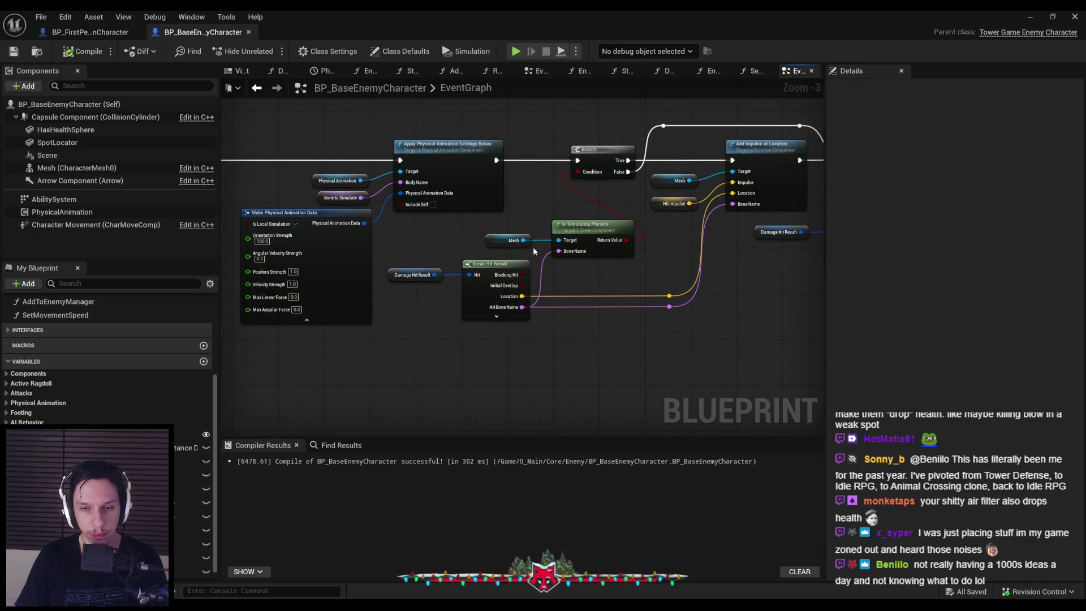
pyautogui.scroll(-1, 466, 260)
pyautogui.scroll(1, 392, 231)
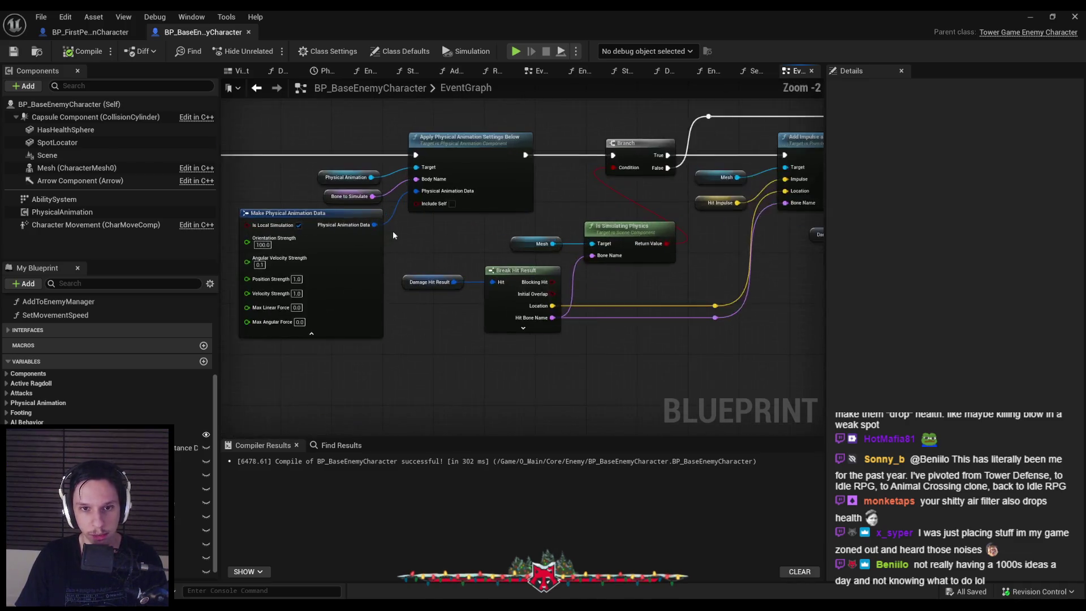
pyautogui.scroll(-1, 393, 230)
pyautogui.scroll(1, 448, 237)
pyautogui.moveTo(625, 275)
pyautogui.mouseDown()
pyautogui.moveTo(514, 271)
pyautogui.moveTo(519, 284)
pyautogui.moveTo(388, 310)
pyautogui.moveTo(486, 316)
pyautogui.moveTo(389, 277)
pyautogui.mouseUp()
pyautogui.scroll(1, 389, 277)
pyautogui.scroll(-3, 300, 311)
# Shift the lower Branch group left, reposition the green wire's reroute point, and save the blueprint.
pyautogui.moveTo(300, 310)
pyautogui.mouseDown()
pyautogui.moveTo(437, 252)
pyautogui.moveTo(661, 326)
pyautogui.mouseUp()
pyautogui.scroll(2, 465, 286)
pyautogui.moveTo(465, 286); pyautogui.dragTo(443, 286)
pyautogui.moveTo(470, 237); pyautogui.dragTo(430, 239)
pyautogui.click(401, 368)
pyautogui.click(13, 51)
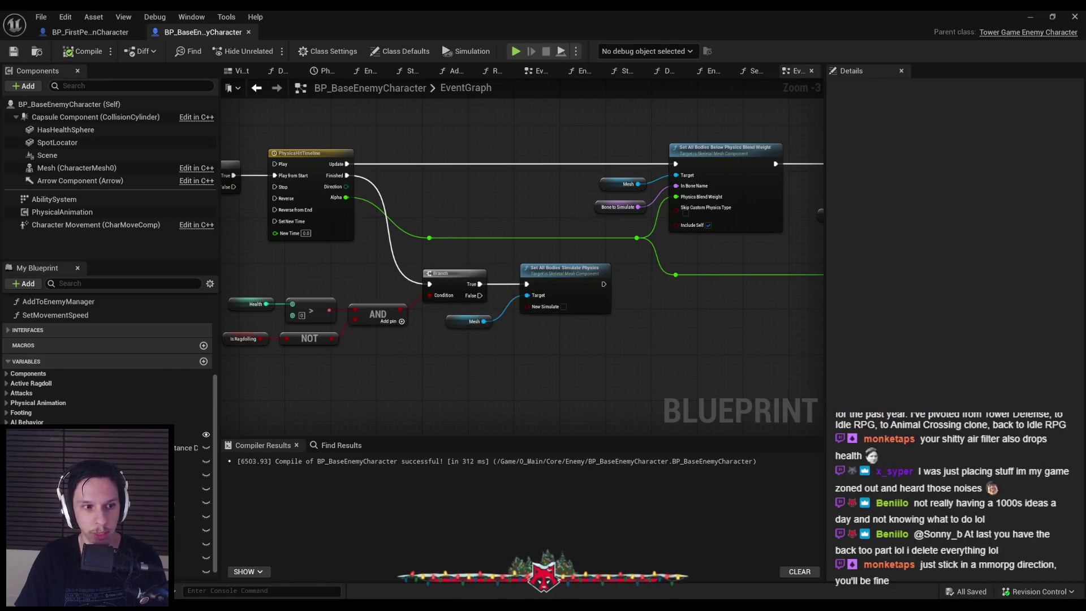
pyautogui.scroll(-3, 491, 304)
pyautogui.scroll(2, 398, 331)
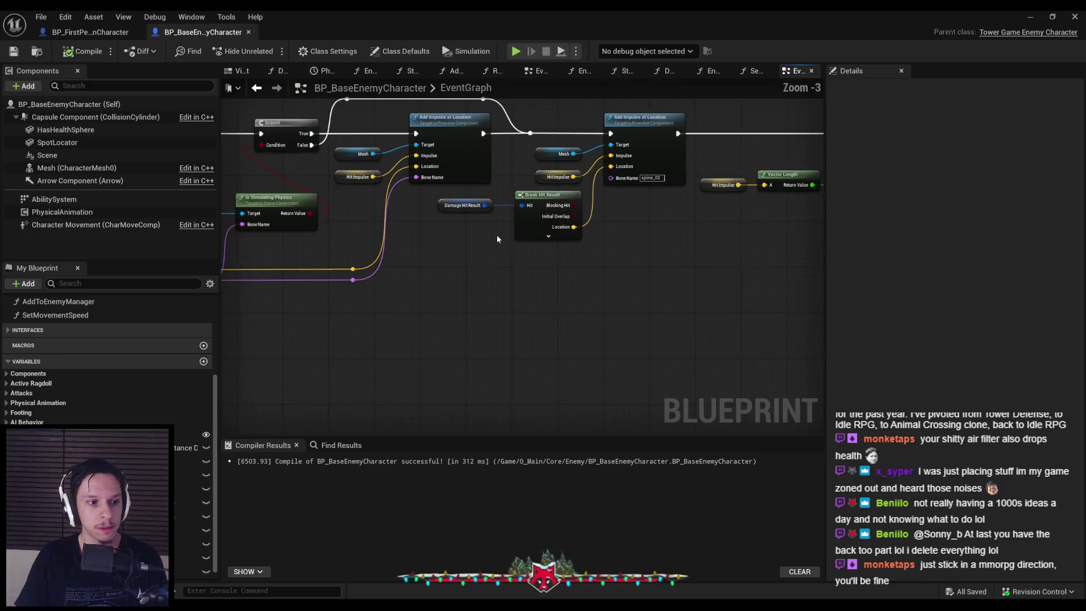
pyautogui.scroll(3, 557, 233)
pyautogui.scroll(-2, 558, 233)
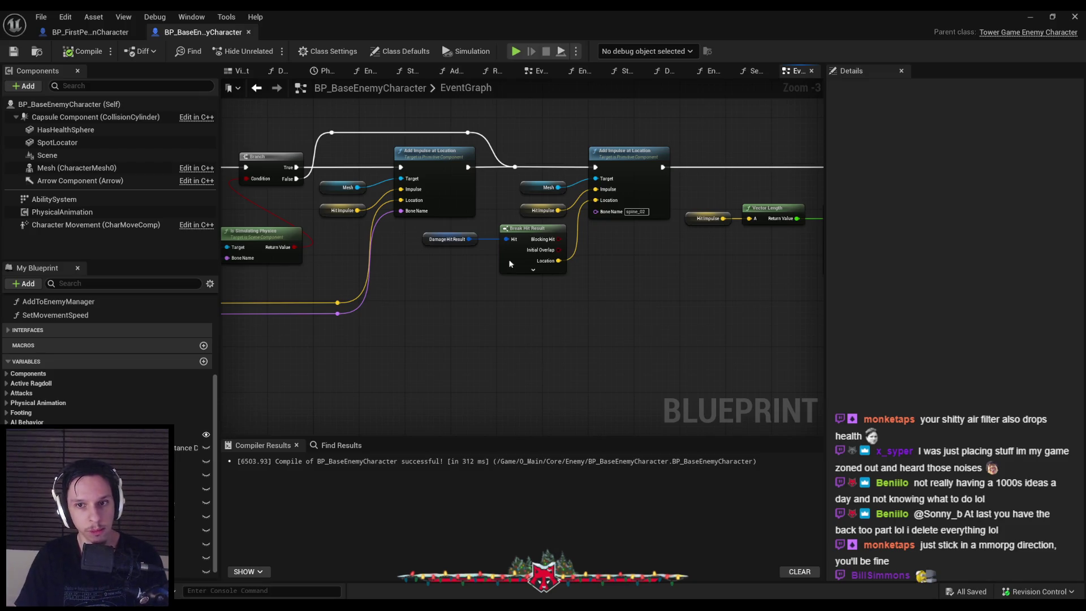
# Straighten the Mesh and Bone to Simulate nodes beside Set All Bodies Below Simulate Physics.
pyautogui.scroll(-1, 547, 291)
pyautogui.moveTo(546, 291); pyautogui.dragTo(425, 291)
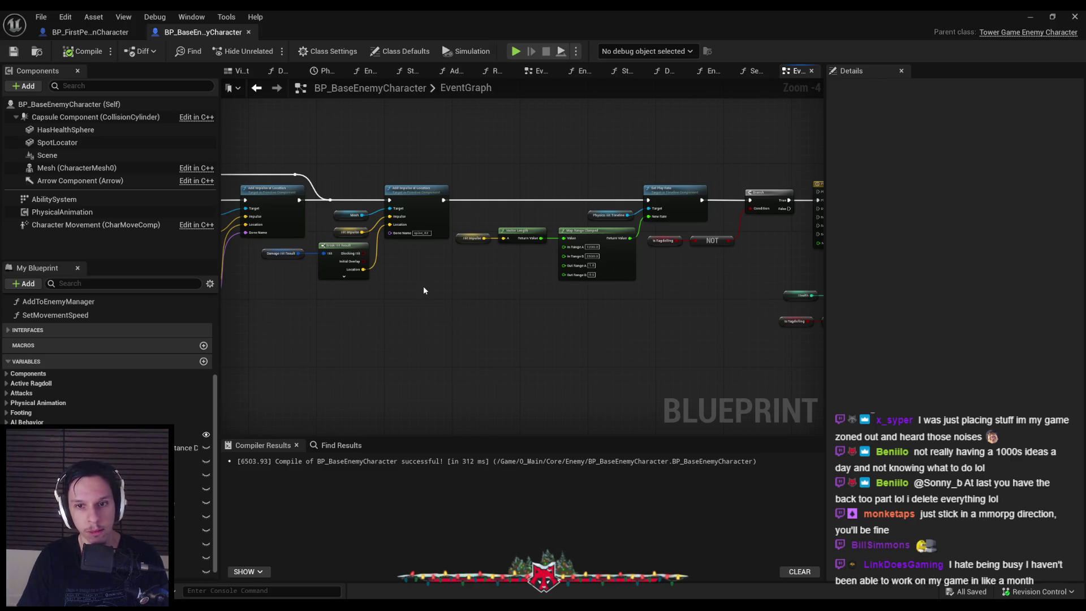
pyautogui.moveTo(422, 290)
pyautogui.mouseDown()
pyautogui.moveTo(502, 278)
pyautogui.moveTo(577, 305)
pyautogui.mouseUp()
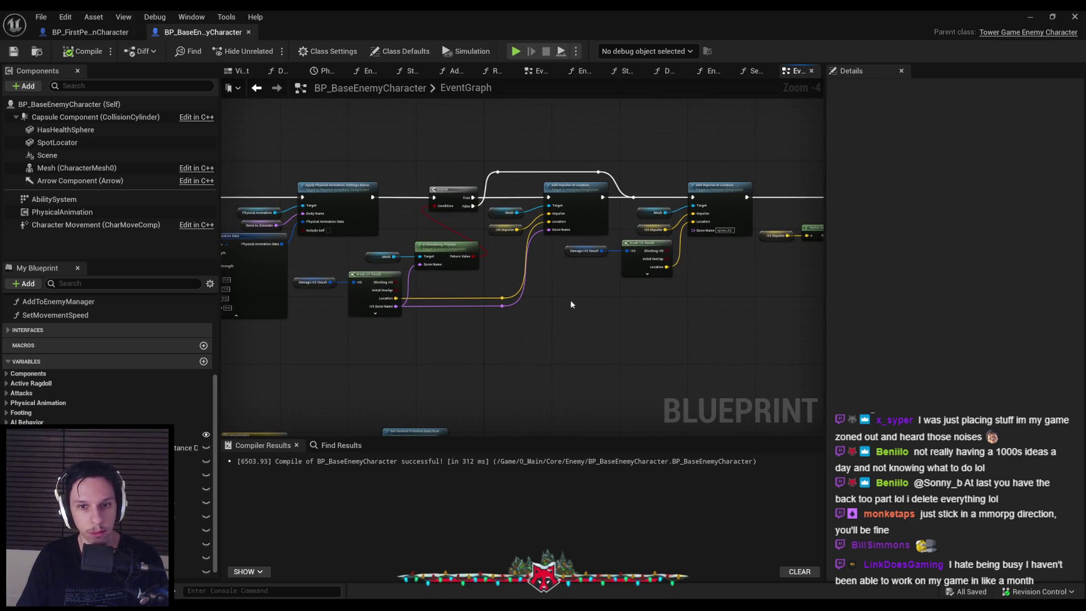
pyautogui.moveTo(251, 327); pyautogui.dragTo(501, 283)
pyautogui.scroll(1, 498, 285)
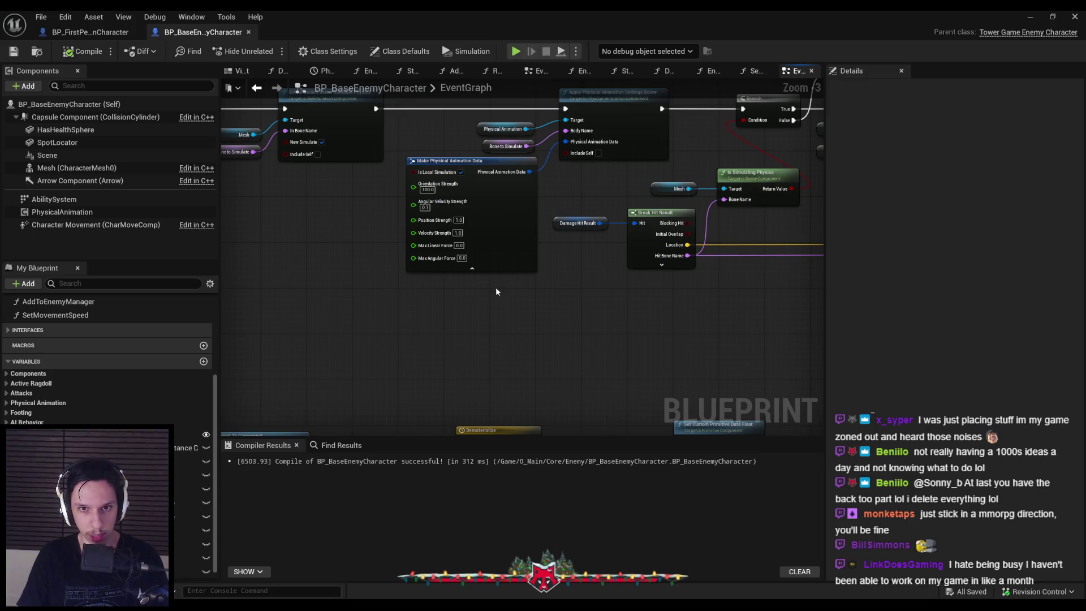
pyautogui.scroll(-2, 495, 287)
pyautogui.moveTo(383, 303); pyautogui.dragTo(607, 297)
pyautogui.scroll(3, 555, 236)
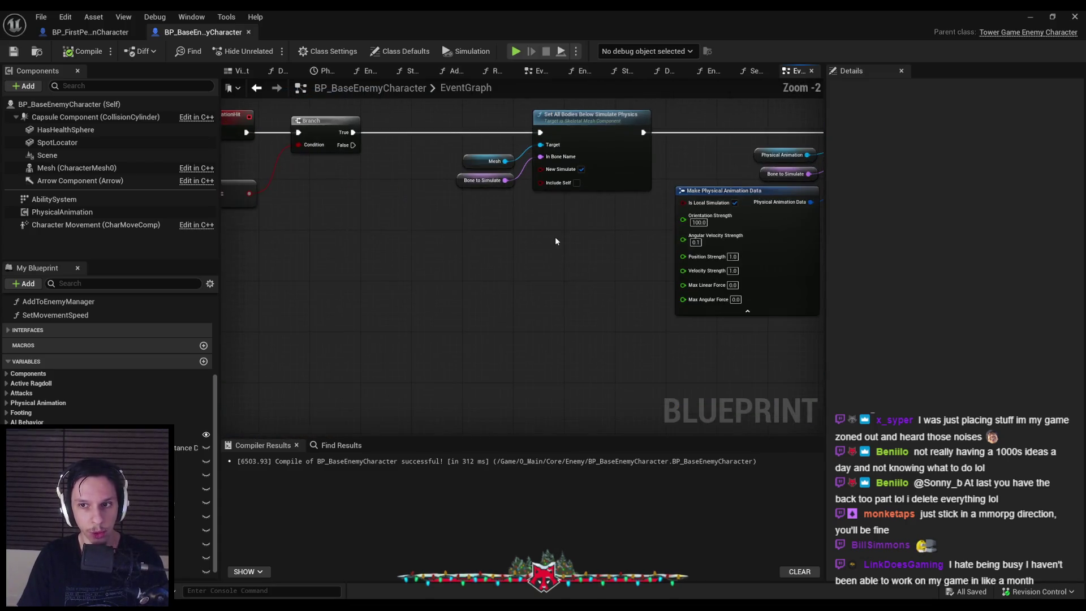
pyautogui.scroll(-1, 543, 241)
pyautogui.hotkey('ctrl', 'z')
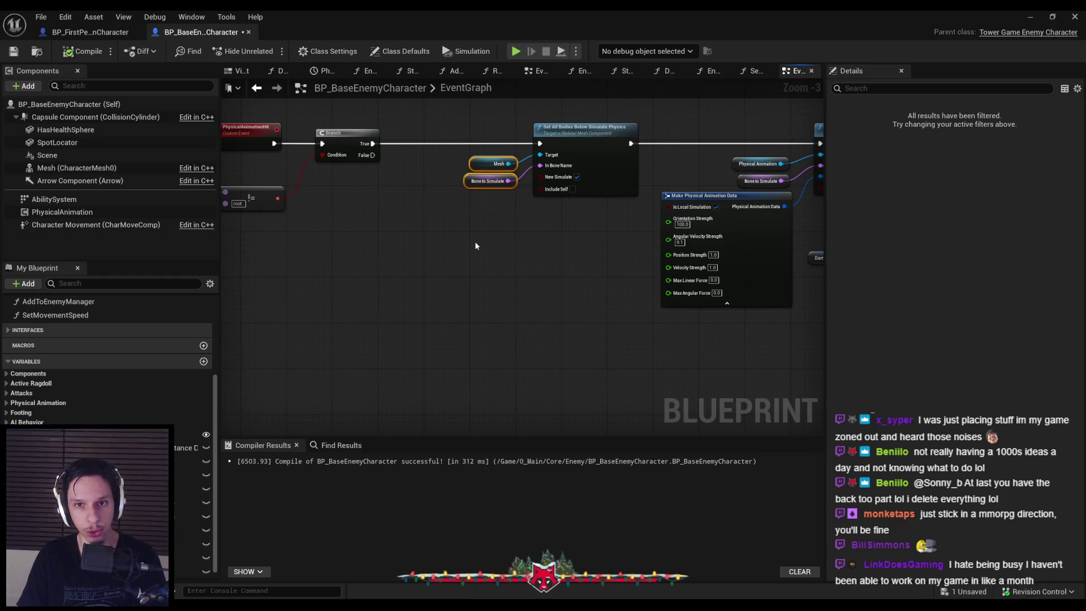
pyautogui.click(473, 241)
# Save and compile BP_BaseEnemyCharacter after surveying the rest of the event graph.
pyautogui.click(66, 56)
pyautogui.scroll(-2, 443, 244)
pyautogui.moveTo(444, 244)
pyautogui.mouseDown()
pyautogui.moveTo(481, 168)
pyautogui.moveTo(432, 230)
pyautogui.moveTo(520, 316)
pyautogui.moveTo(510, 324)
pyautogui.mouseUp()
pyautogui.scroll(1, 509, 324)
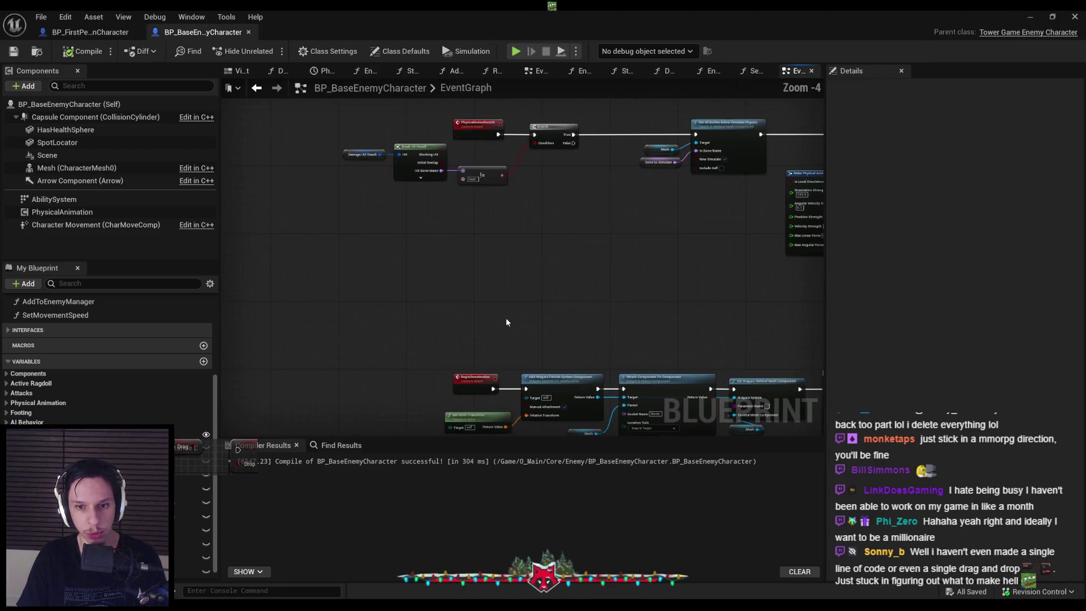
pyautogui.click(529, 219)
pyautogui.click(13, 51)
pyautogui.click(66, 53)
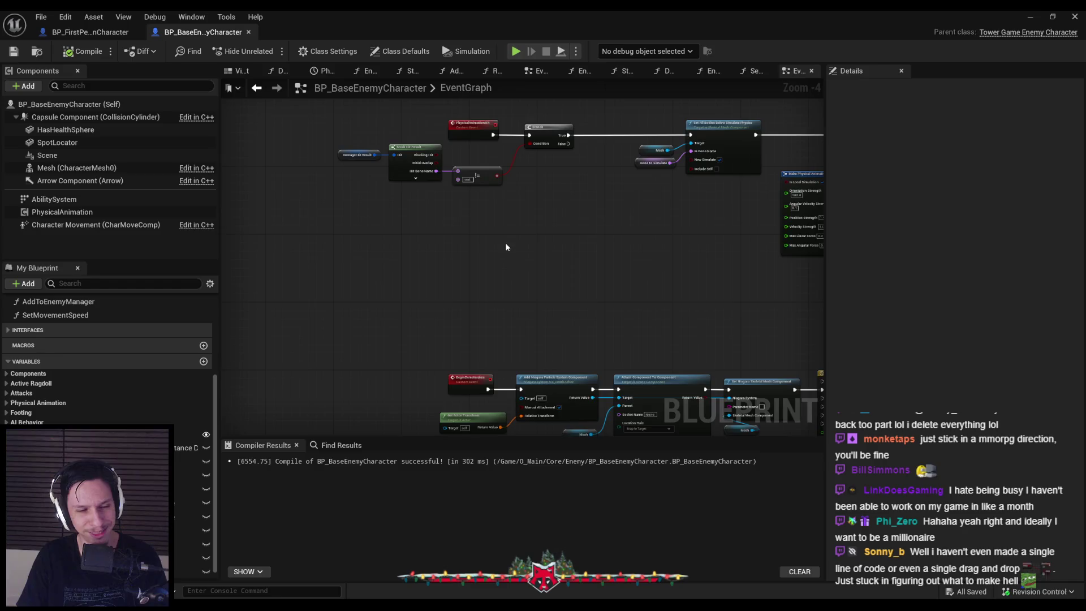
# Bring the Branch and AND nodes up and left, closer to PhysicsHitTimeline.
pyautogui.moveTo(507, 242); pyautogui.dragTo(321, 233)
pyautogui.scroll(-2, 490, 231)
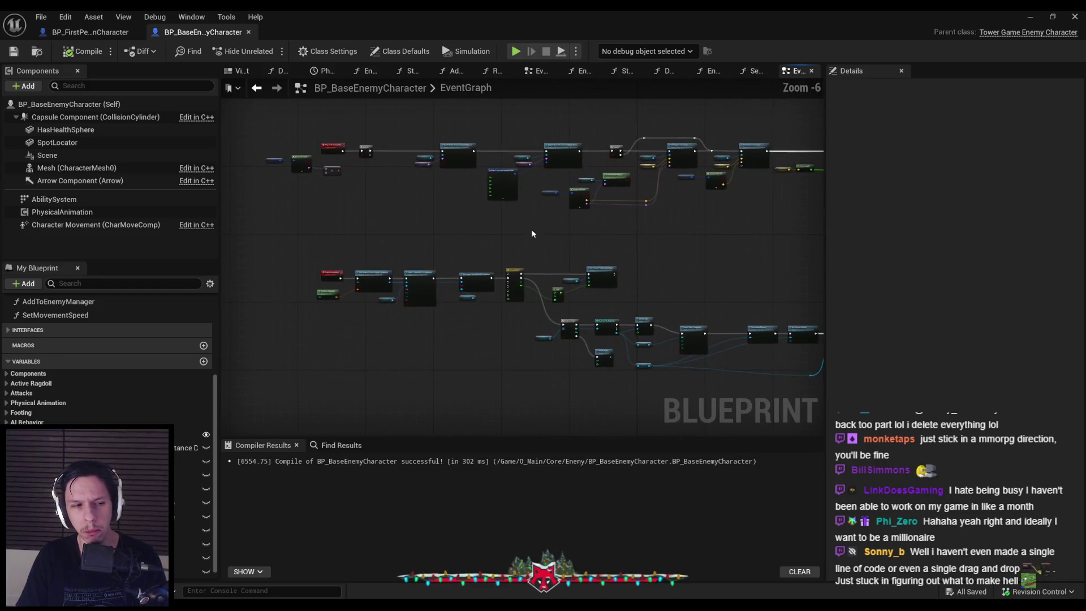
pyautogui.scroll(1, 451, 204)
pyautogui.moveTo(450, 203); pyautogui.dragTo(344, 308)
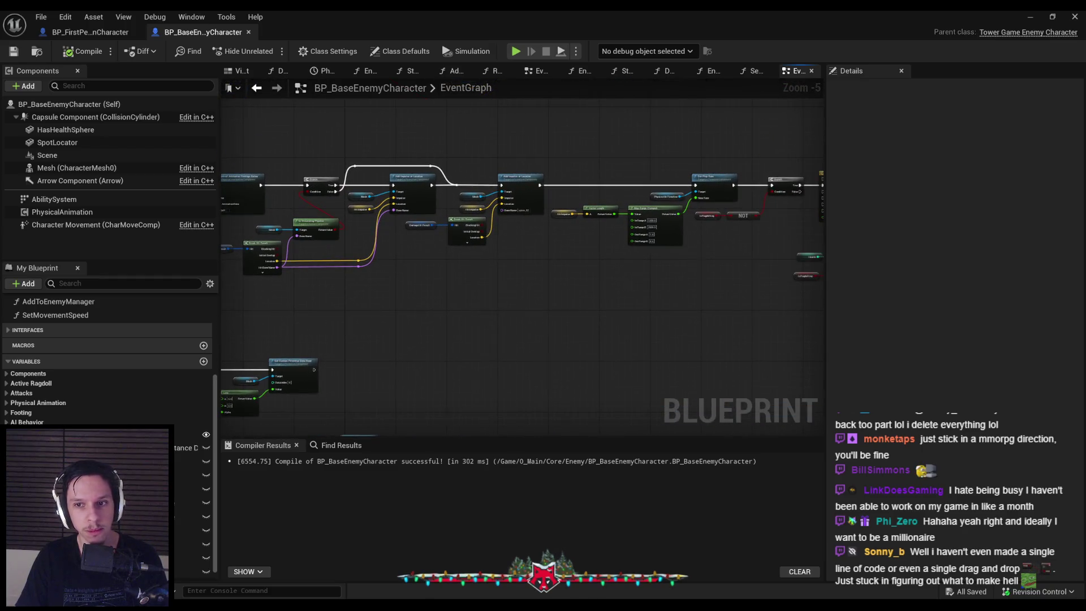
pyautogui.moveTo(523, 300); pyautogui.dragTo(275, 292)
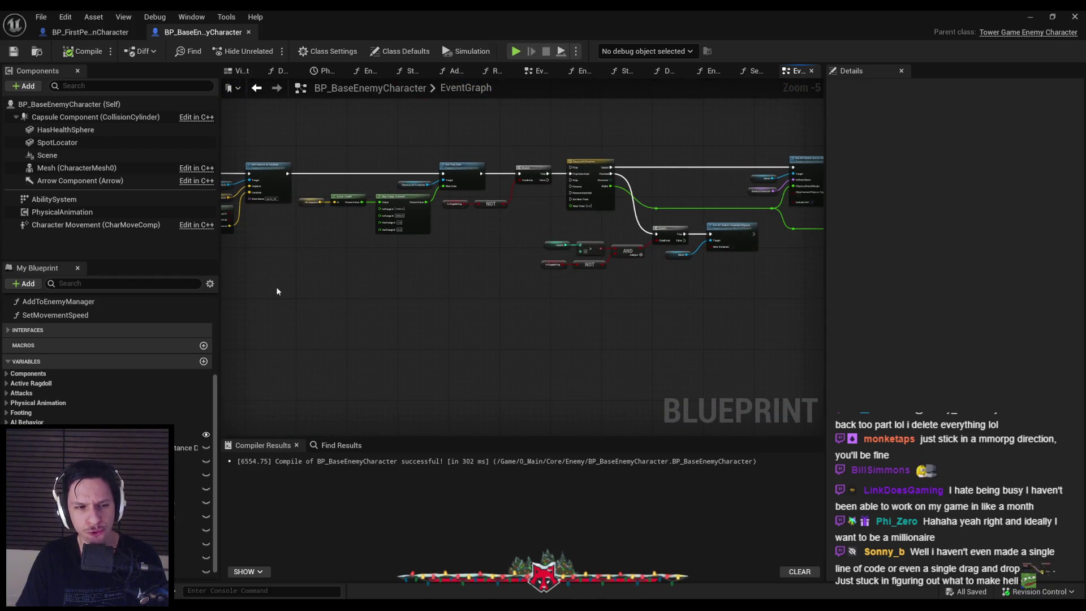
pyautogui.scroll(1, 469, 280)
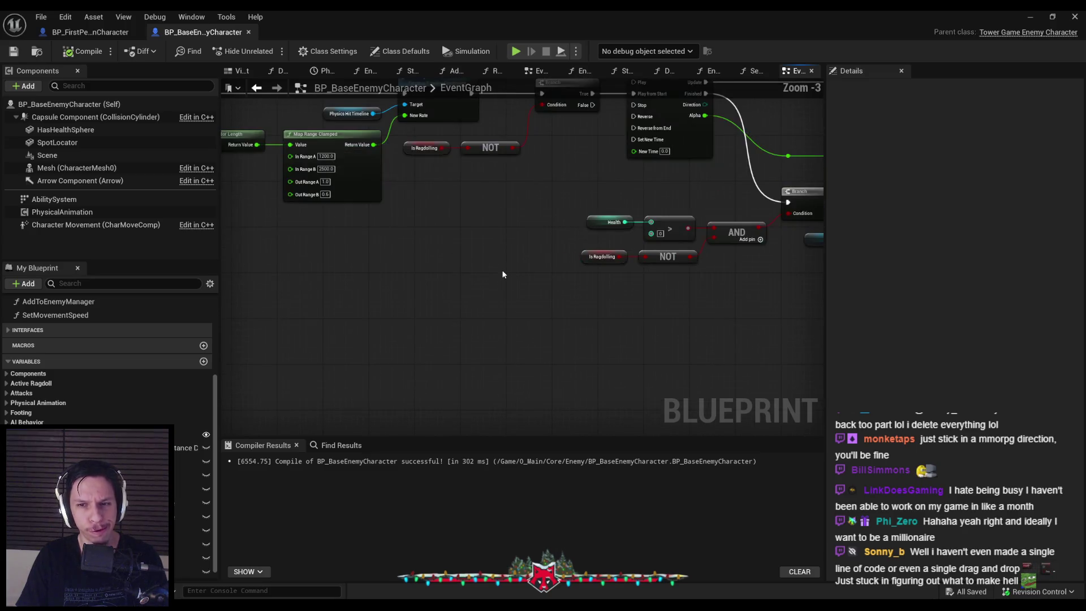
pyautogui.moveTo(555, 293); pyautogui.dragTo(617, 311)
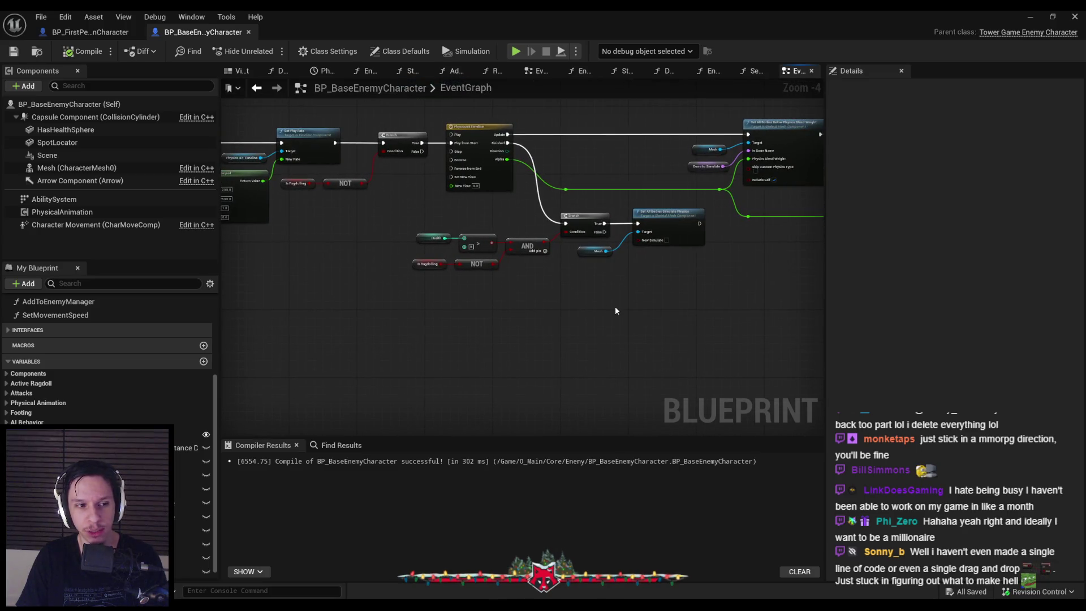
pyautogui.scroll(1, 433, 291)
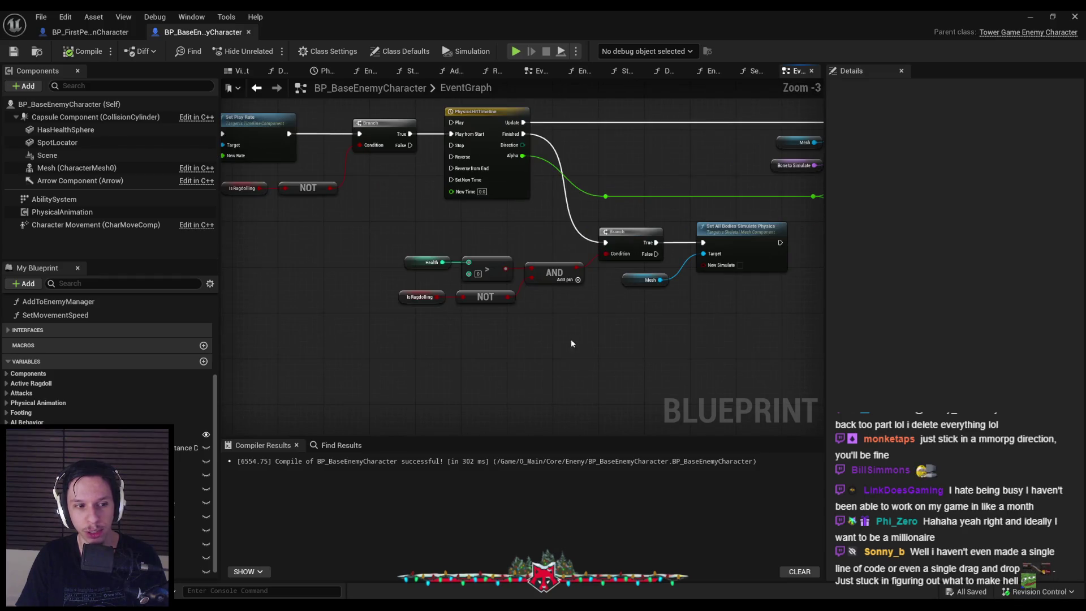
pyautogui.moveTo(570, 342); pyautogui.dragTo(413, 291)
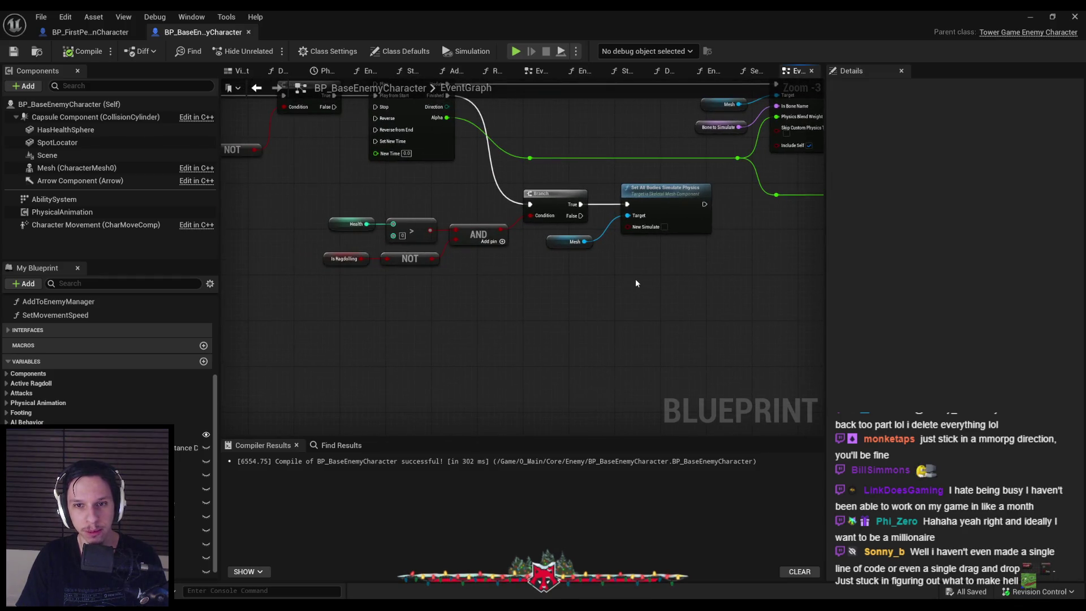
pyautogui.scroll(1, 636, 279)
pyautogui.moveTo(629, 276)
pyautogui.mouseDown()
pyautogui.moveTo(596, 218)
pyautogui.moveTo(347, 313)
pyautogui.mouseUp()
pyautogui.scroll(1, 347, 312)
pyautogui.scroll(-2, 346, 312)
# Marquee-select the lower condition nodes and the projectile-drop node chain.
pyautogui.moveTo(293, 291)
pyautogui.mouseDown()
pyautogui.moveTo(709, 392)
pyautogui.moveTo(482, 288)
pyautogui.moveTo(630, 228)
pyautogui.moveTo(482, 289)
pyautogui.mouseUp()
pyautogui.scroll(-1, 666, 374)
pyautogui.scroll(-1, 485, 248)
pyautogui.scroll(1, 480, 249)
pyautogui.scroll(-2, 582, 240)
pyautogui.scroll(2, 423, 290)
pyautogui.scroll(-2, 419, 295)
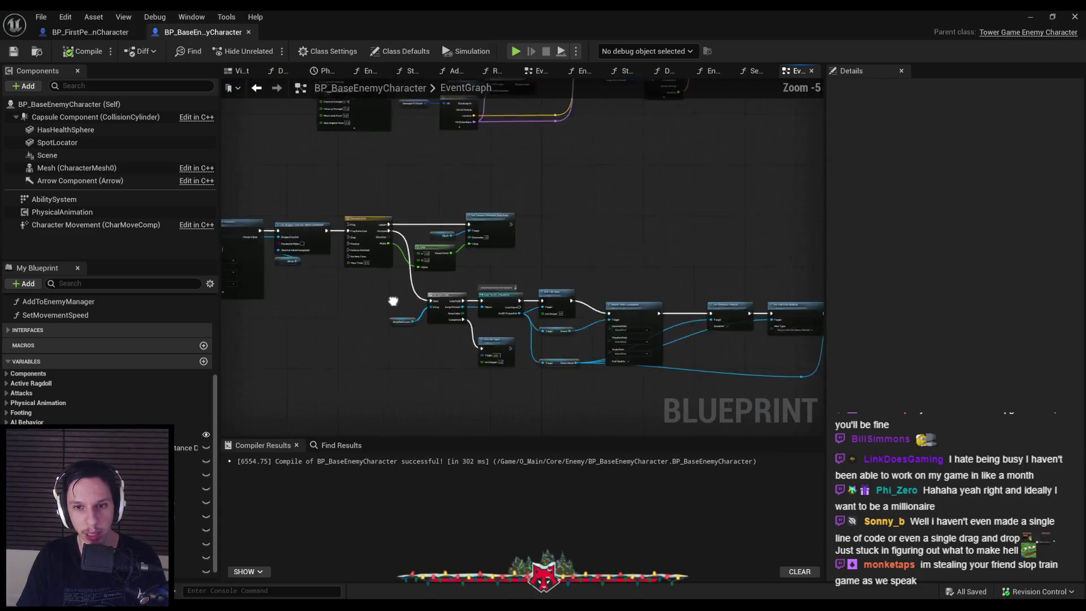
pyautogui.moveTo(334, 272); pyautogui.dragTo(752, 362)
pyautogui.scroll(4, 555, 332)
pyautogui.scroll(-1, 696, 351)
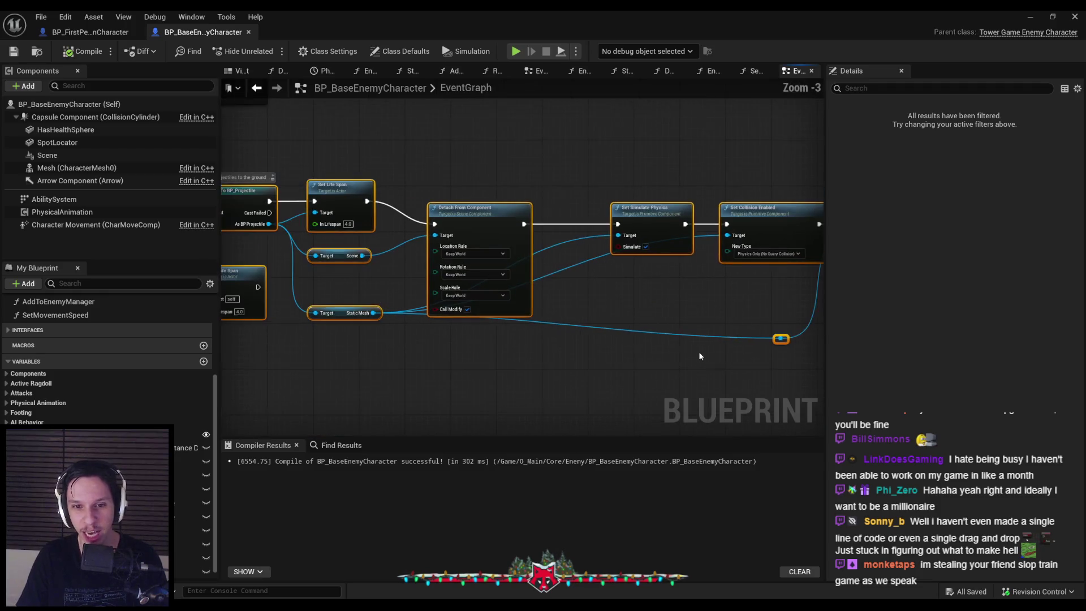
# Lower the Static Mesh getter and shift the For Each Loop, Cast, Set Life Span nodes up-left.
pyautogui.moveTo(627, 351); pyautogui.dragTo(735, 362)
pyautogui.scroll(-1, 585, 338)
pyautogui.moveTo(584, 338); pyautogui.dragTo(585, 357)
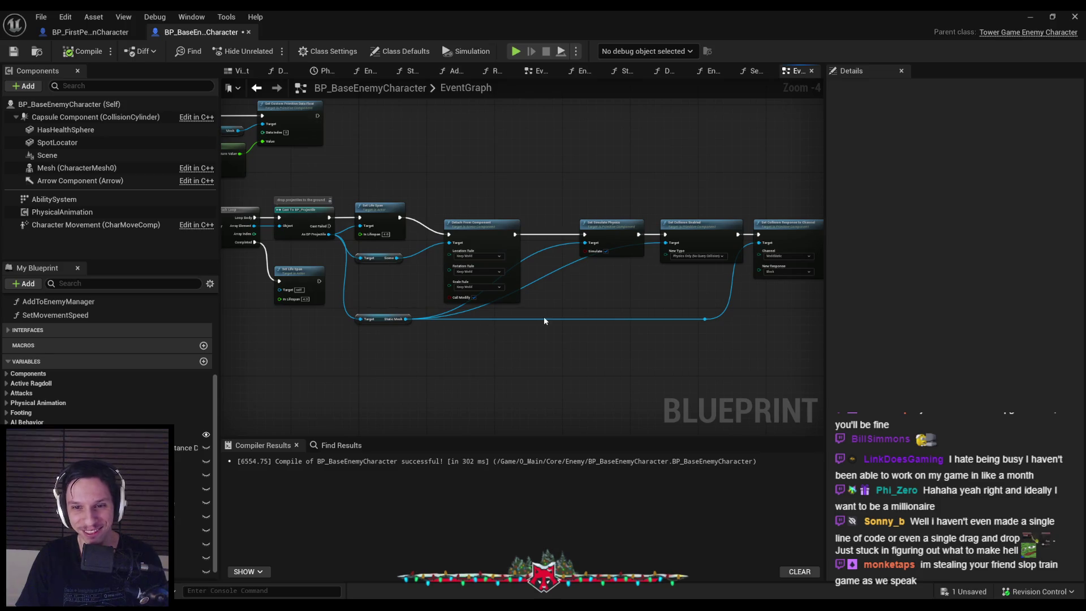
pyautogui.scroll(-1, 596, 322)
pyautogui.moveTo(632, 309); pyautogui.dragTo(263, 229)
pyautogui.scroll(1, 495, 262)
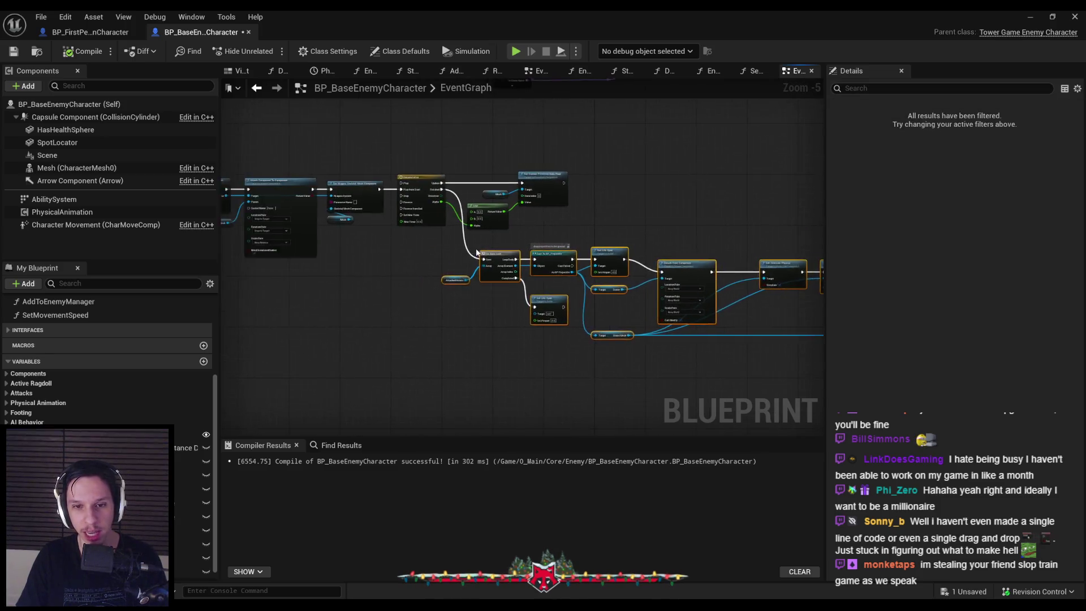
pyautogui.moveTo(495, 262); pyautogui.dragTo(490, 253)
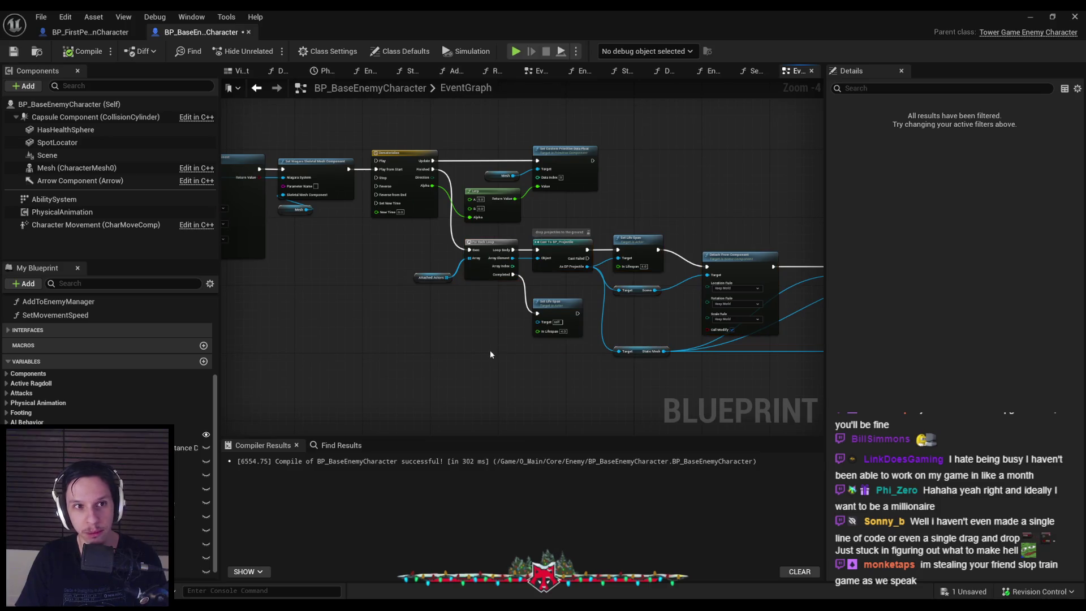
# Save and compile the blueprint with the rearranged projectile-drop chain.
pyautogui.hotkey('ctrl', 's')
pyautogui.click(65, 51)
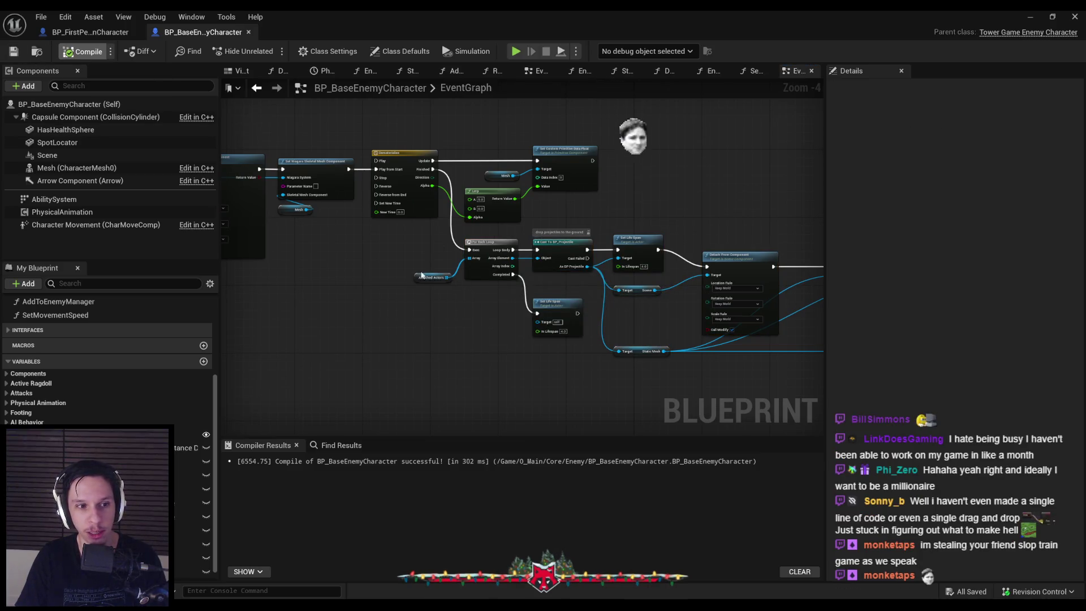
pyautogui.scroll(-1, 547, 261)
pyautogui.scroll(1, 546, 261)
pyautogui.scroll(-3, 545, 256)
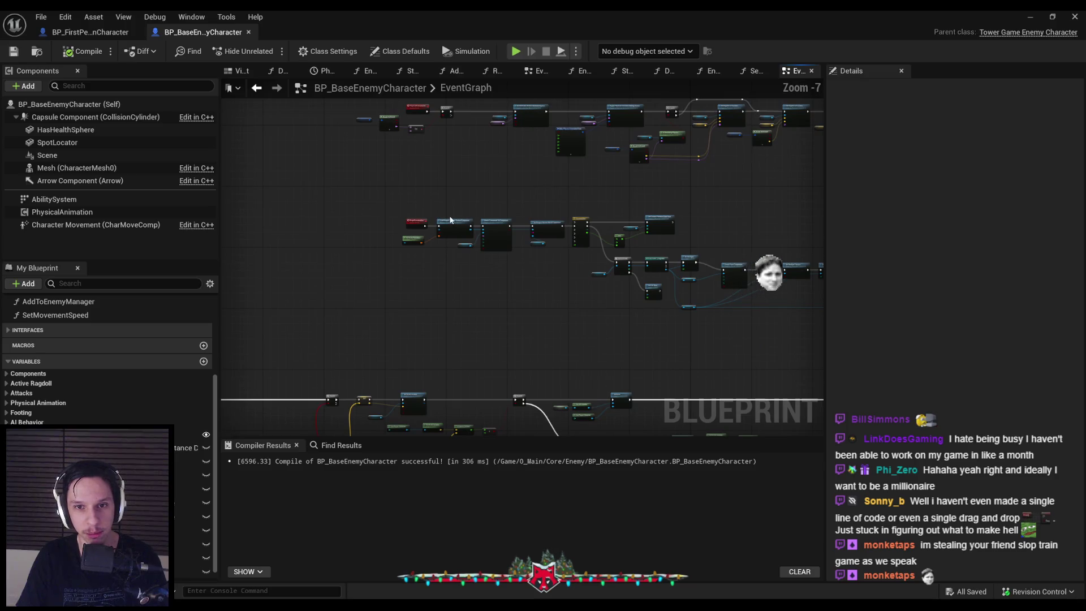
pyautogui.scroll(2, 511, 266)
pyautogui.scroll(-2, 441, 371)
pyautogui.scroll(-4, 441, 372)
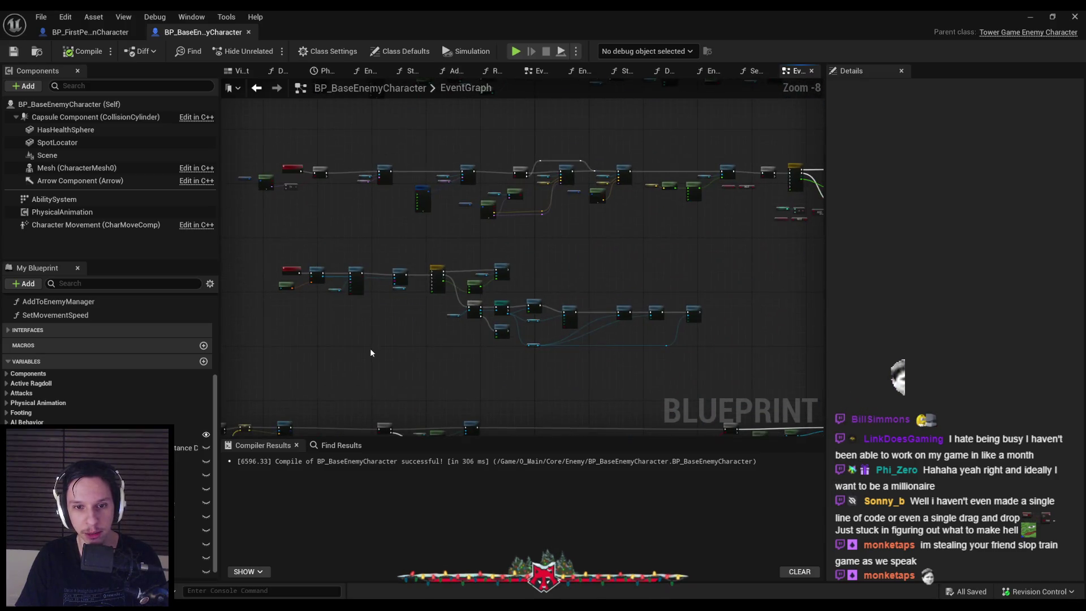
pyautogui.scroll(7, 568, 288)
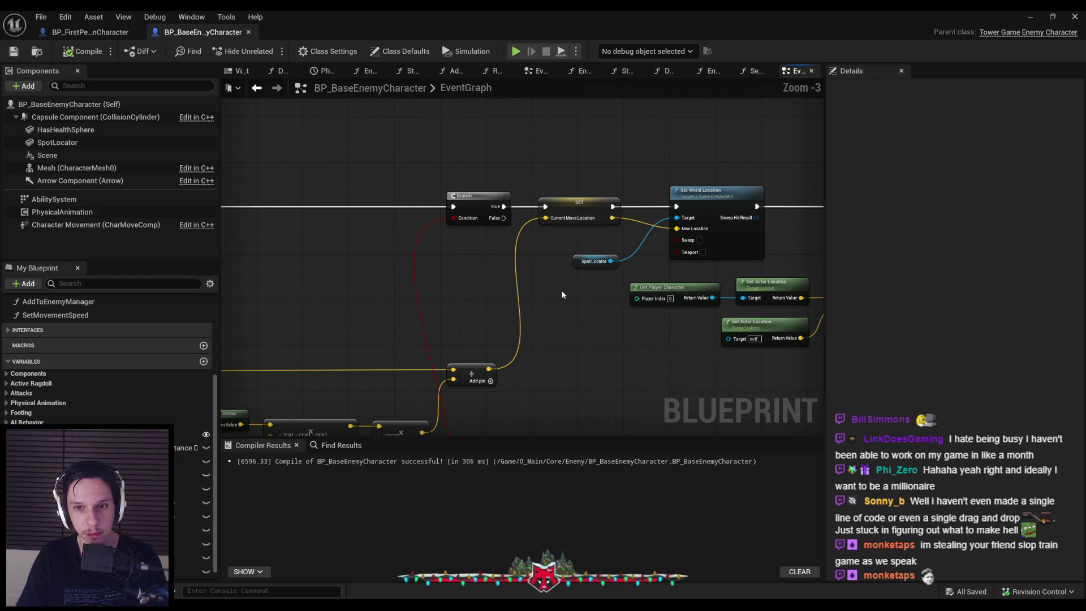
pyautogui.scroll(-7, 561, 289)
pyautogui.scroll(3, 598, 313)
# Review the projectile-drop chain, briefly visiting BP_FirstPersonCharacter and returning to BP_BaseEnemyCharacter.
pyautogui.moveTo(598, 313); pyautogui.dragTo(463, 307)
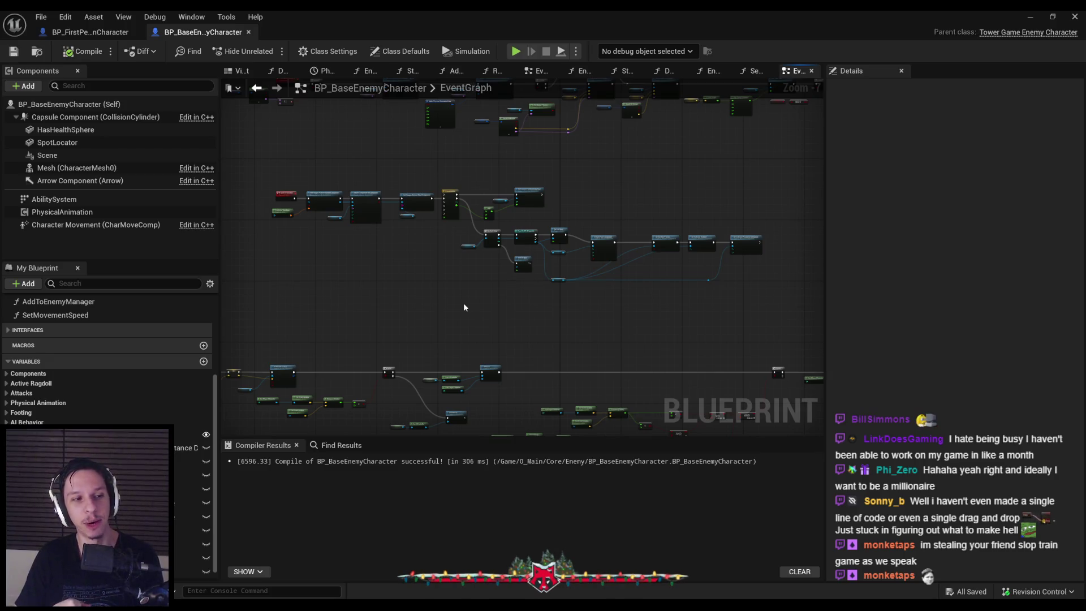
pyautogui.scroll(3, 463, 303)
pyautogui.moveTo(457, 291); pyautogui.dragTo(387, 290)
pyautogui.moveTo(659, 265)
pyautogui.mouseDown()
pyautogui.moveTo(589, 263)
pyautogui.moveTo(457, 342)
pyautogui.mouseUp()
pyautogui.click(90, 32)
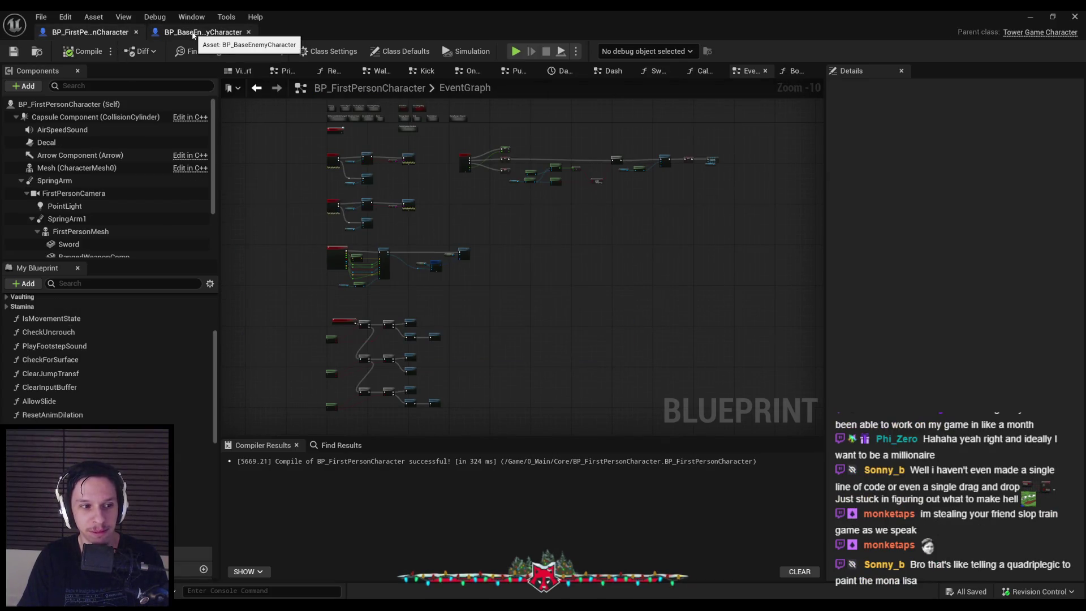
pyautogui.click(194, 34)
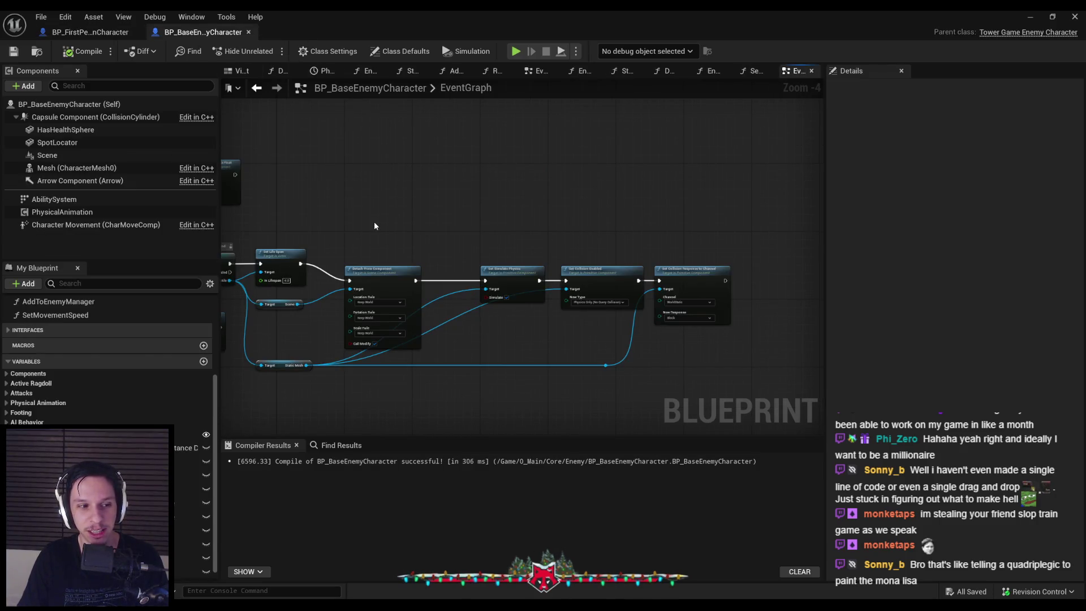
pyautogui.scroll(-2, 374, 226)
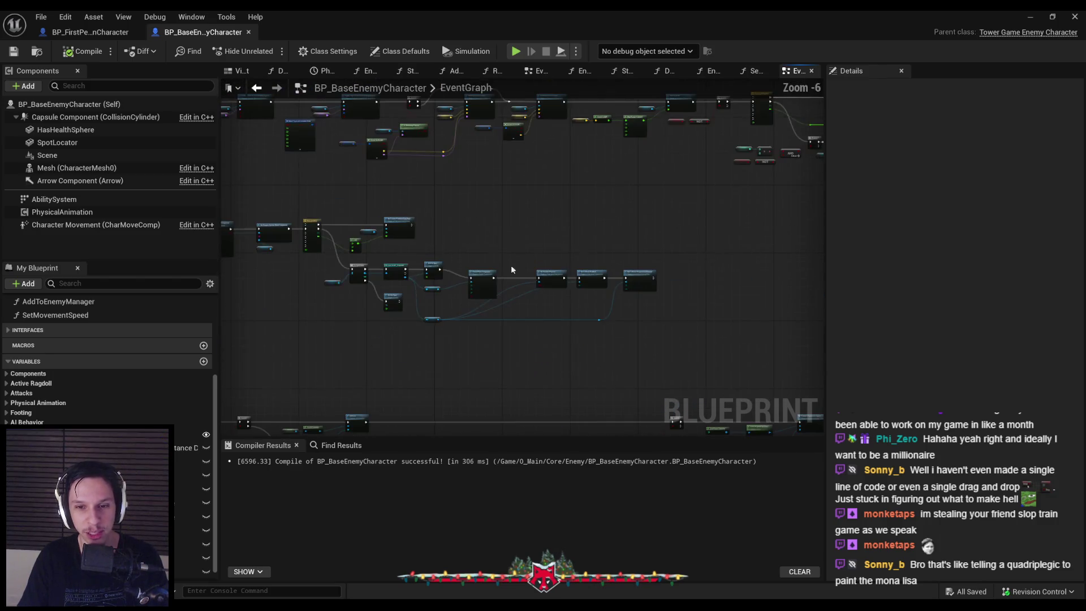
pyautogui.scroll(4, 495, 261)
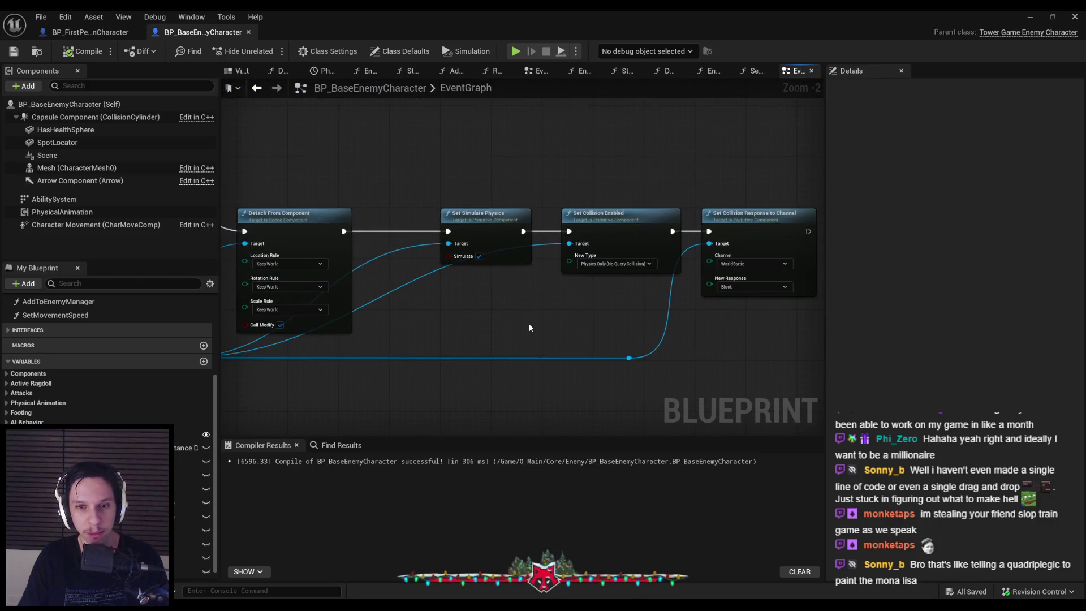
pyautogui.scroll(-2, 529, 327)
pyautogui.scroll(-2, 578, 192)
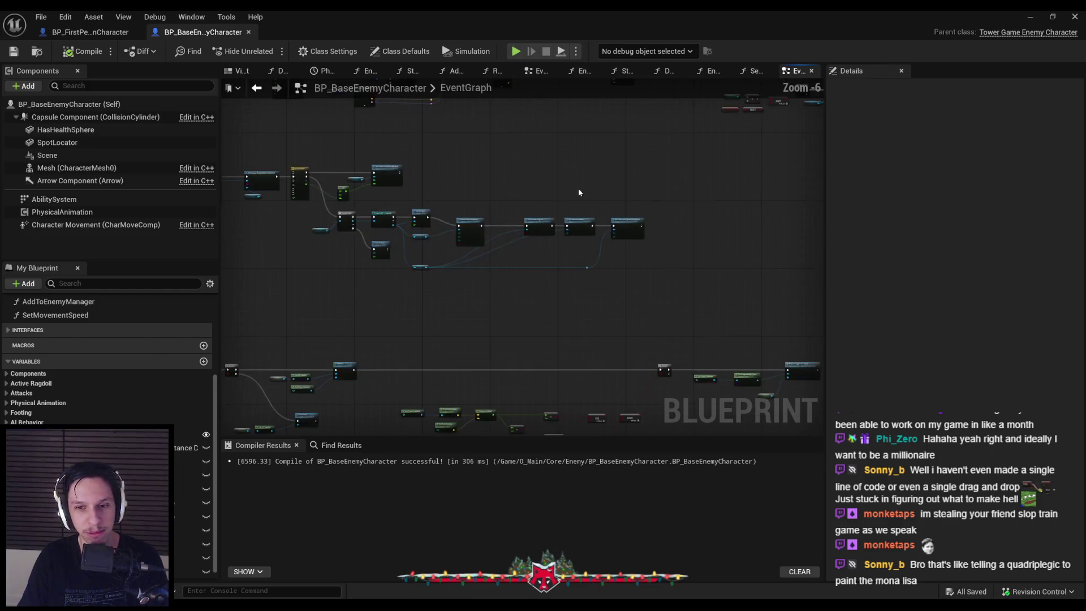
pyautogui.scroll(3, 579, 193)
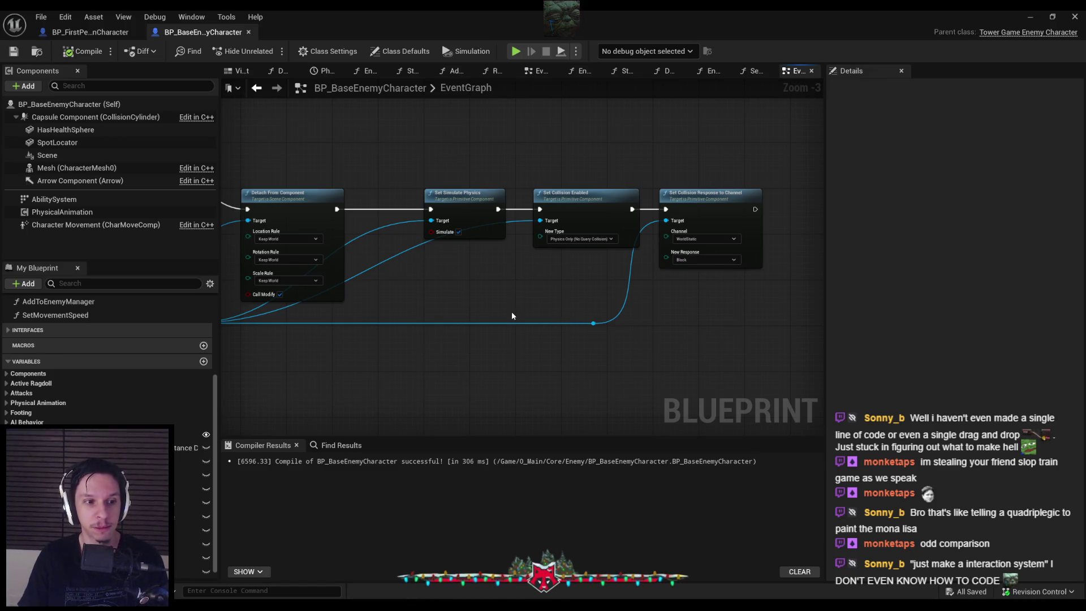
pyautogui.scroll(-3, 512, 316)
pyautogui.scroll(4, 609, 206)
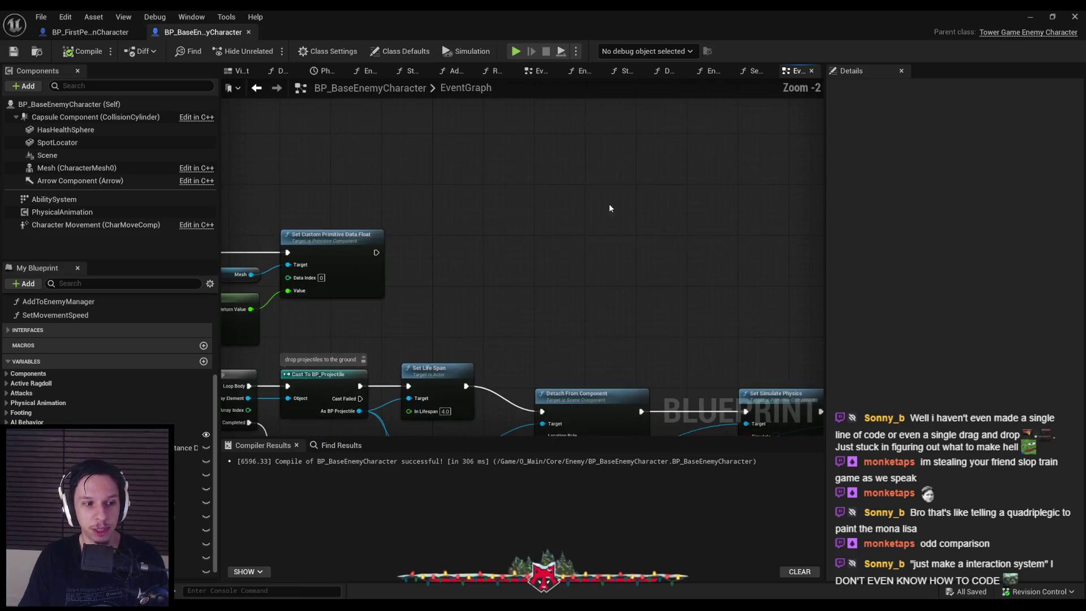
pyautogui.scroll(-3, 602, 210)
pyautogui.scroll(2, 513, 257)
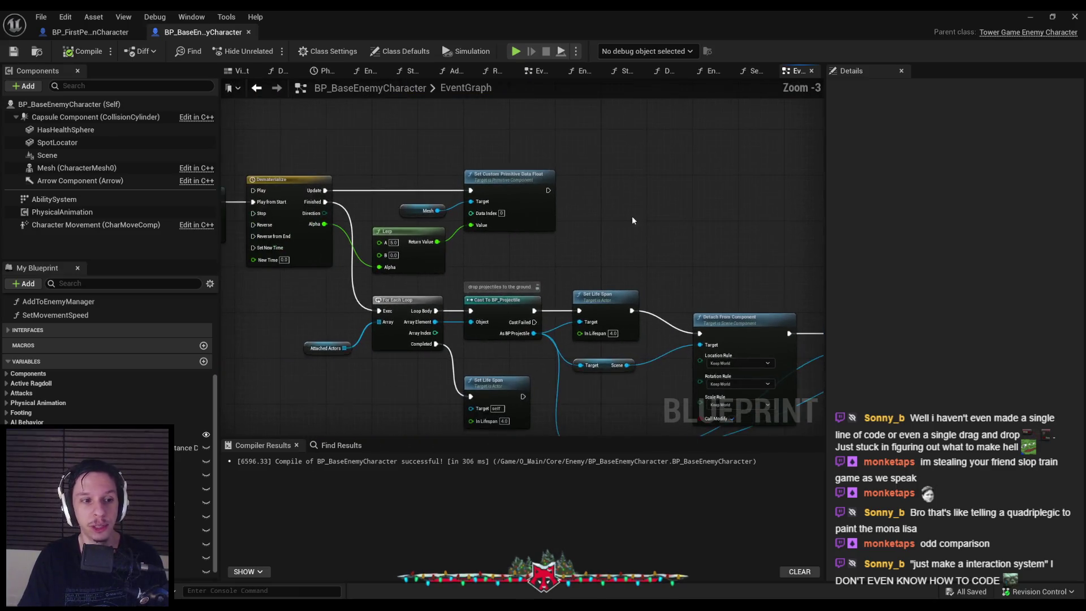
pyautogui.scroll(3, 534, 253)
pyautogui.scroll(-2, 533, 258)
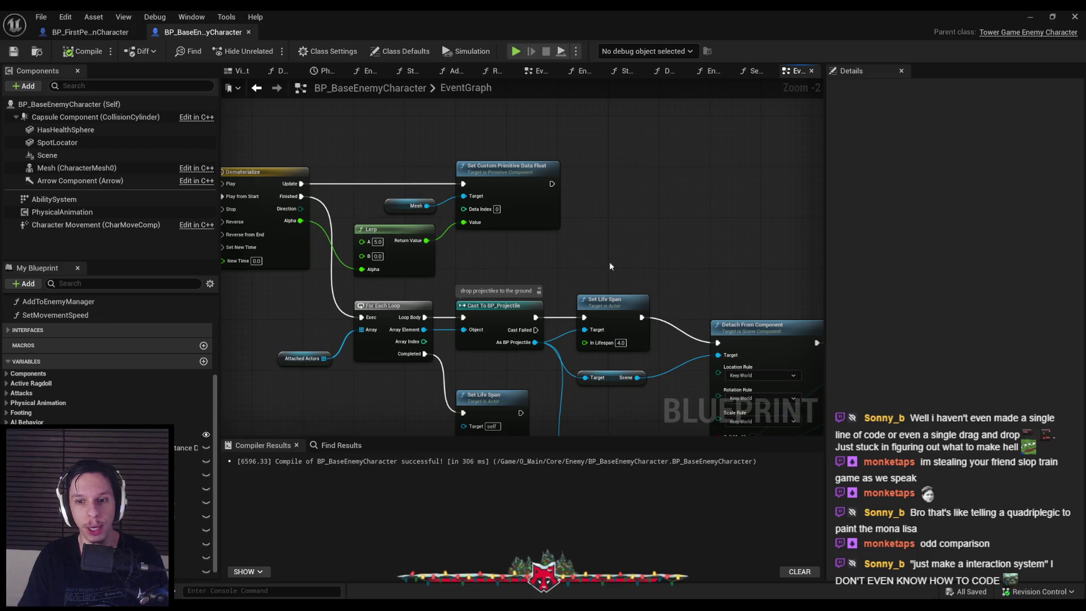
pyautogui.scroll(-1, 601, 260)
pyautogui.moveTo(558, 362); pyautogui.dragTo(564, 320)
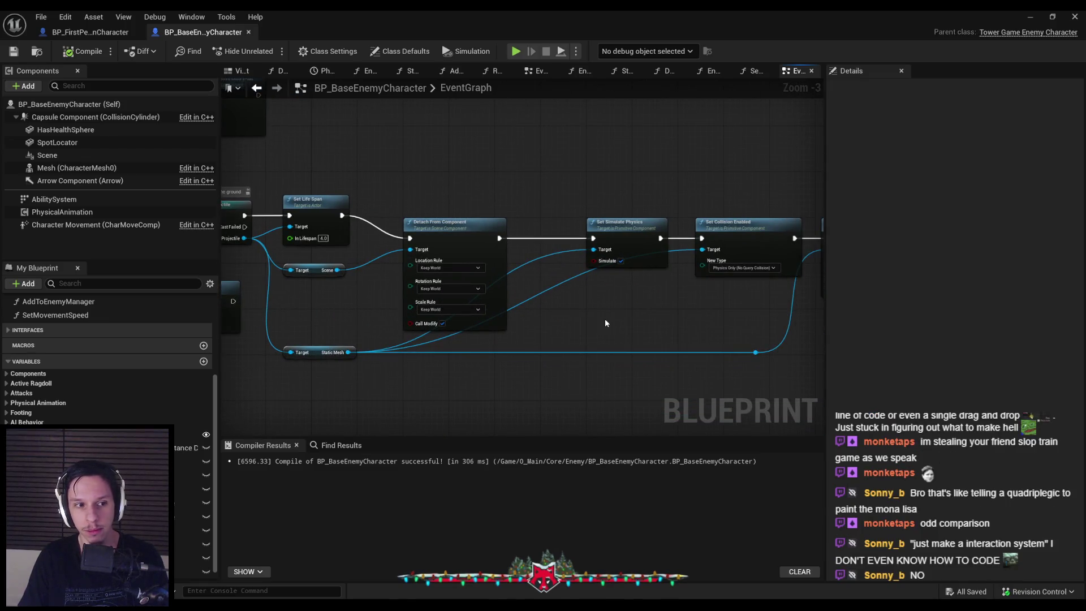
pyautogui.scroll(-1, 629, 319)
pyautogui.scroll(1, 629, 318)
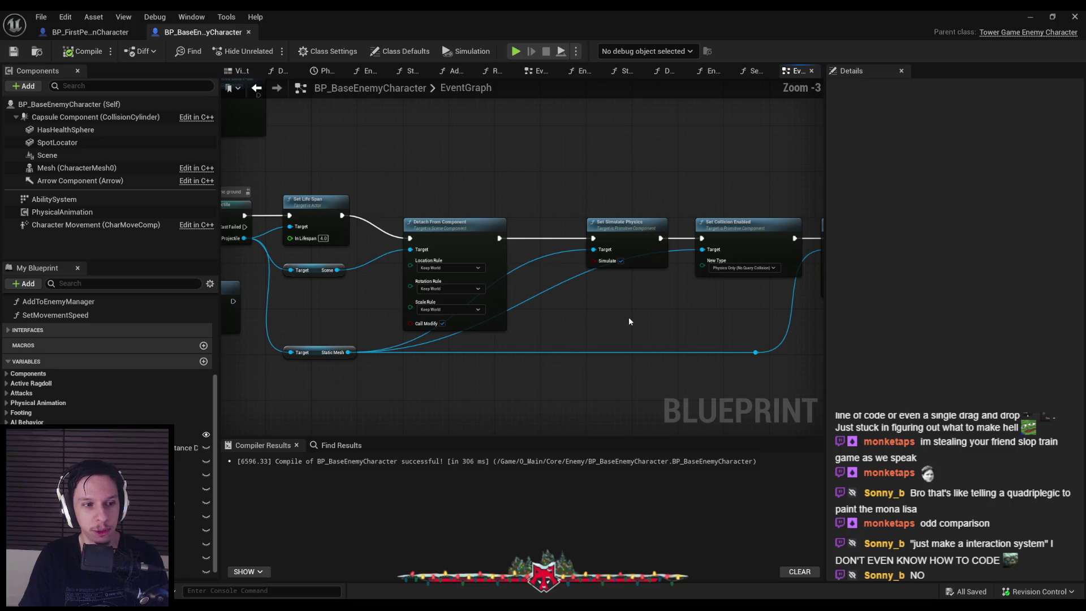
pyautogui.moveTo(629, 322)
pyautogui.mouseDown()
pyautogui.moveTo(541, 292)
pyautogui.moveTo(442, 316)
pyautogui.moveTo(603, 290)
pyautogui.mouseUp()
pyautogui.scroll(2, 542, 287)
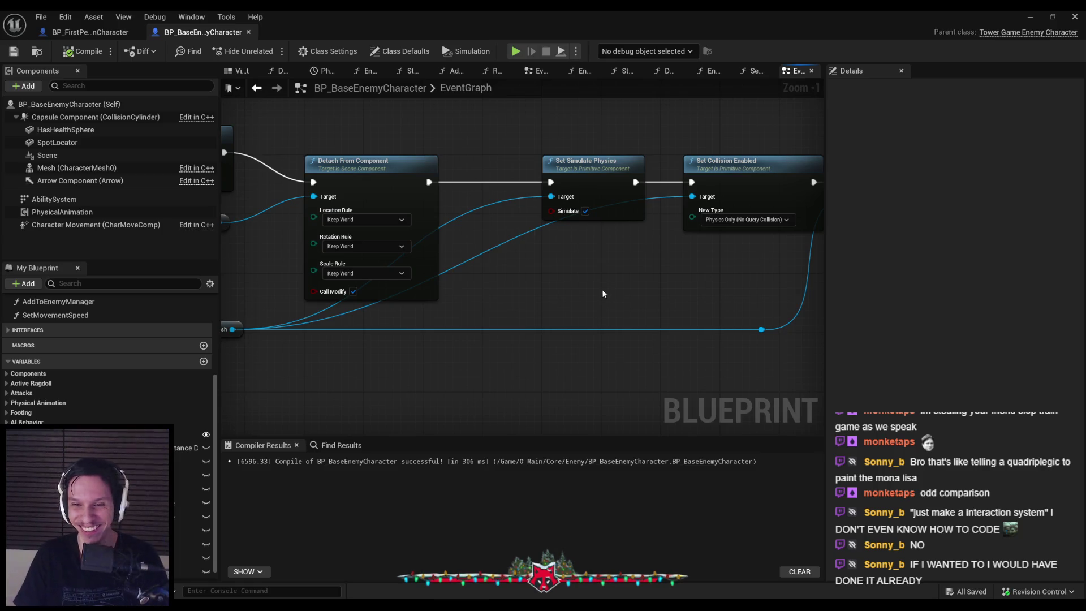
pyautogui.scroll(-2, 552, 281)
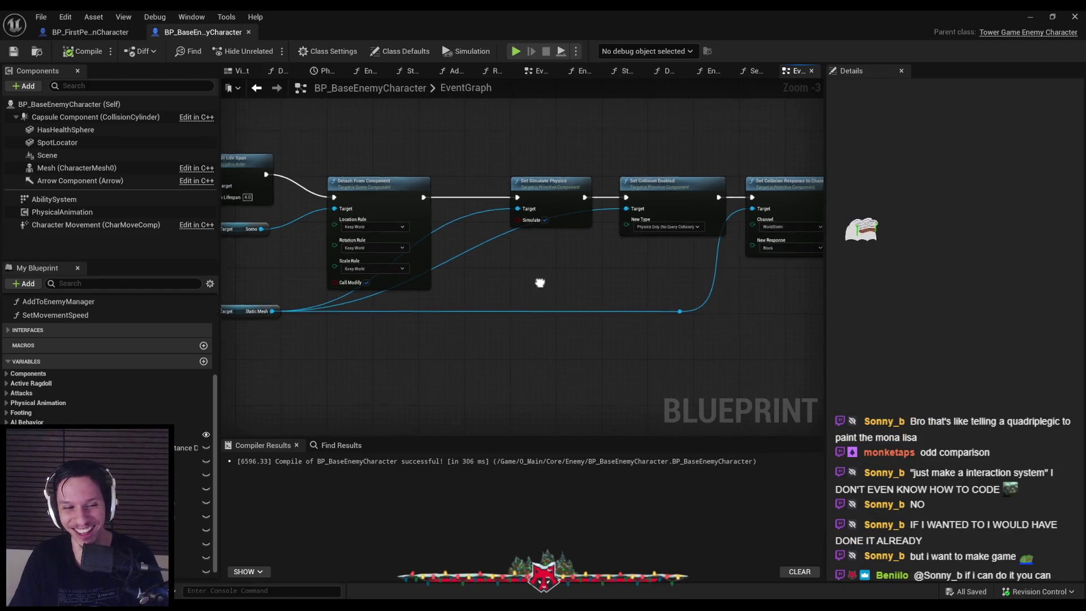
pyautogui.scroll(2, 509, 283)
pyautogui.moveTo(502, 268)
pyautogui.mouseDown()
pyautogui.moveTo(503, 150)
pyautogui.moveTo(659, 162)
pyautogui.moveTo(578, 138)
pyautogui.moveTo(558, 172)
pyautogui.mouseUp()
pyautogui.scroll(-2, 558, 168)
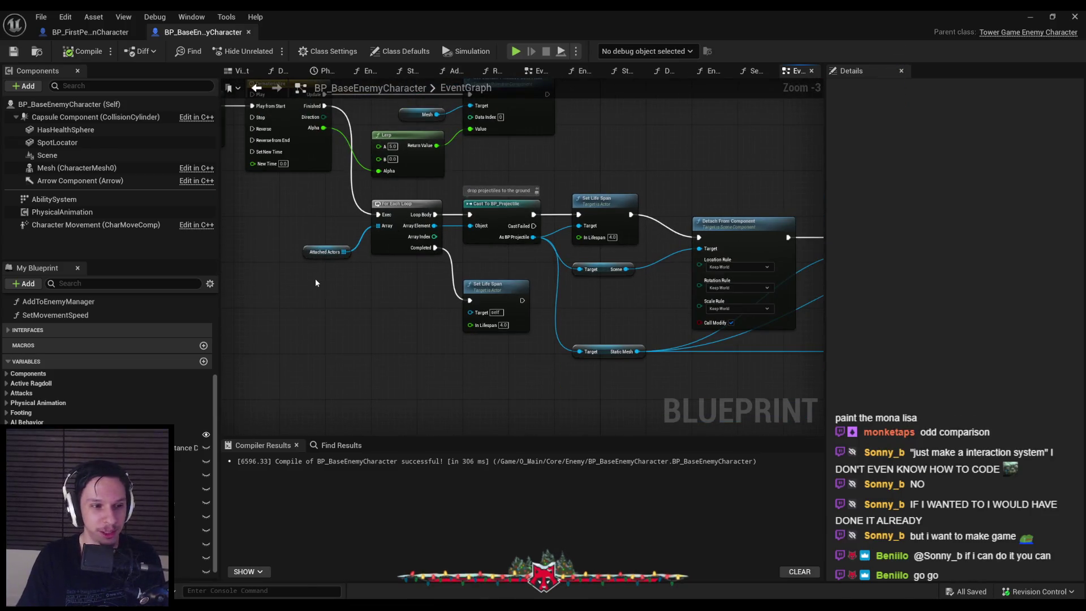
pyautogui.moveTo(315, 282); pyautogui.dragTo(477, 294)
pyautogui.scroll(-1, 477, 293)
pyautogui.scroll(-1, 475, 291)
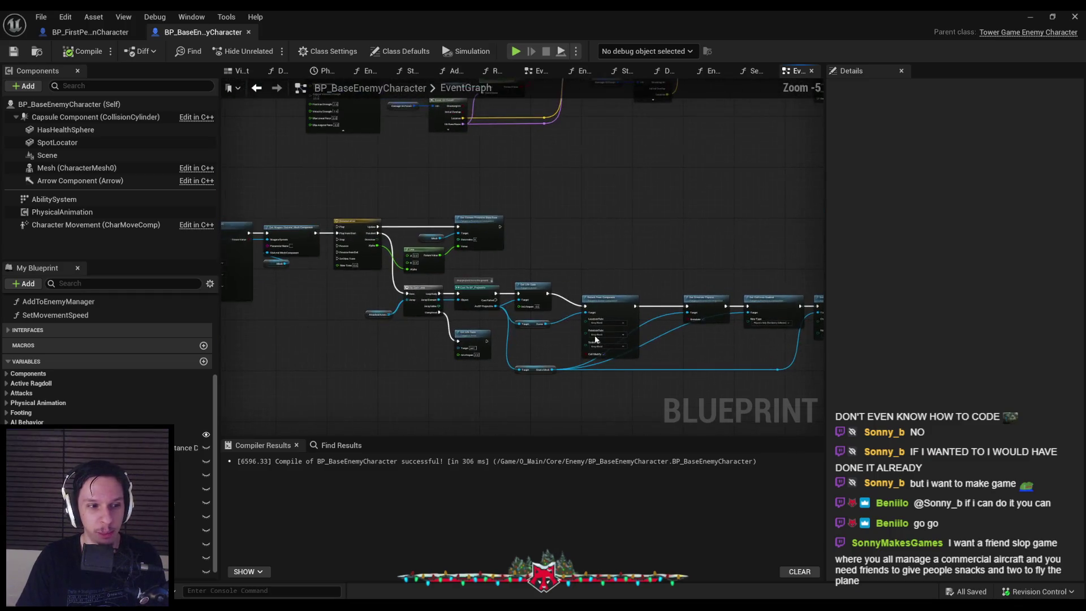
pyautogui.scroll(-1, 509, 296)
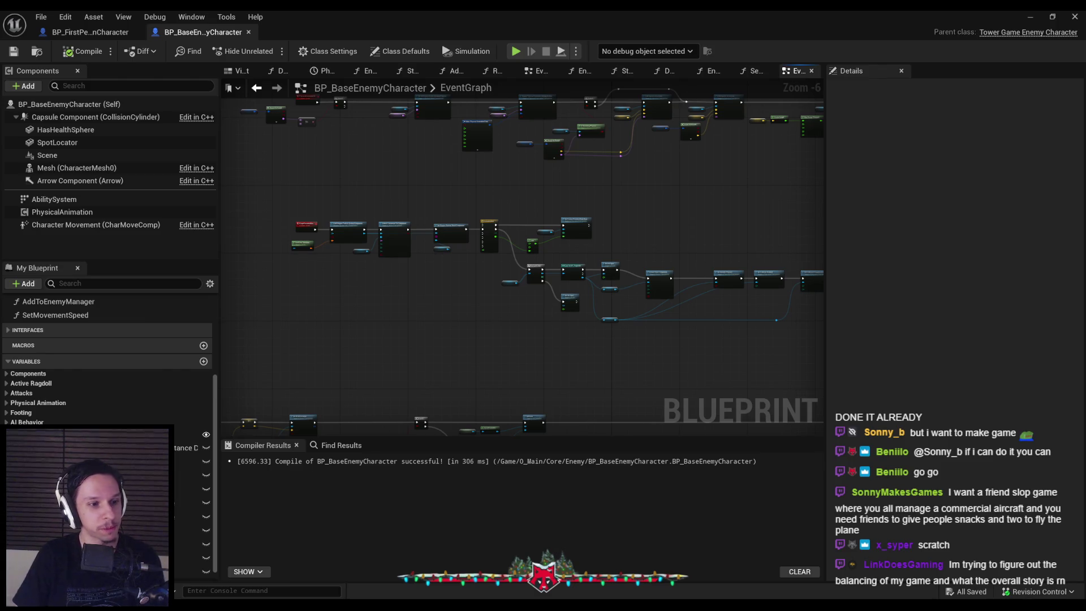
pyautogui.moveTo(413, 300)
pyautogui.mouseDown()
pyautogui.moveTo(483, 277)
pyautogui.moveTo(456, 307)
pyautogui.moveTo(326, 340)
pyautogui.moveTo(446, 340)
pyautogui.moveTo(395, 256)
pyautogui.moveTo(480, 287)
pyautogui.mouseUp()
pyautogui.scroll(-1, 395, 256)
pyautogui.scroll(2, 367, 300)
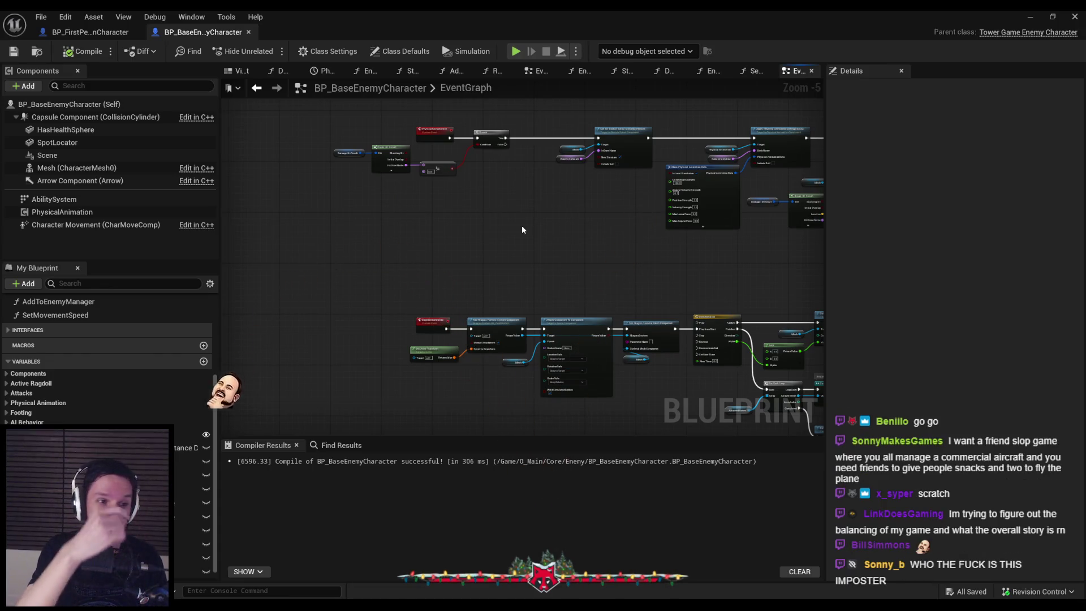
pyautogui.scroll(-1, 521, 225)
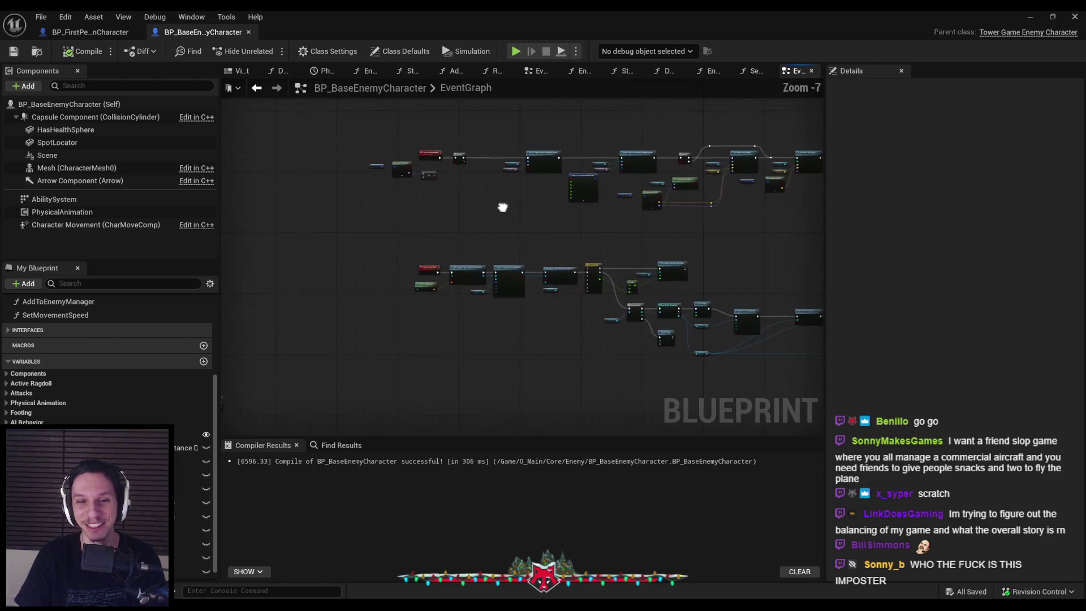
# Reposition the Damage Hit Result, Break Hit Result and != nodes beside PhysicalAnimationHit.
pyautogui.scroll(1, 460, 218)
pyautogui.scroll(-1, 475, 252)
pyautogui.scroll(1, 501, 291)
pyautogui.scroll(-1, 494, 293)
pyautogui.scroll(3, 500, 179)
pyautogui.scroll(-1, 533, 187)
pyautogui.scroll(4, 532, 187)
pyautogui.moveTo(527, 344); pyautogui.dragTo(237, 232)
pyautogui.moveTo(569, 362); pyautogui.dragTo(229, 227)
pyautogui.click(553, 362)
pyautogui.moveTo(577, 362); pyautogui.dragTo(246, 229)
pyautogui.click(510, 350)
# Compile BP_BaseEnemyCharacter successfully and check the finished event graph.
pyautogui.scroll(-2, 416, 287)
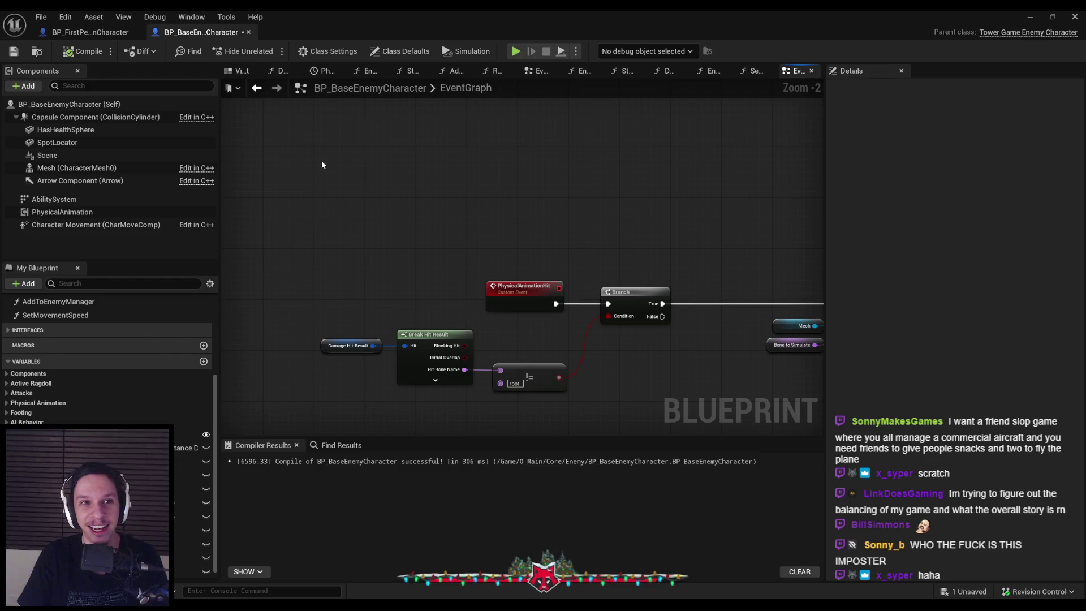
pyautogui.click(67, 53)
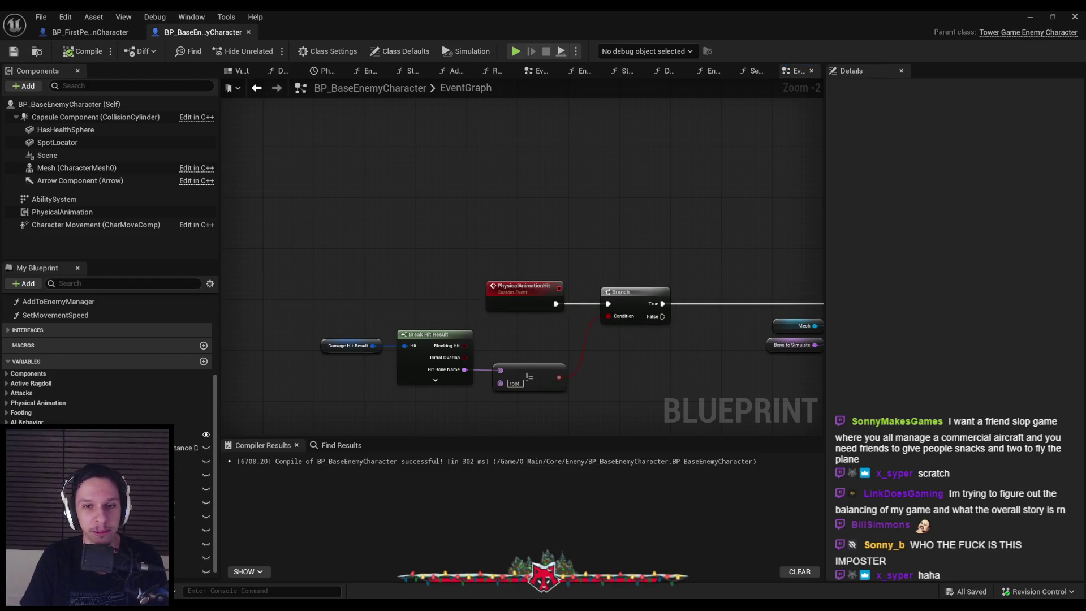
pyautogui.scroll(-2, 501, 278)
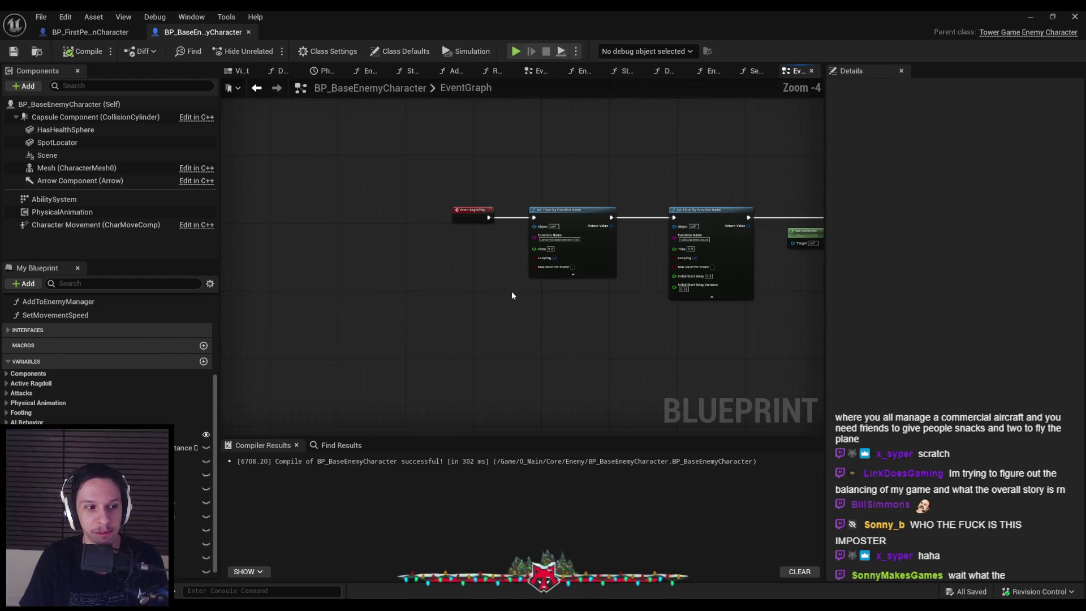
pyautogui.scroll(-3, 506, 287)
pyautogui.scroll(2, 602, 262)
pyautogui.scroll(-2, 521, 310)
pyautogui.scroll(2, 567, 275)
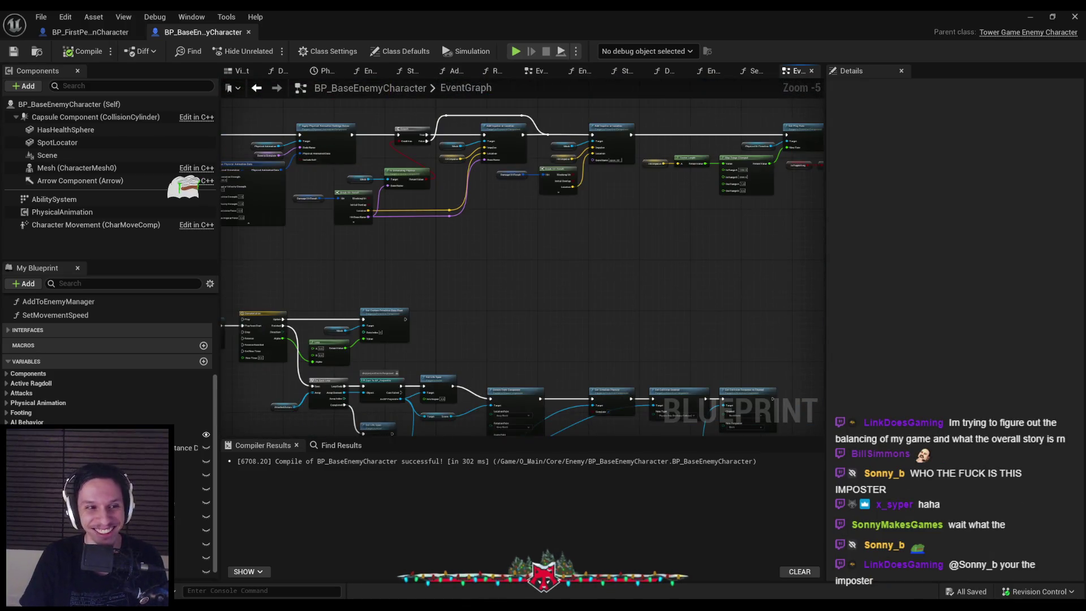
pyautogui.moveTo(542, 281); pyautogui.dragTo(523, 296)
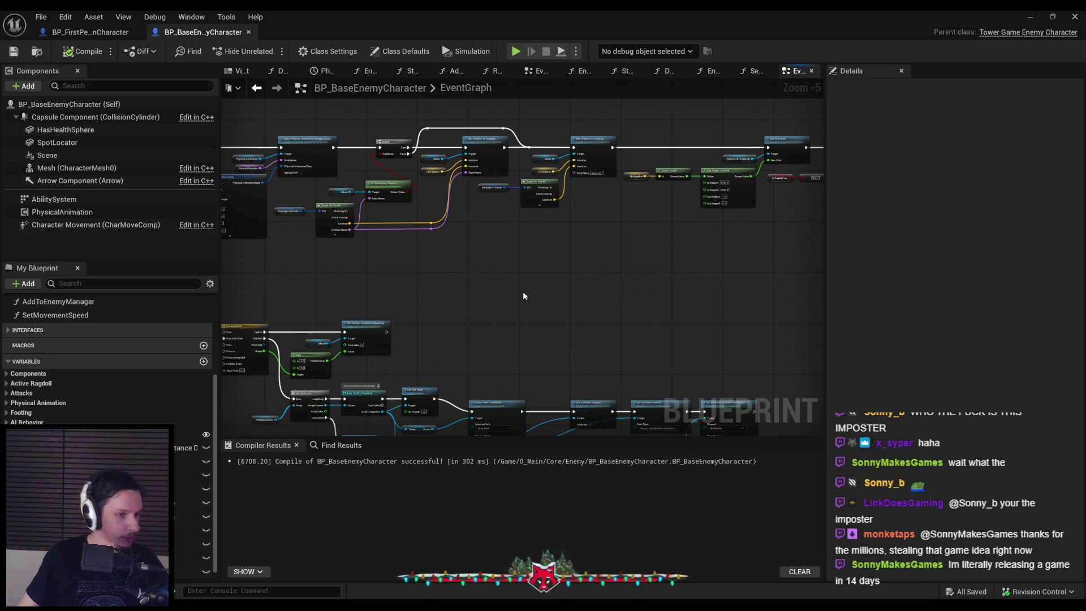
pyautogui.scroll(4, 487, 283)
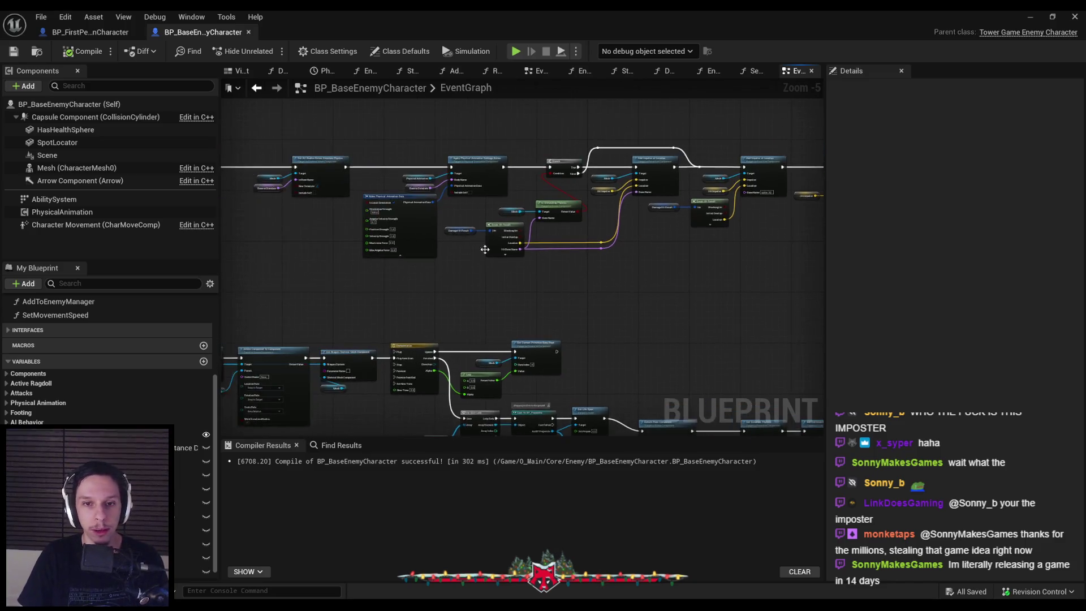
pyautogui.scroll(-2, 604, 248)
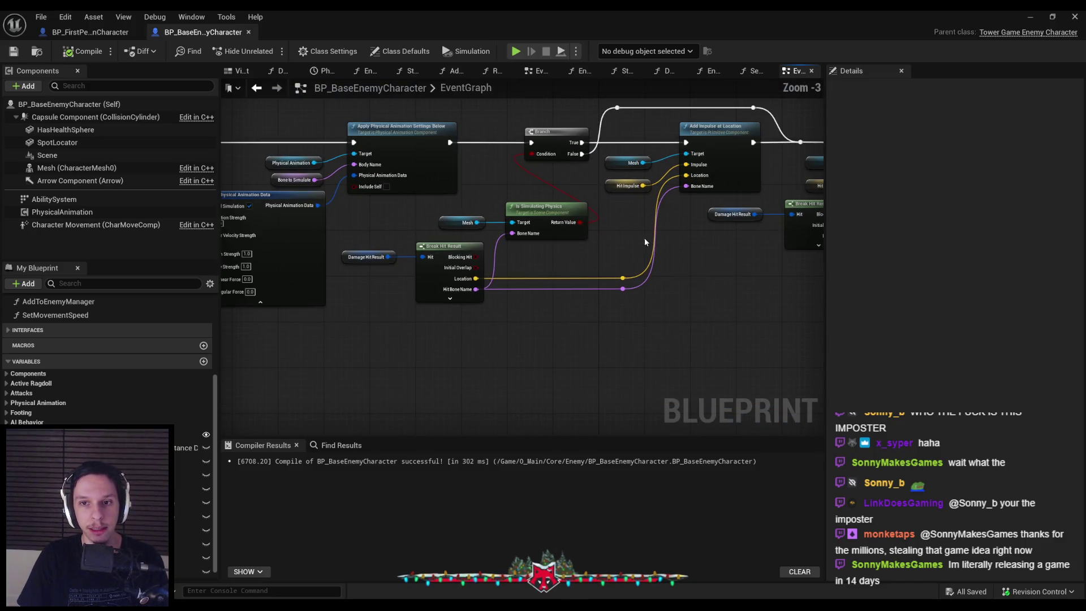
pyautogui.scroll(3, 640, 265)
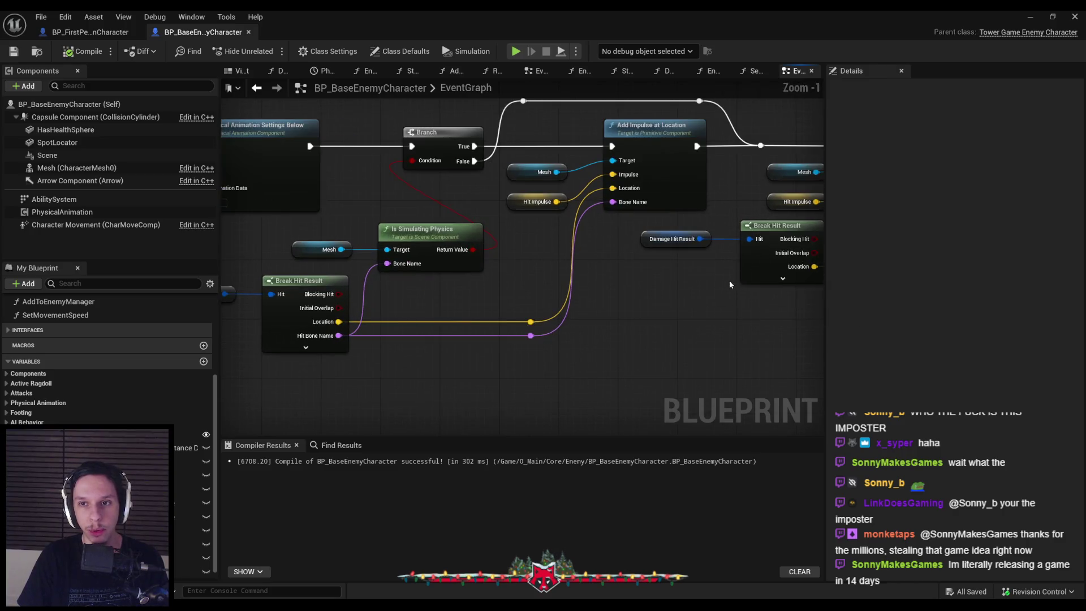
pyautogui.scroll(-3, 727, 281)
pyautogui.scroll(1, 705, 300)
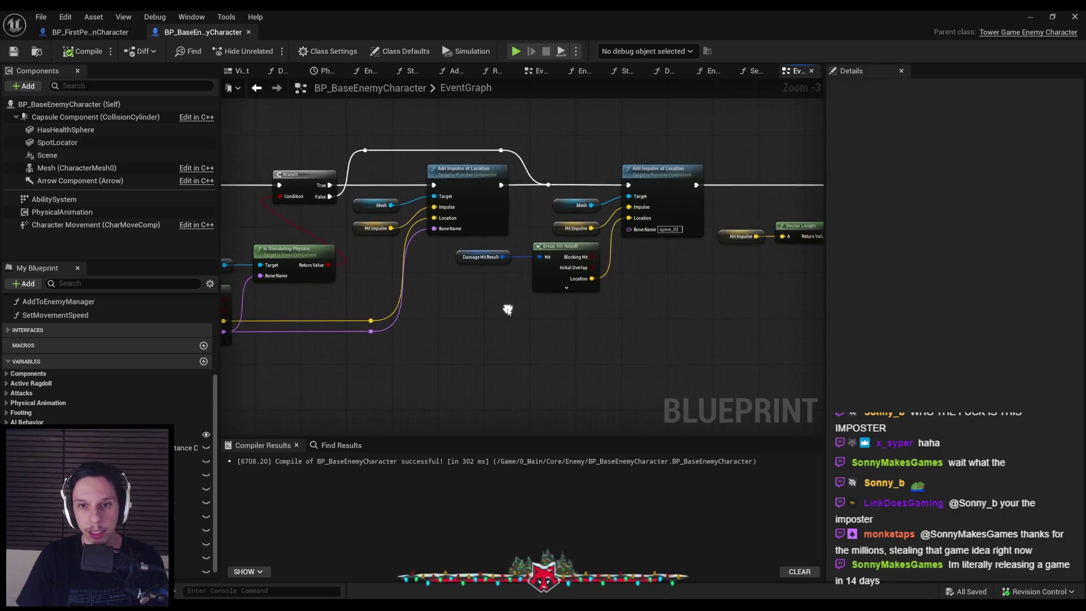
pyautogui.moveTo(657, 285)
pyautogui.mouseDown()
pyautogui.moveTo(485, 332)
pyautogui.moveTo(359, 327)
pyautogui.mouseUp()
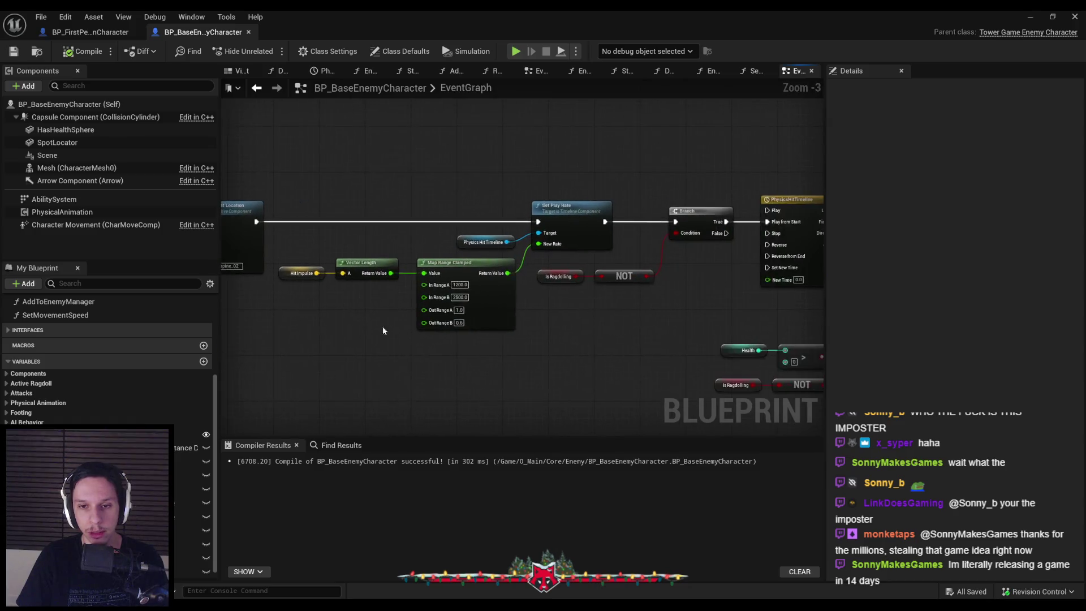
pyautogui.scroll(-1, 562, 339)
pyautogui.scroll(1, 579, 348)
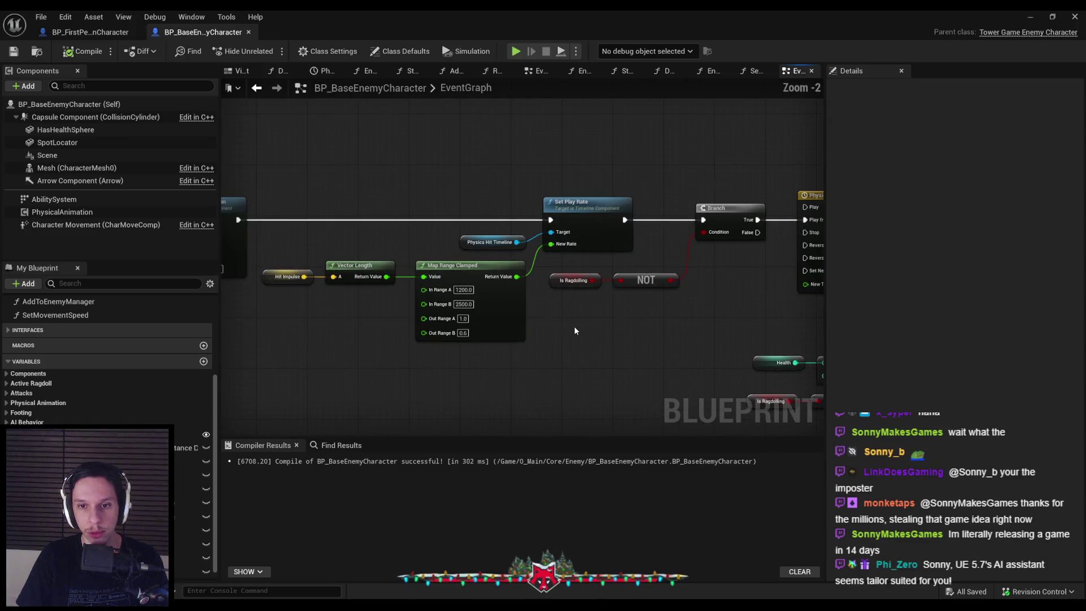
pyautogui.scroll(-1, 570, 331)
pyautogui.moveTo(569, 324)
pyautogui.mouseDown()
pyautogui.moveTo(502, 274)
pyautogui.moveTo(613, 274)
pyautogui.moveTo(392, 249)
pyautogui.moveTo(607, 311)
pyautogui.mouseUp()
pyautogui.scroll(3, 545, 266)
pyautogui.scroll(-3, 417, 278)
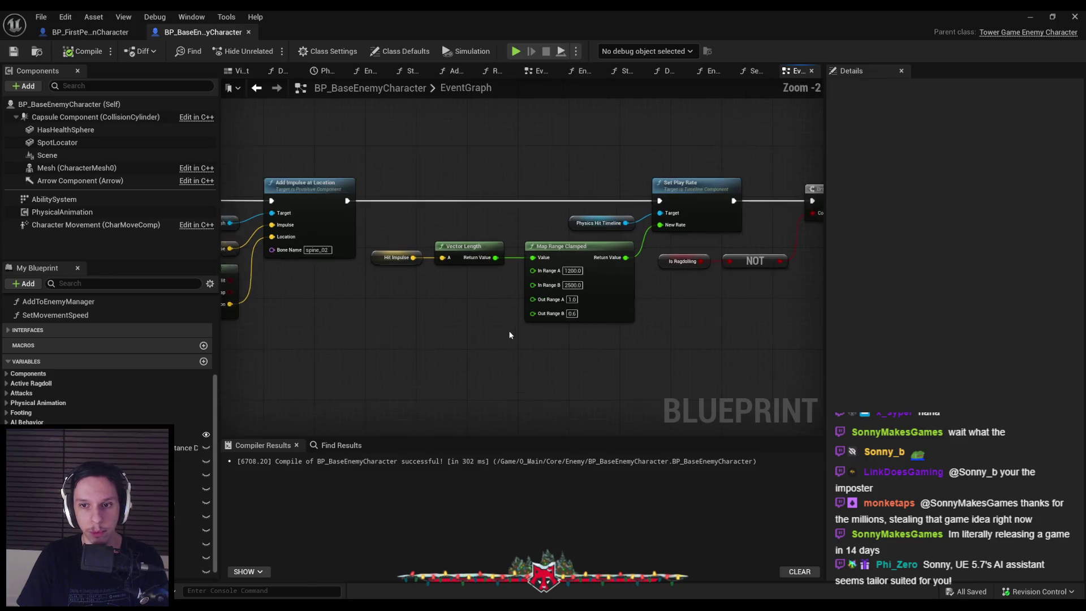
pyautogui.scroll(-1, 365, 323)
pyautogui.scroll(-1, 365, 324)
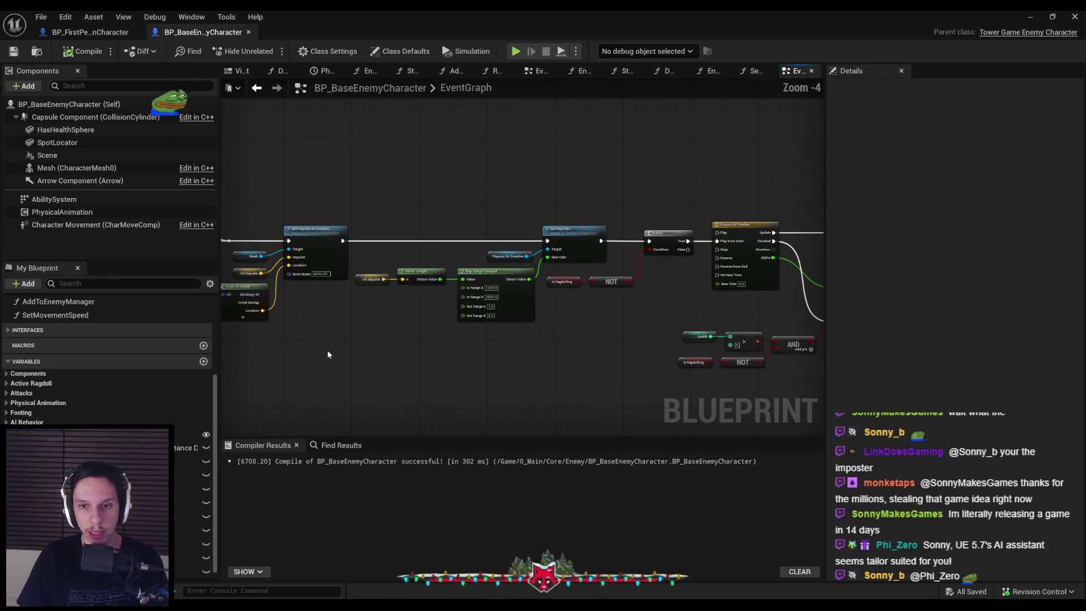
pyautogui.moveTo(330, 349); pyautogui.dragTo(691, 315)
pyautogui.scroll(2, 431, 333)
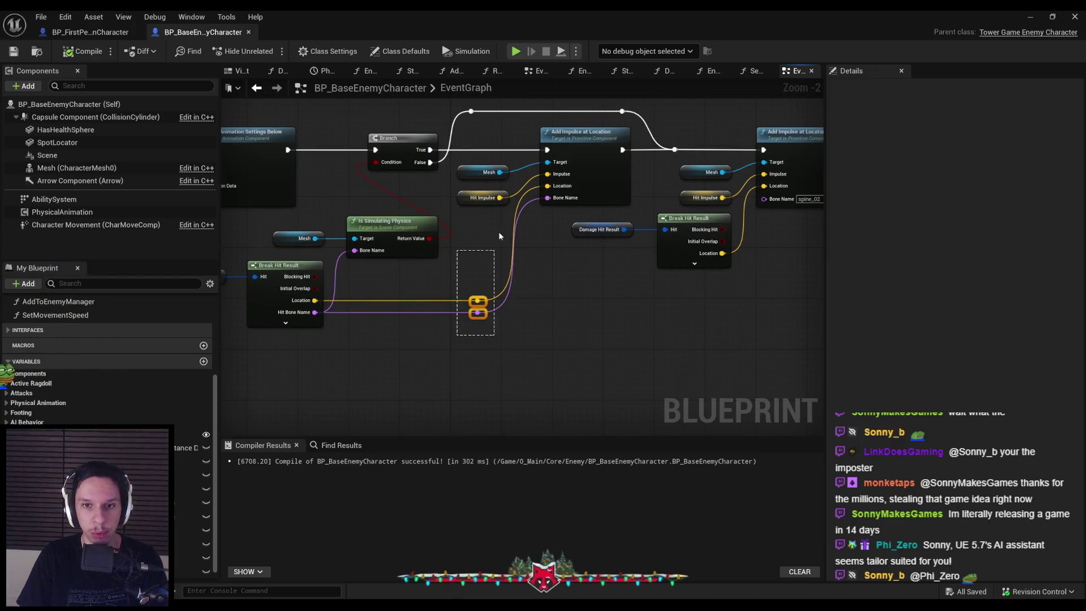
pyautogui.scroll(-2, 598, 331)
pyautogui.scroll(2, 560, 267)
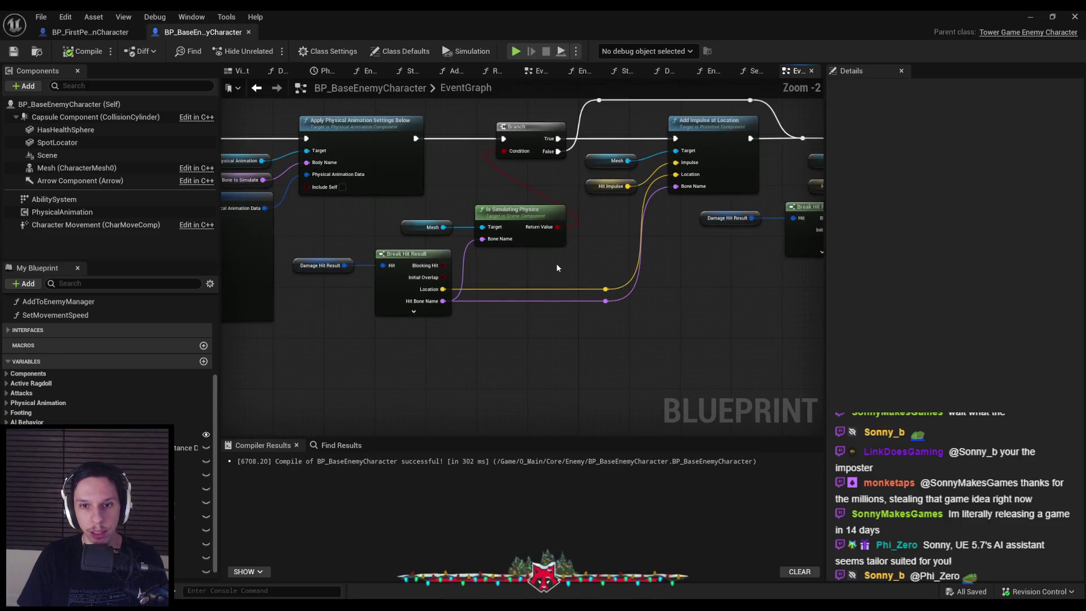
pyautogui.scroll(-3, 559, 263)
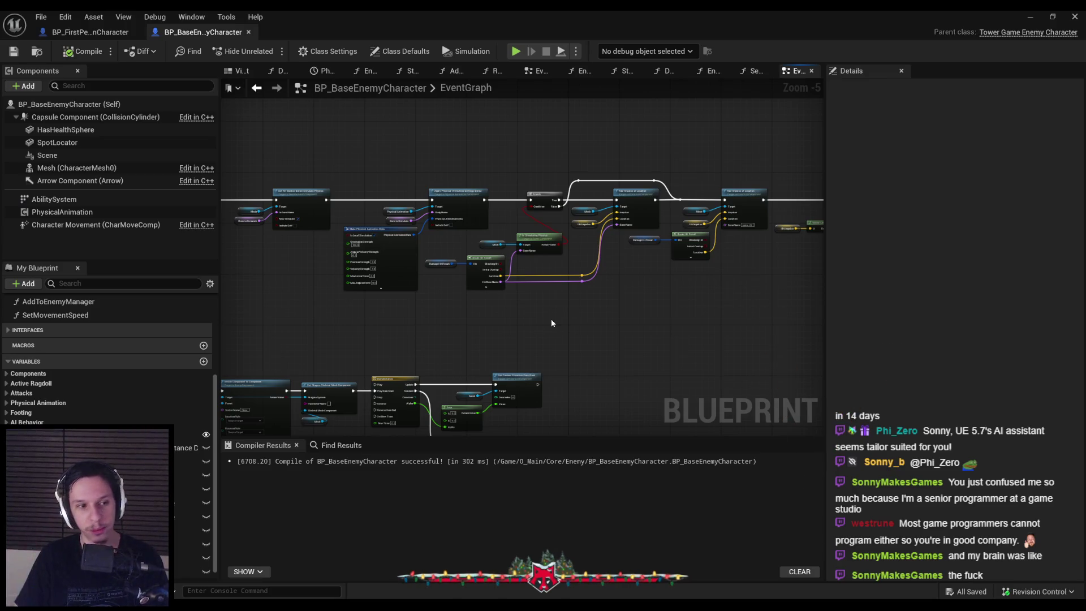
pyautogui.scroll(3, 494, 303)
pyautogui.moveTo(498, 310); pyautogui.dragTo(482, 347)
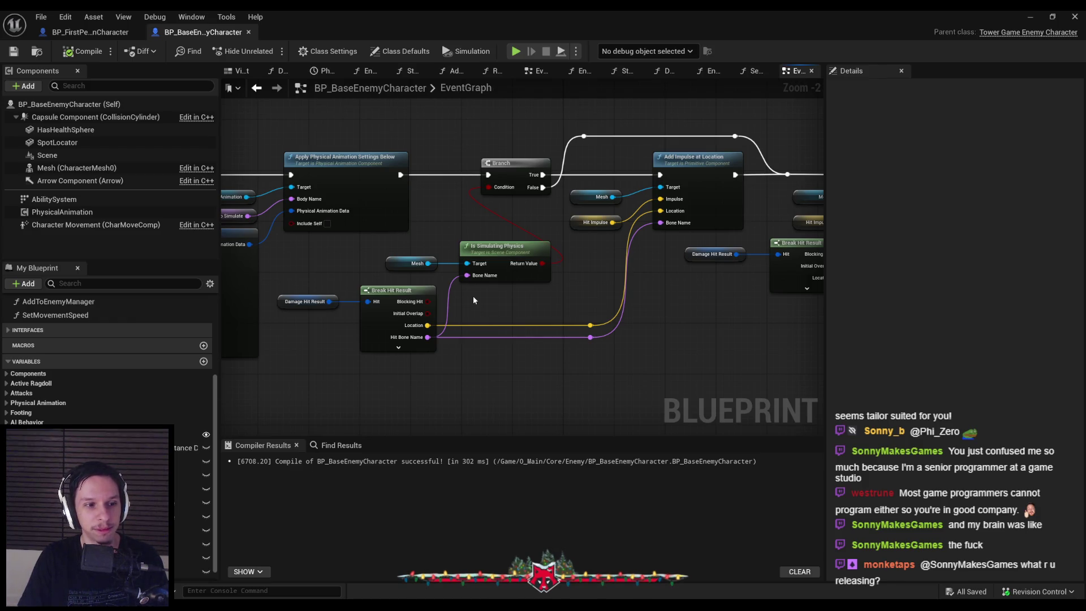
pyautogui.scroll(1, 523, 333)
pyautogui.scroll(-3, 558, 313)
pyautogui.moveTo(583, 286); pyautogui.dragTo(414, 322)
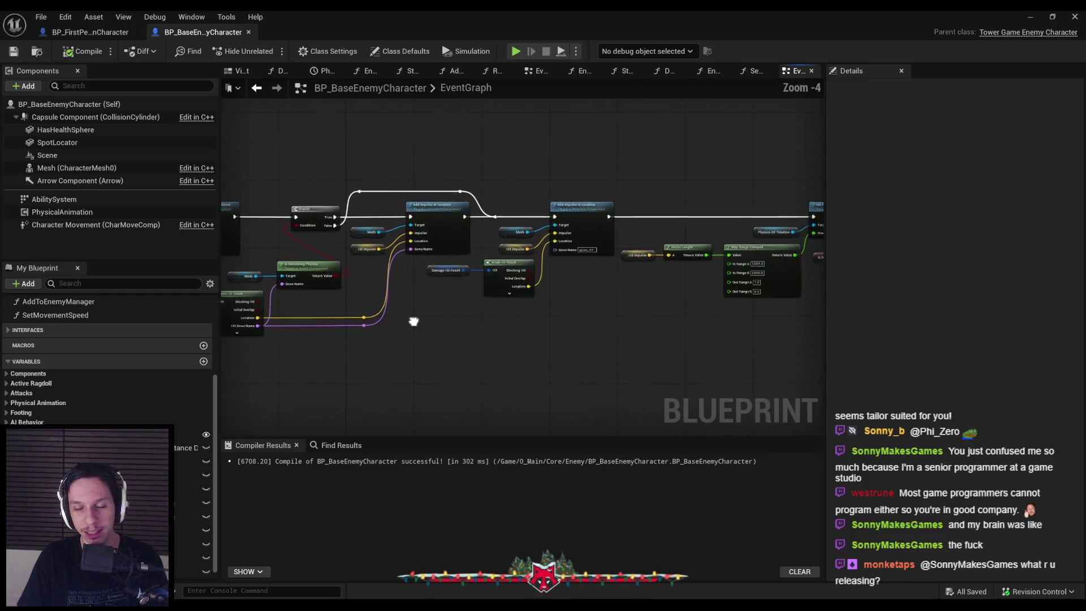